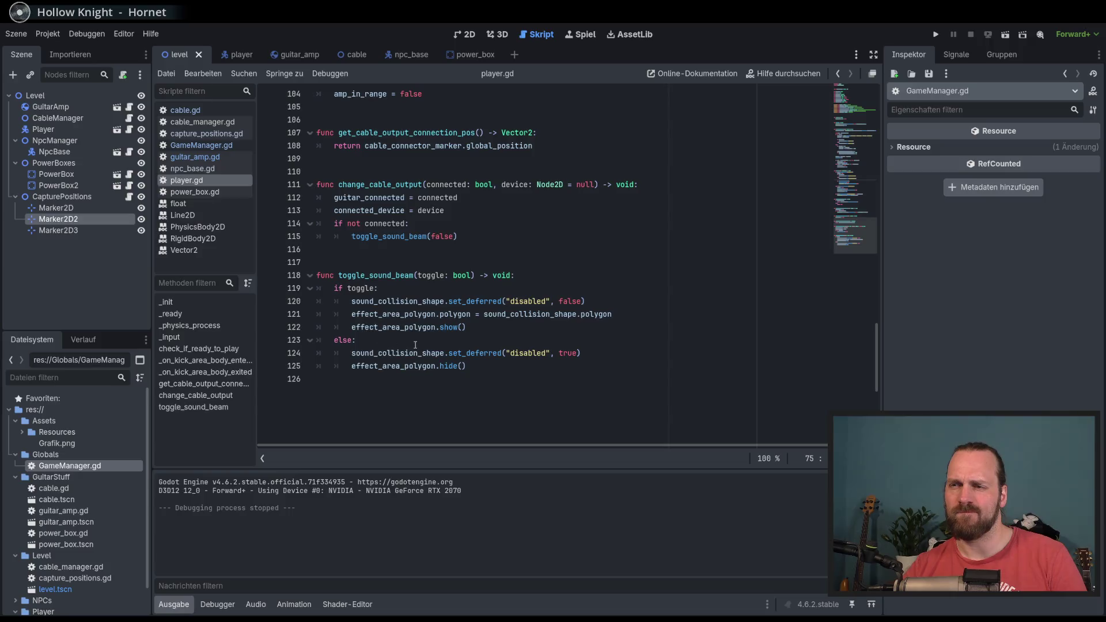
Glance at cable.gd, then return to player.gd and scroll through its code.
{"action": "left_click_drag", "start_coordinate": [858, 139], "coordinate": [853, 122]}
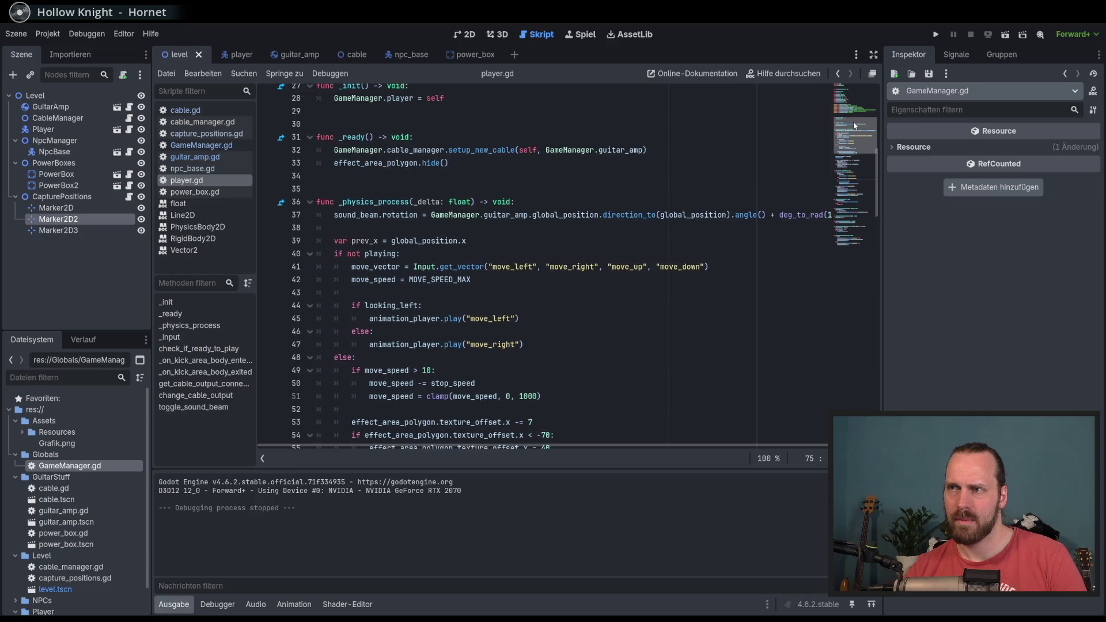
{"action": "scroll", "coordinate": [559, 219], "scroll_direction": "down", "scroll_amount": 2}
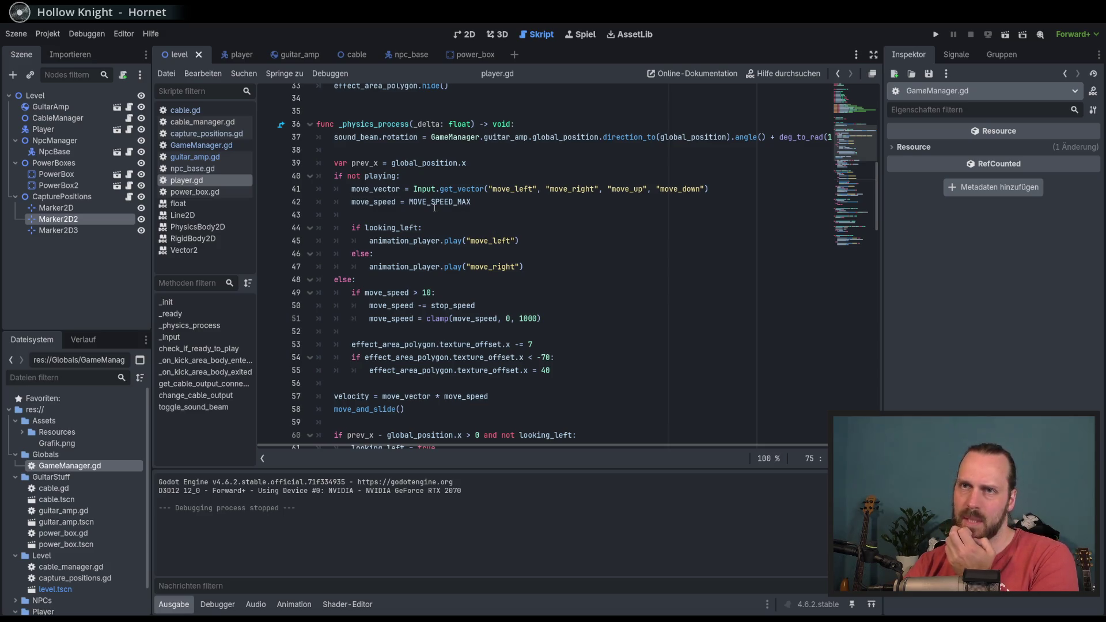
{"action": "left_click", "coordinate": [196, 110]}
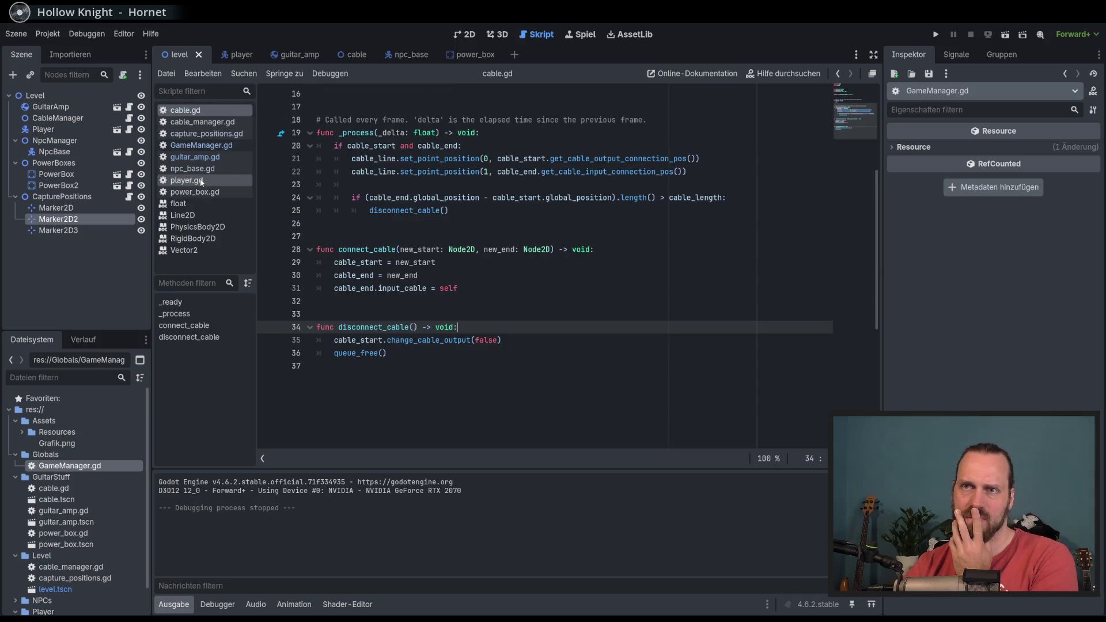
{"action": "left_click", "coordinate": [186, 180]}
{"action": "scroll", "coordinate": [487, 282], "scroll_direction": "down", "scroll_amount": 1}
{"action": "scroll", "coordinate": [487, 280], "scroll_direction": "up", "scroll_amount": 3}
{"action": "scroll", "coordinate": [487, 280], "scroll_direction": "down", "scroll_amount": 3}
{"action": "scroll", "coordinate": [461, 242], "scroll_direction": "up", "scroll_amount": 4}
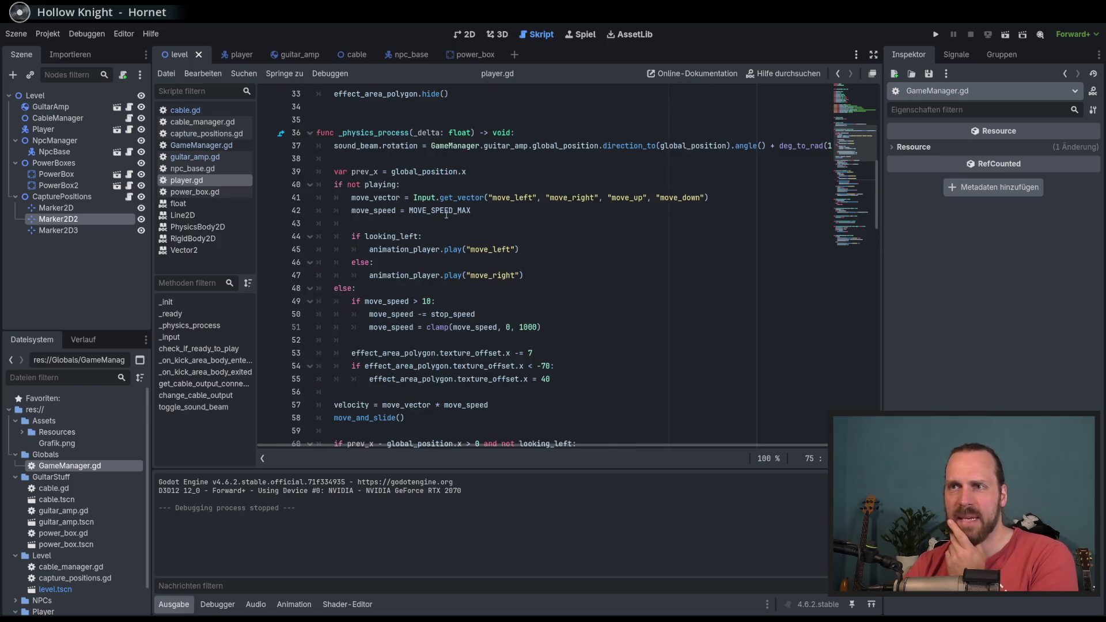
{"action": "scroll", "coordinate": [449, 230], "scroll_direction": "down", "scroll_amount": 9}
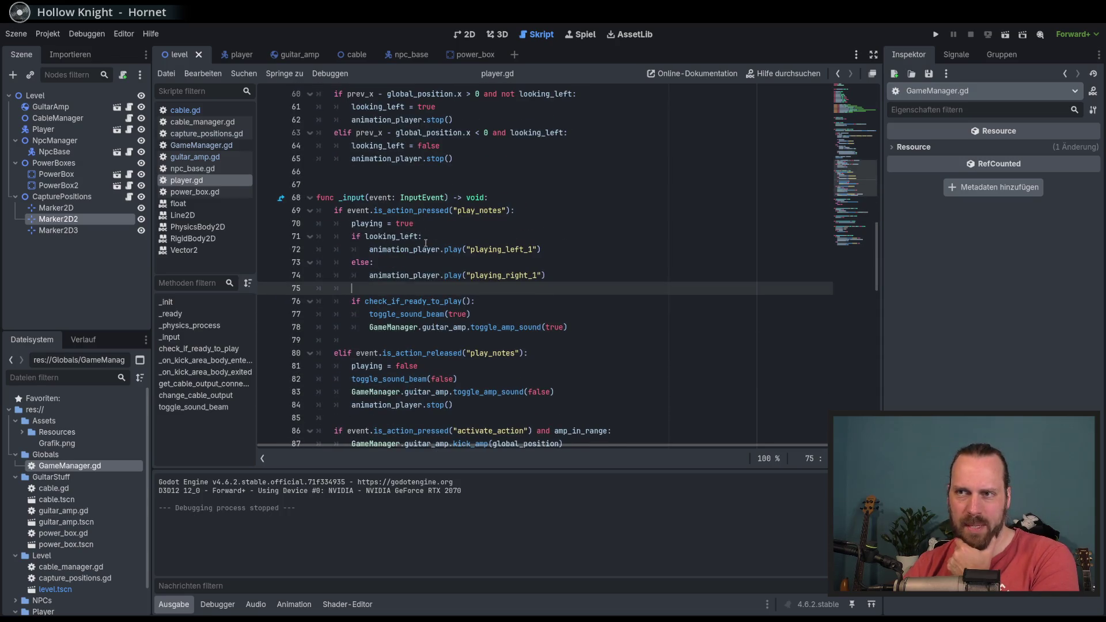
Highlight check_if_ready_to_play, toggle_sound_beam, change_cable_output and connected to trace their uses in player.gd.
{"action": "double_click", "coordinate": [412, 301]}
{"action": "scroll", "coordinate": [440, 315], "scroll_direction": "down", "scroll_amount": 2}
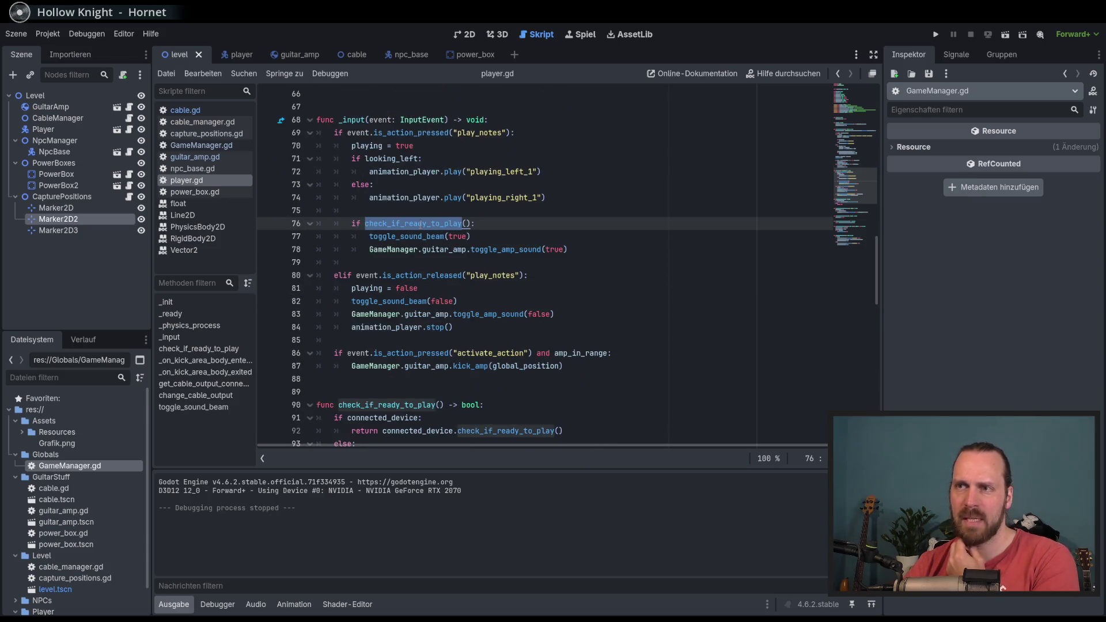
{"action": "double_click", "coordinate": [405, 237]}
{"action": "scroll", "coordinate": [554, 279], "scroll_direction": "down", "scroll_amount": 13}
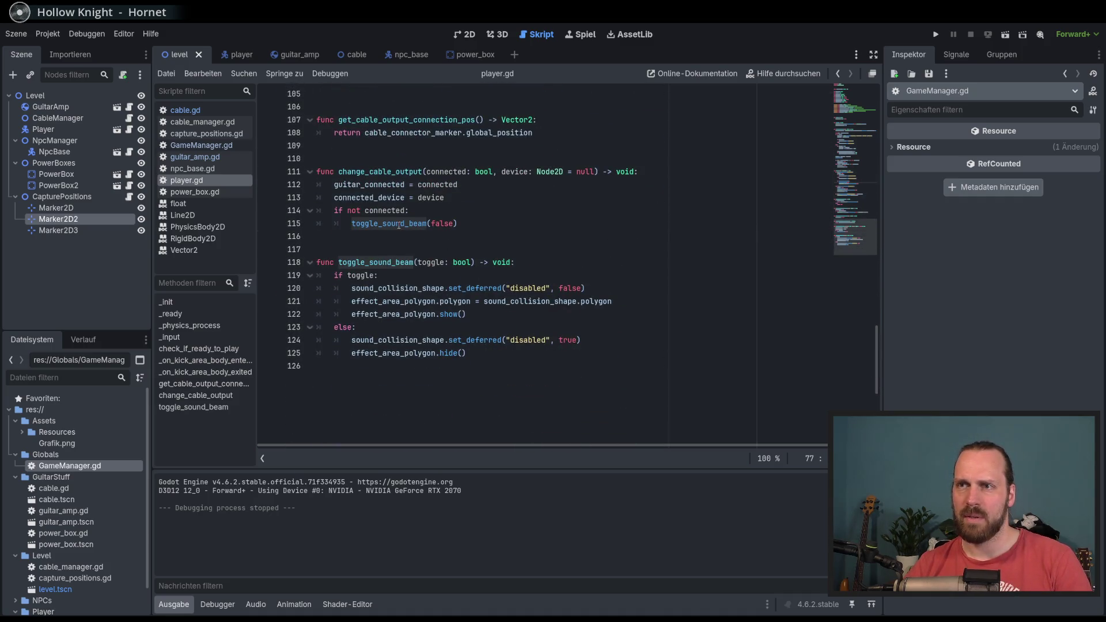
{"action": "double_click", "coordinate": [388, 173]}
{"action": "scroll", "coordinate": [475, 242], "scroll_direction": "up", "scroll_amount": 3}
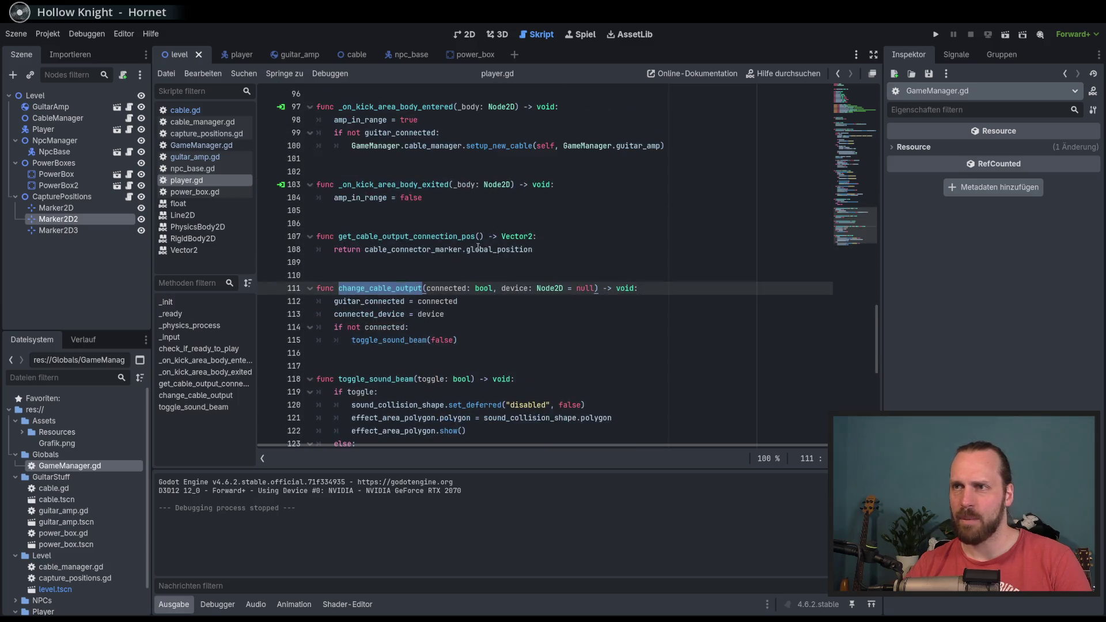
{"action": "left_click", "coordinate": [463, 327]}
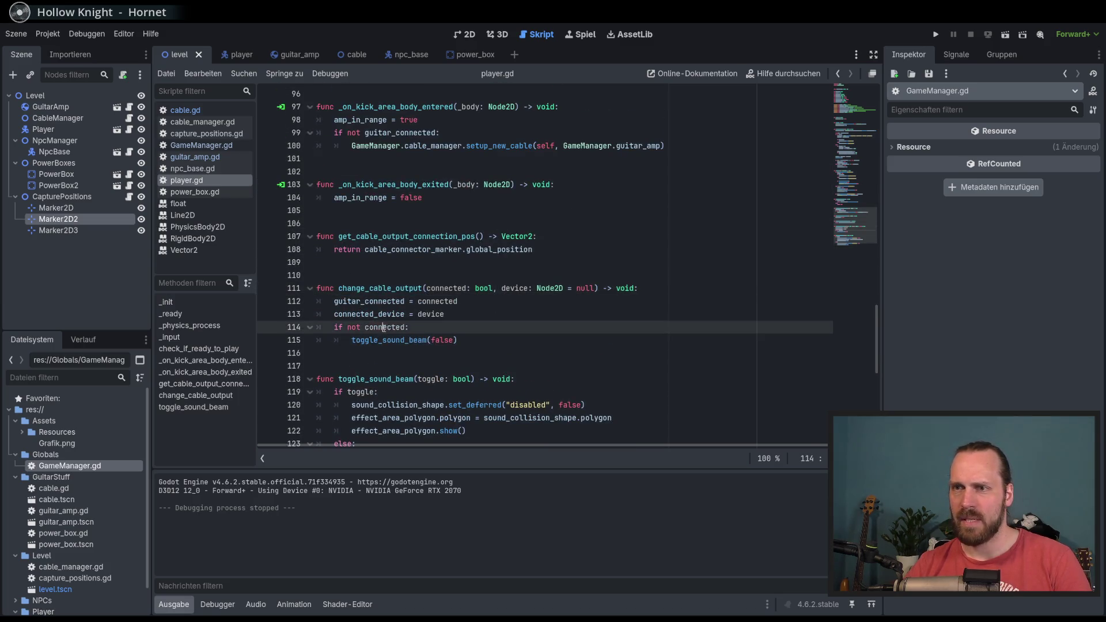
{"action": "left_click", "coordinate": [471, 346]}
{"action": "double_click", "coordinate": [412, 340]}
{"action": "double_click", "coordinate": [383, 328]}
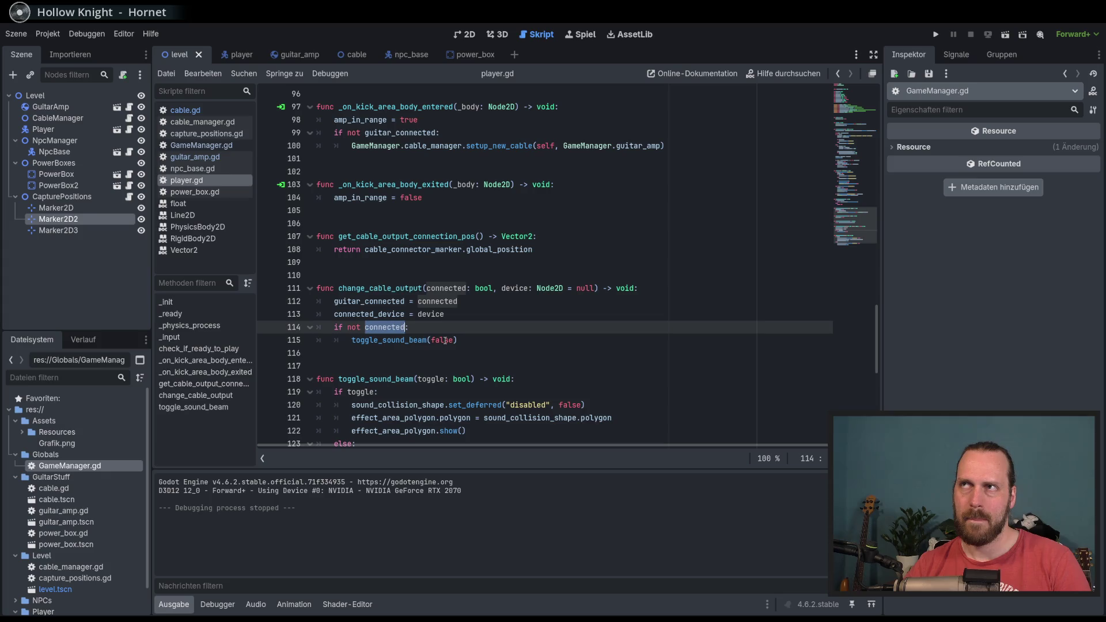
{"action": "left_click", "coordinate": [536, 341]}
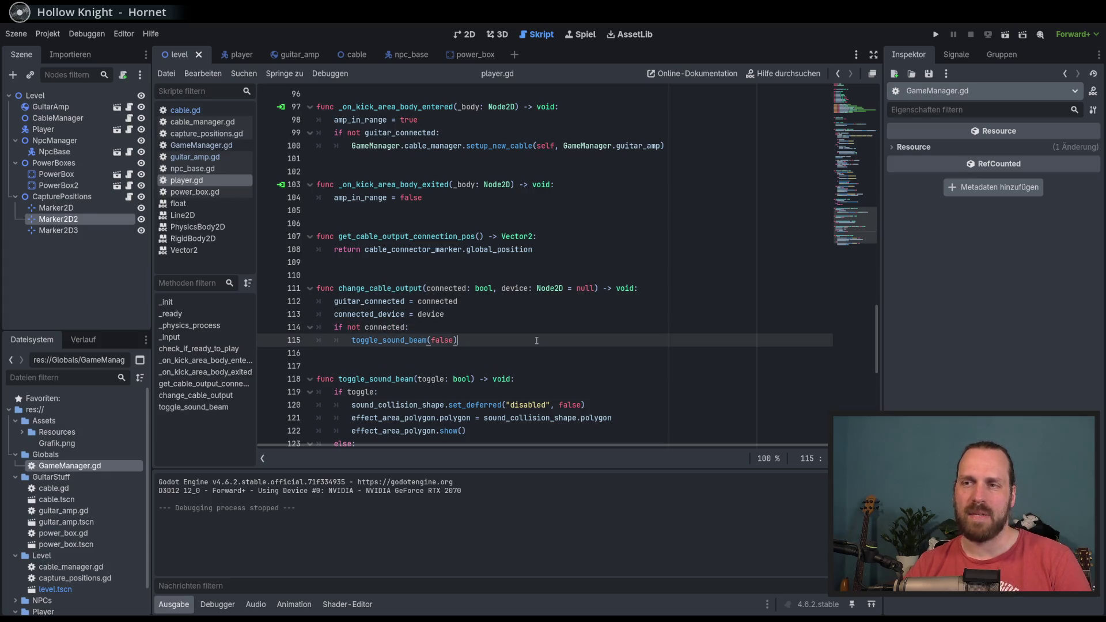
Run the game with F5 and carry the amp up to the power box.
{"action": "key", "text": "F5"}
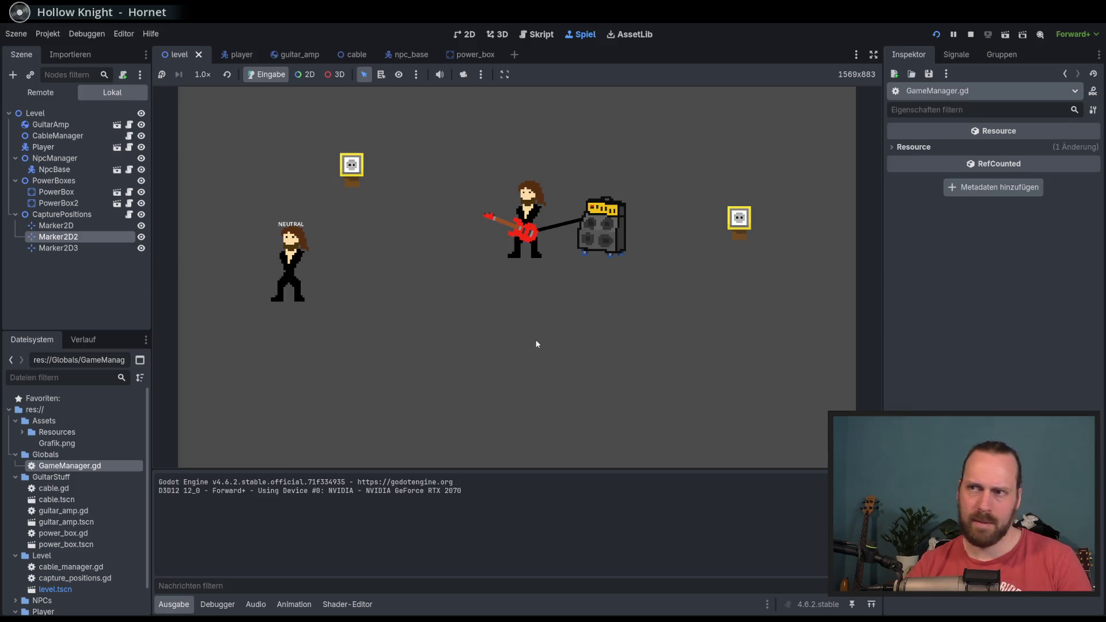
{"action": "key", "text": "Right"}
{"action": "key", "text": "Left"}
{"action": "key", "text": "space"}
{"action": "key", "text": "Left"}
{"action": "key", "text": "space"}
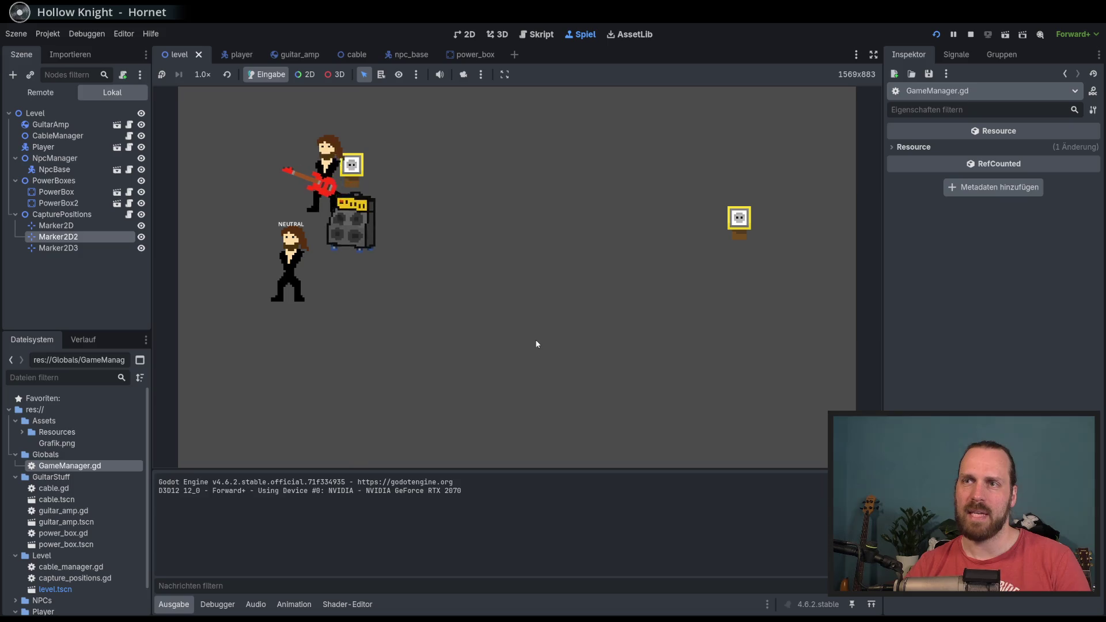
{"action": "key", "text": "space"}
{"action": "key", "text": "Right"}
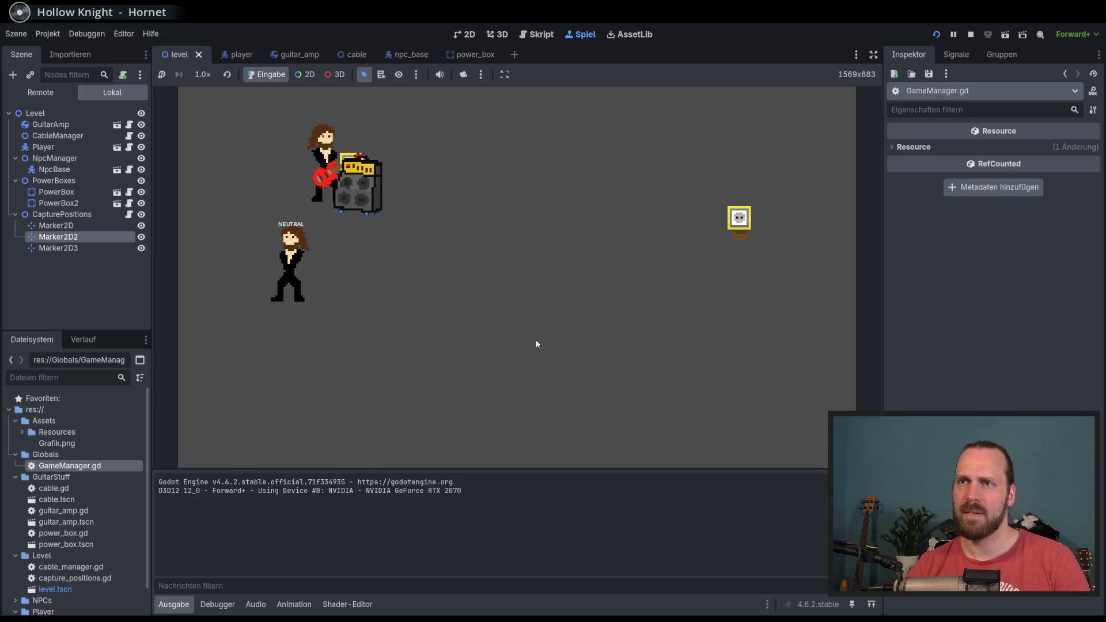
{"action": "key", "text": "Right"}
{"action": "key", "text": "space"}
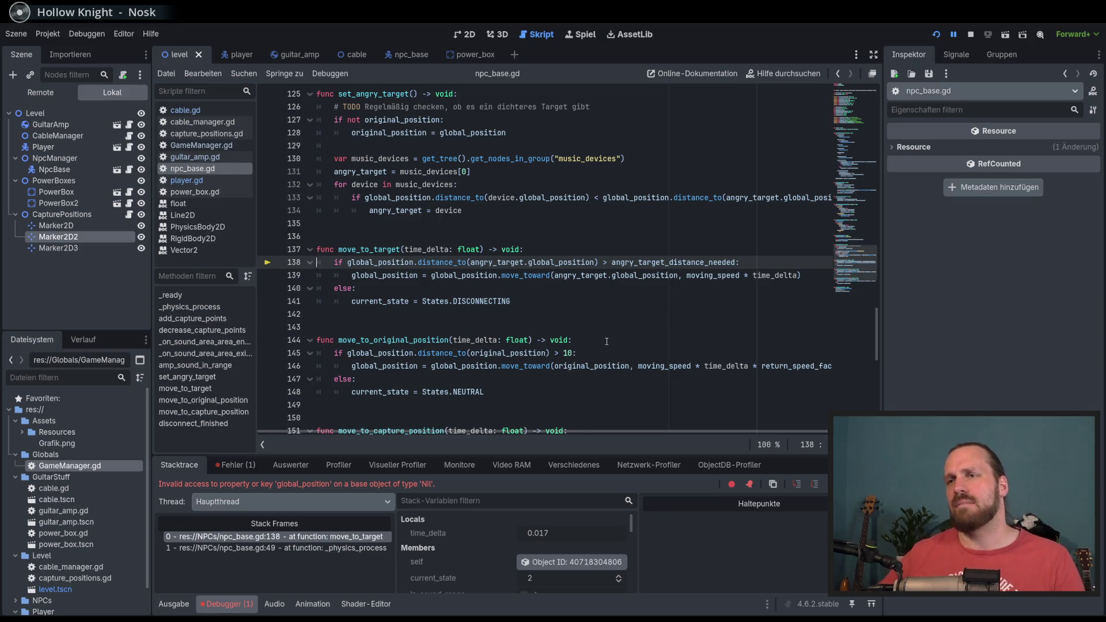
Widen the debugger to read the Nil global_position error at npc_base.gd line 138, and restart.
{"action": "mouse_move", "coordinate": [589, 451]}
{"action": "left_mouse_down"}
{"action": "mouse_move", "coordinate": [601, 287]}
{"action": "mouse_move", "coordinate": [615, 445]}
{"action": "left_mouse_up"}
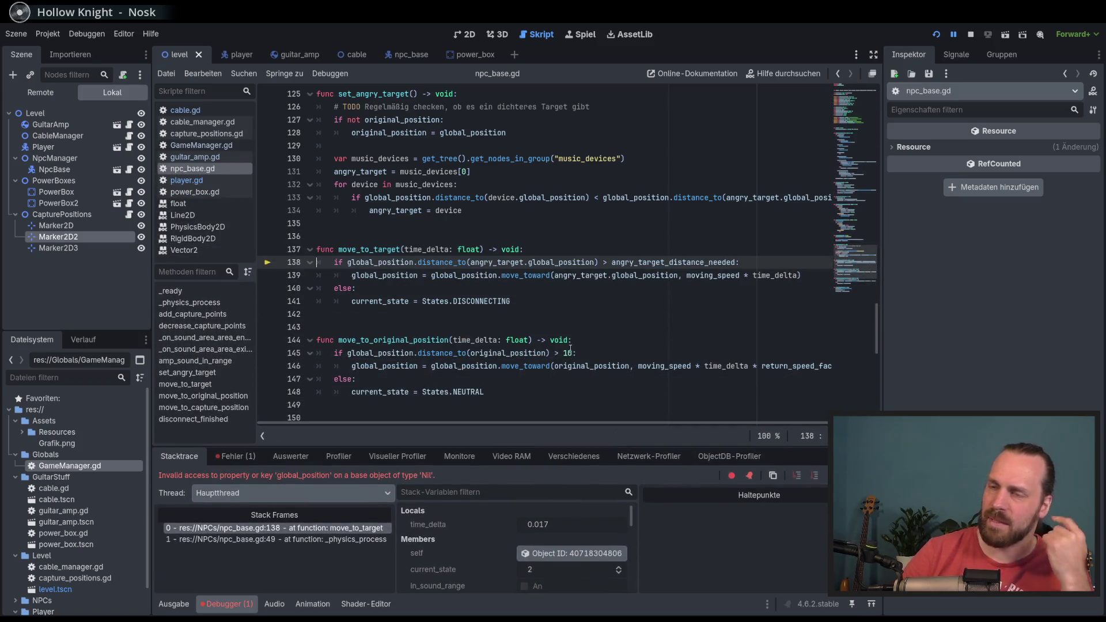
{"action": "left_click", "coordinate": [573, 340]}
{"action": "key", "text": "F5"}
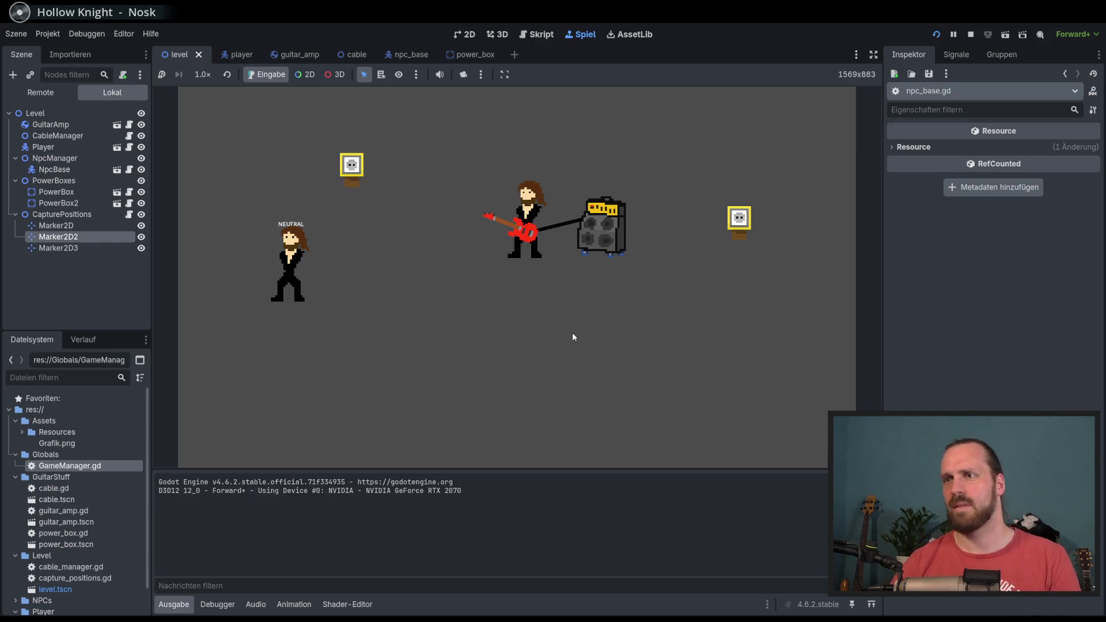
Drag the amp across the level to the top-left power box.
{"action": "key", "text": "Right"}
{"action": "key", "text": "Left"}
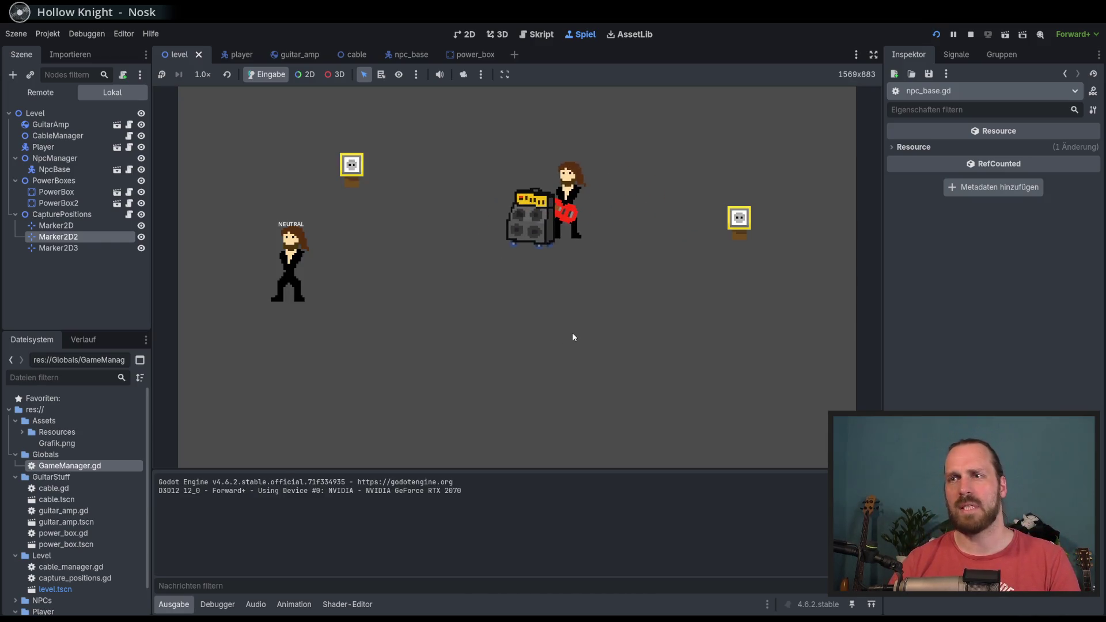
{"action": "key", "text": "Left"}
{"action": "key", "text": "Up"}
{"action": "key", "text": "Down"}
{"action": "key", "text": "Right"}
{"action": "key", "text": "Up"}
{"action": "key", "text": "Right"}
{"action": "key", "text": "Left"}
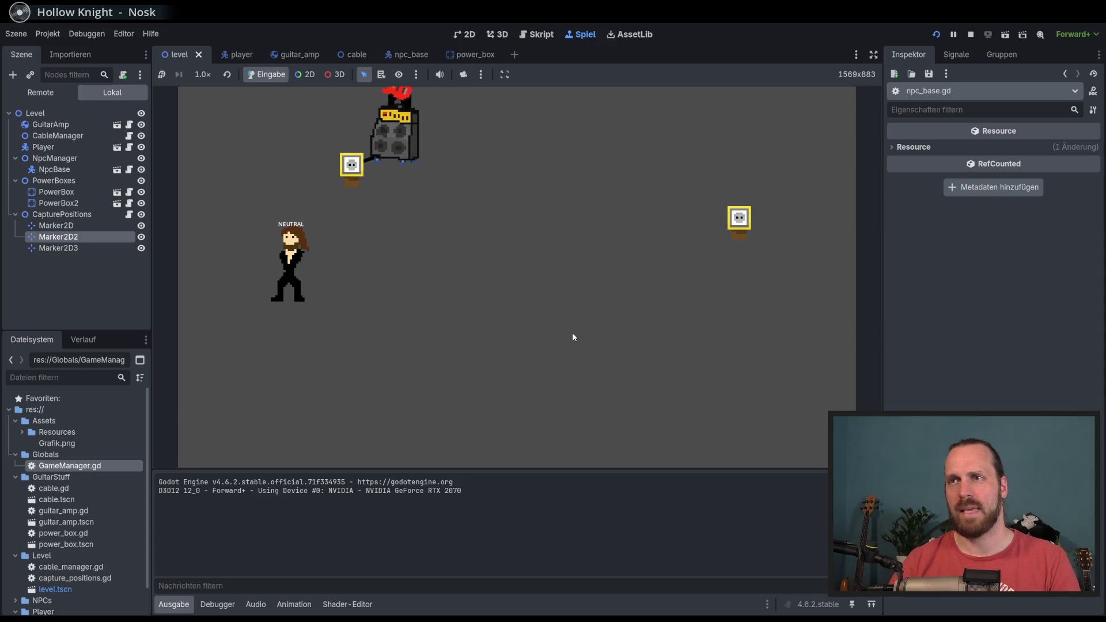
{"action": "key", "text": "Down"}
{"action": "key", "text": "Right"}
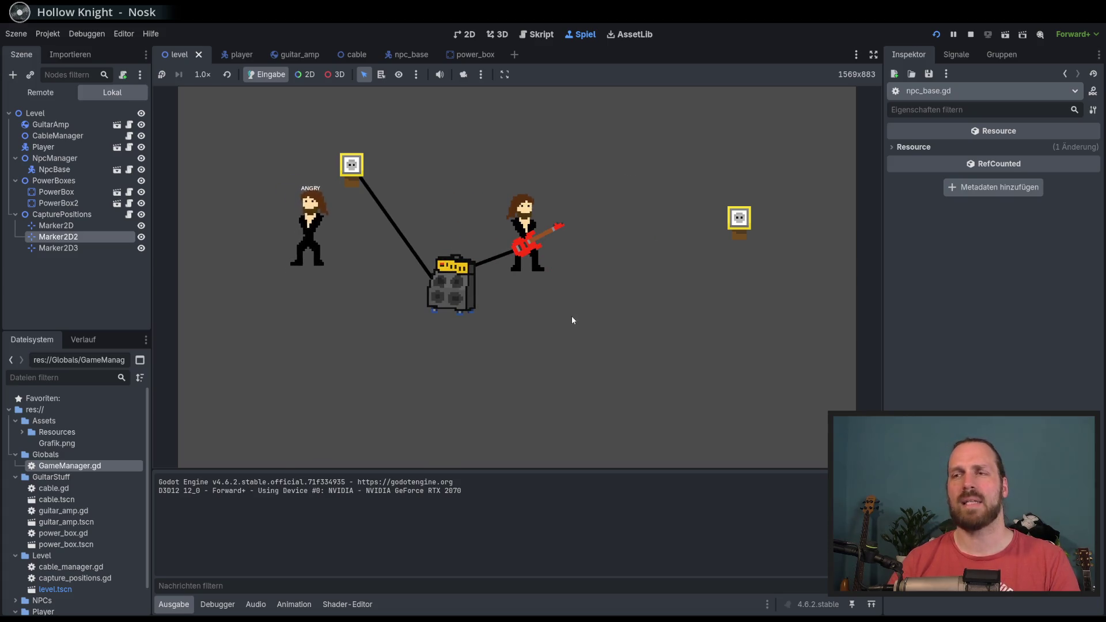
Play guitar to send sound waves, let the NPC unplug the cable, and stop with F8.
{"action": "key", "text": "Down"}
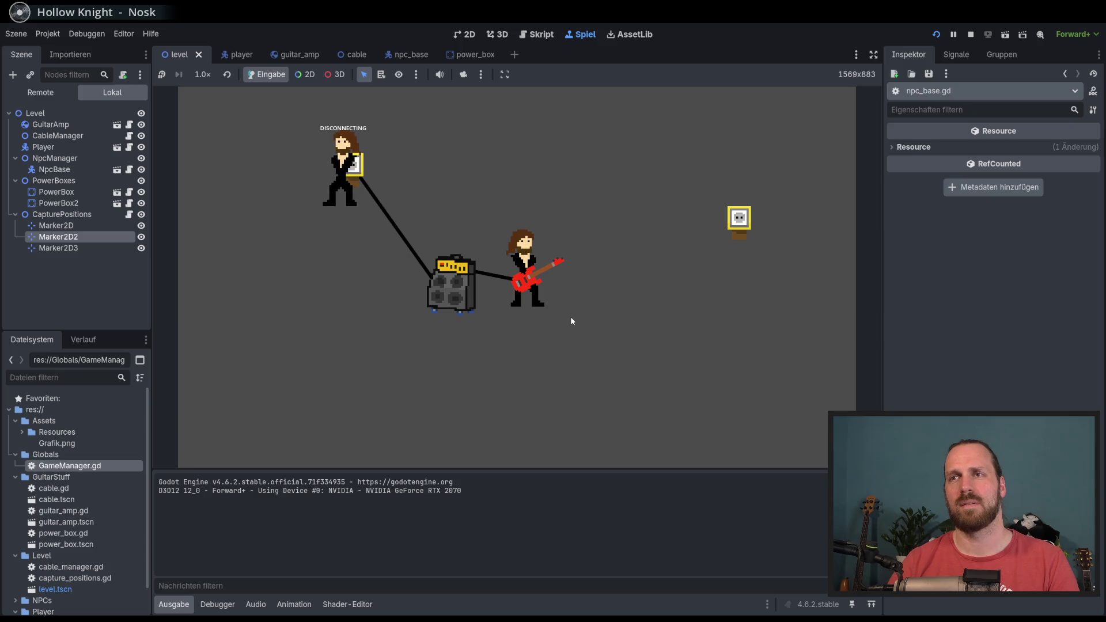
{"action": "key", "text": "Right"}
{"action": "key", "text": "space"}
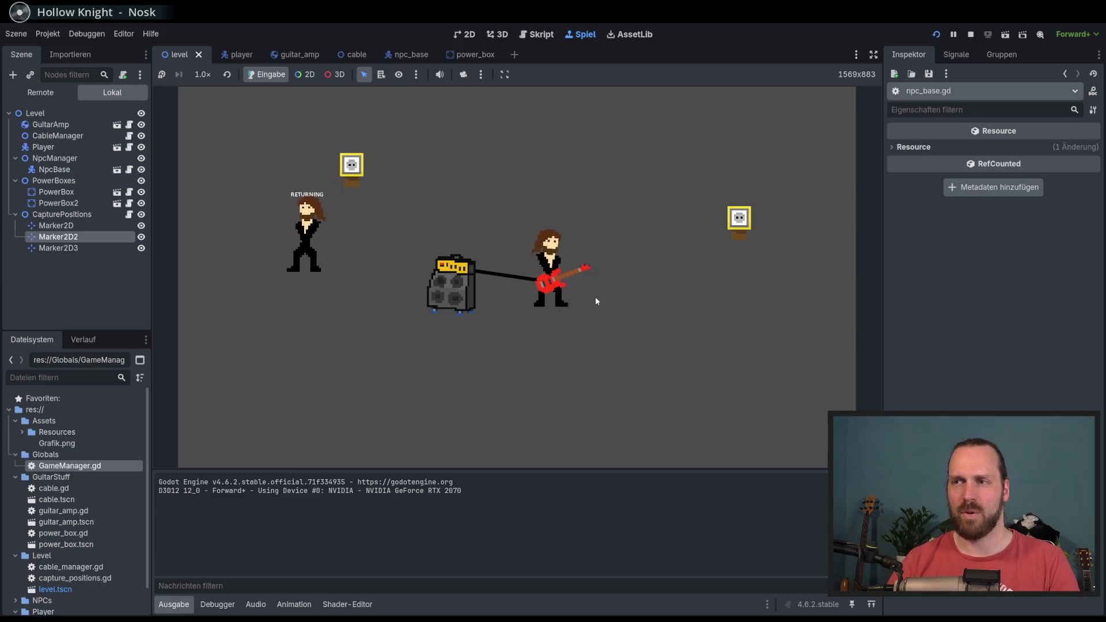
{"action": "key", "text": "F8"}
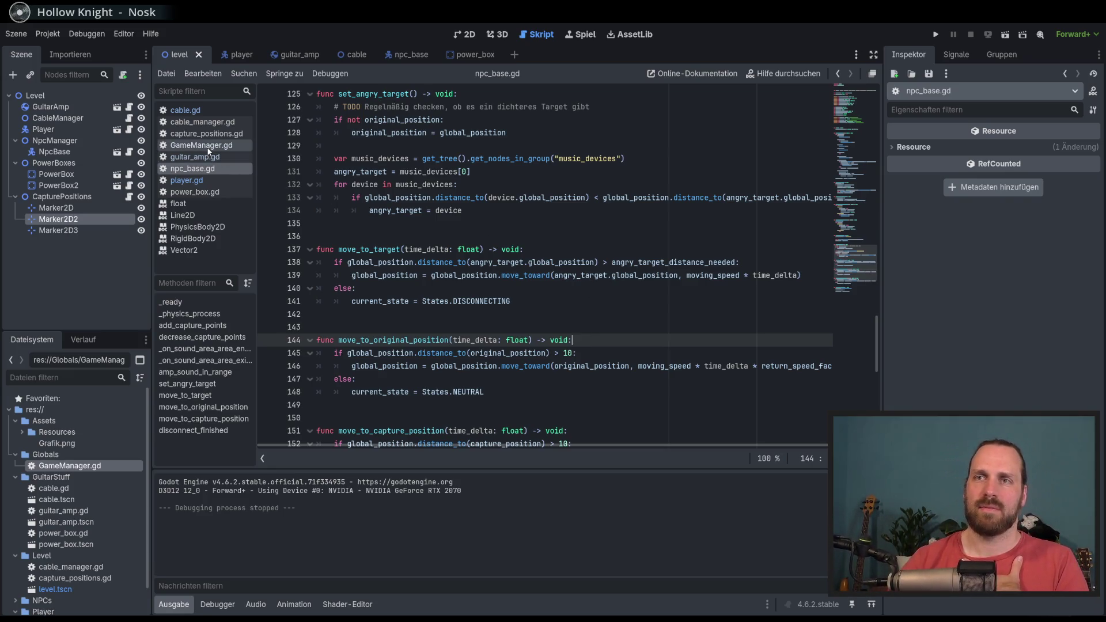
In _ready, add a line connecting GameManager.cable_disconnected to an on_ca callback.
{"action": "scroll", "coordinate": [850, 238], "scroll_direction": "up", "scroll_amount": 8}
{"action": "left_click_drag", "start_coordinate": [850, 237], "coordinate": [829, 140]}
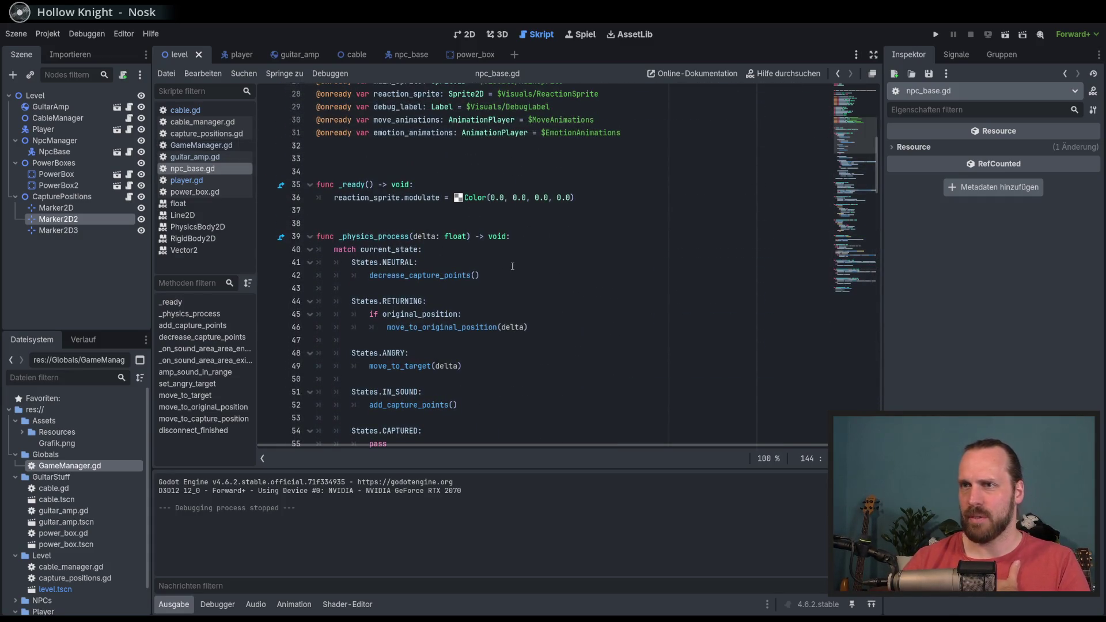
{"action": "scroll", "coordinate": [514, 266], "scroll_direction": "up", "scroll_amount": 2}
{"action": "left_click", "coordinate": [623, 277]}
{"action": "key", "text": "Return"}
{"action": "type", "text": "GameMa"}
{"action": "key", "text": "Return"}
{"action": "type", "text": "."}
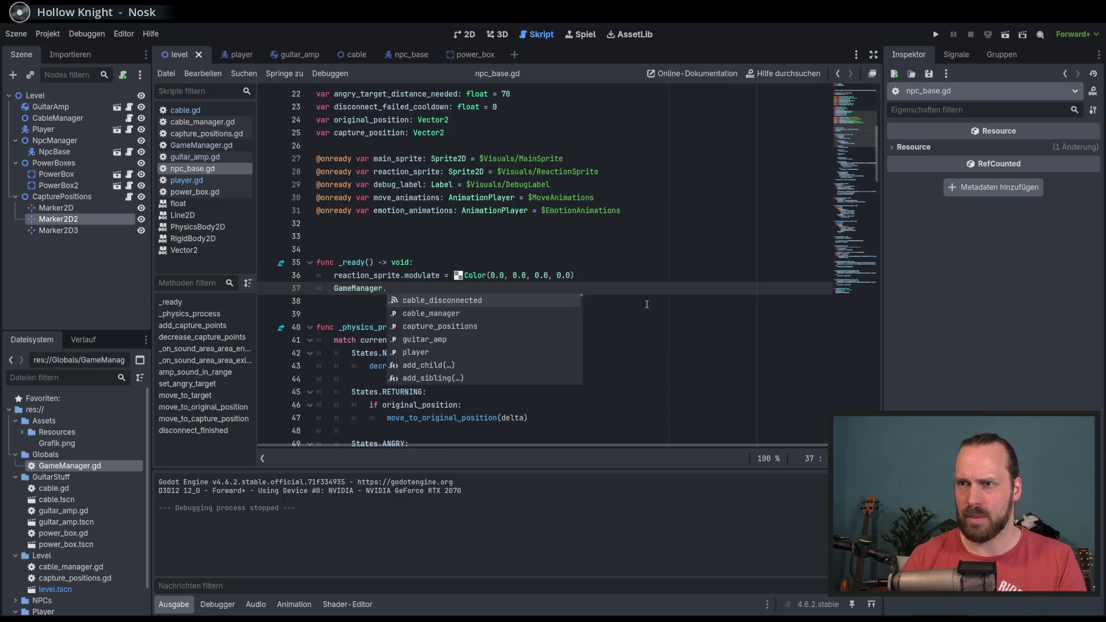
{"action": "key", "text": "Return"}
{"action": "type", "text": ".c"}
{"action": "key", "text": "Return"}
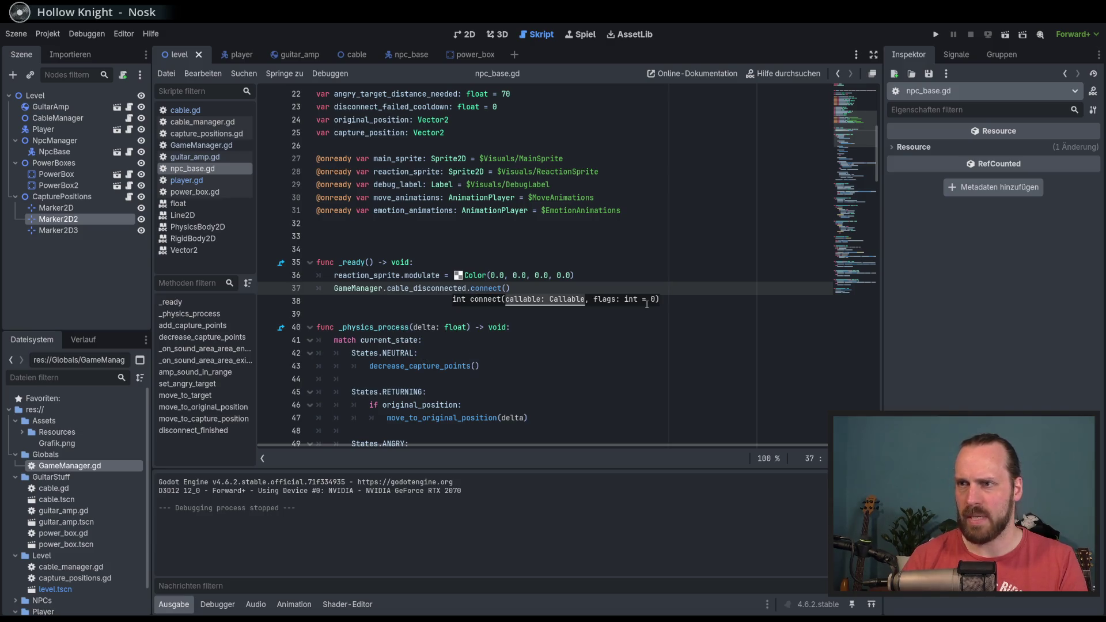
{"action": "type", "text": "on_ca"}
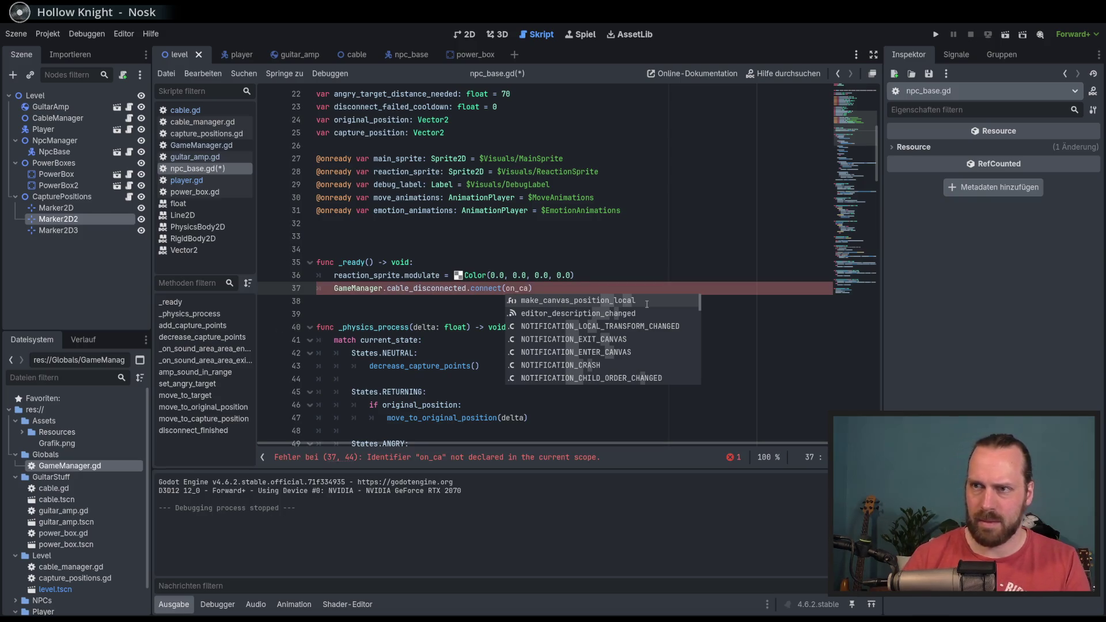
Complete the callback name to on_cable_disconnected and copy it.
{"action": "double_click", "coordinate": [419, 288]}
{"action": "key", "text": "ctrl+c"}
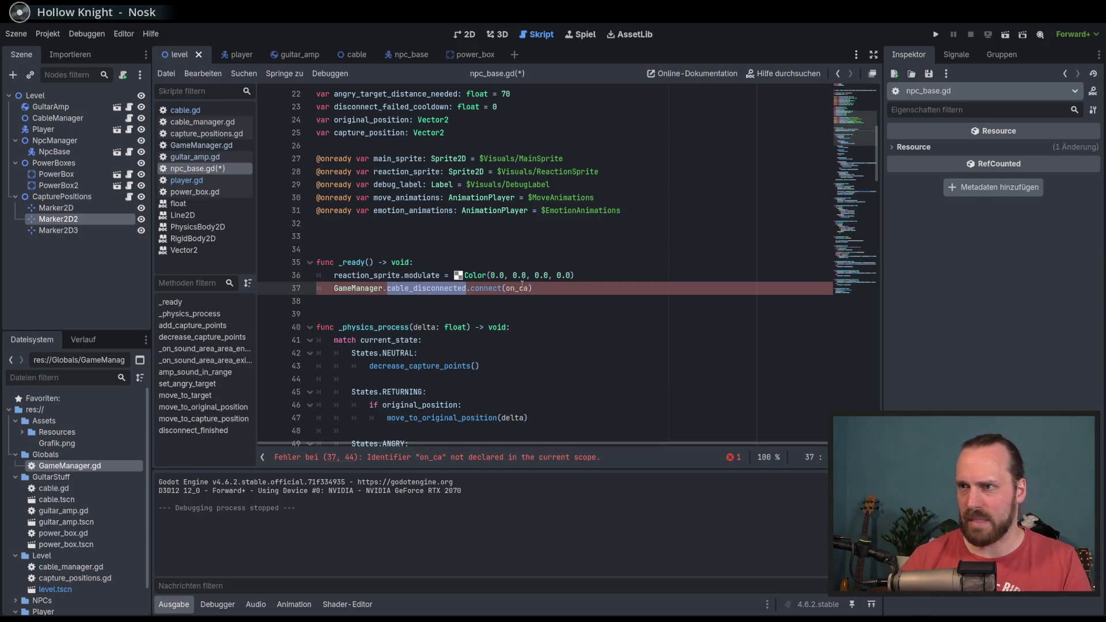
{"action": "left_click", "coordinate": [522, 287]}
{"action": "key", "text": "BackSpace"}
{"action": "key", "text": "BackSpace"}
{"action": "key", "text": "ctrl+v"}
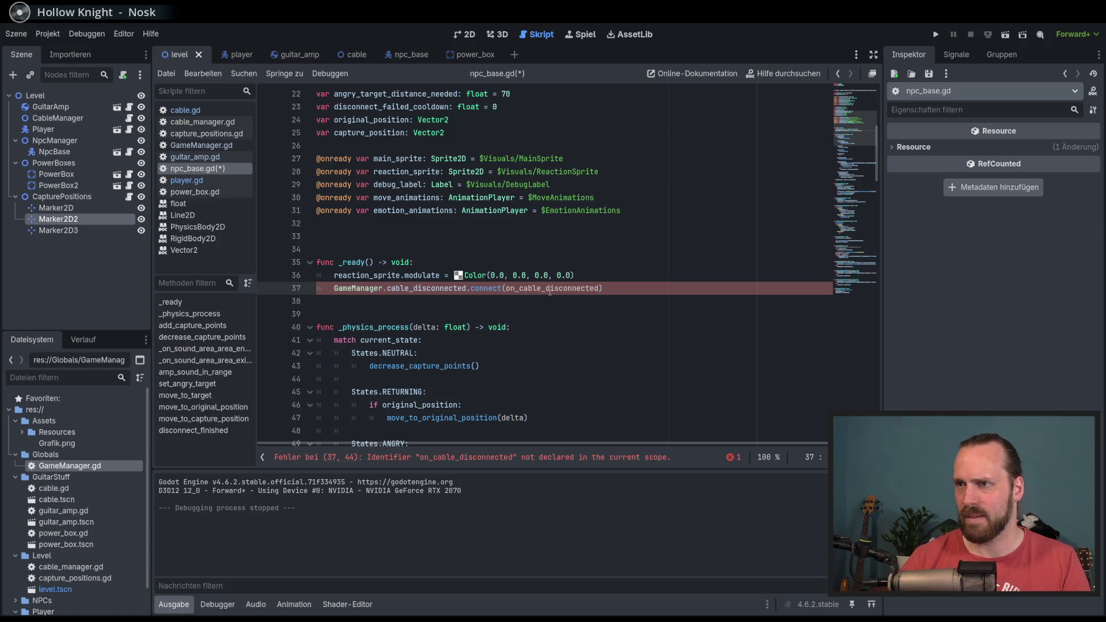
{"action": "double_click", "coordinate": [553, 288]}
{"action": "key", "text": "ctrl+c"}
Append func on_cable_disconnected() -> void: with a pass body at the end of npc_base.gd.
{"action": "scroll", "coordinate": [571, 346], "scroll_direction": "down", "scroll_amount": 20}
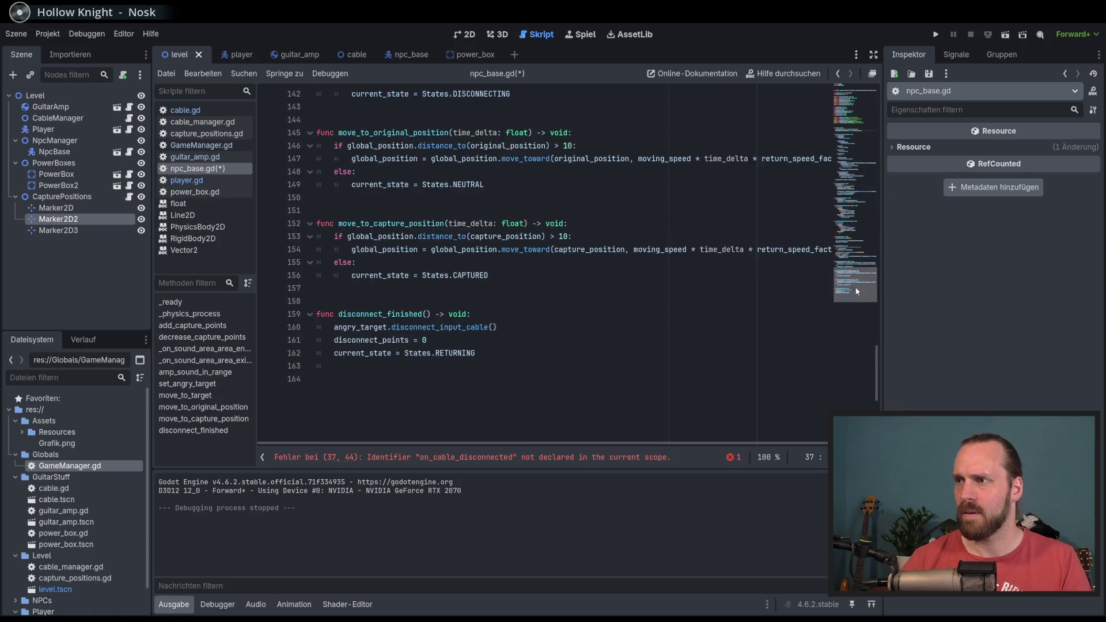
{"action": "left_click", "coordinate": [571, 392]}
{"action": "key", "text": "Return"}
{"action": "type", "text": "func"}
{"action": "key", "text": "ctrl+v"}
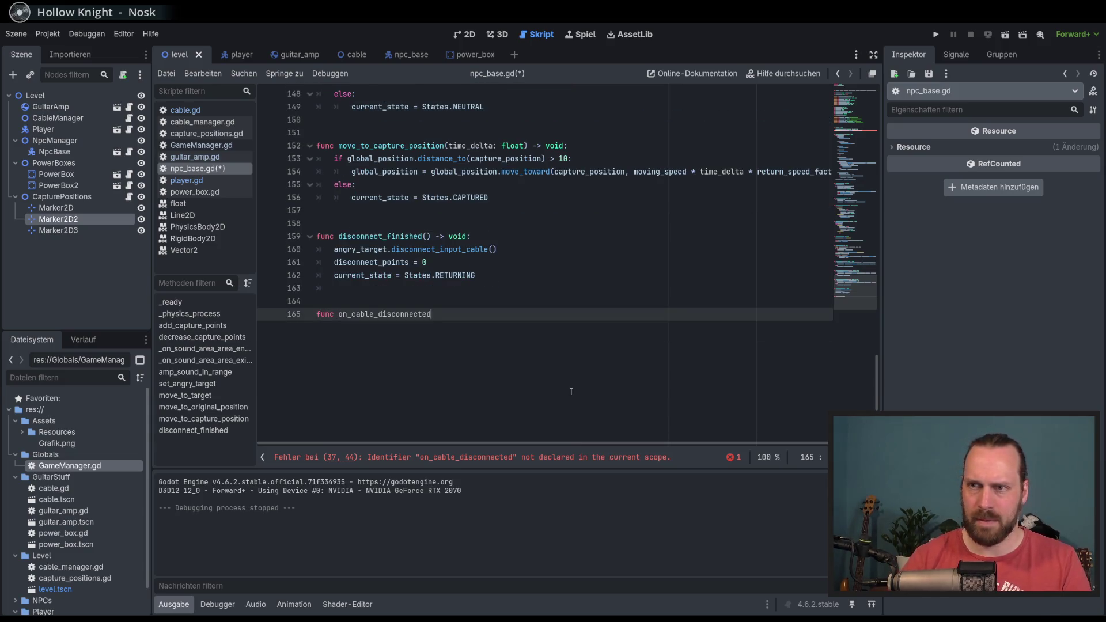
{"action": "type", "text": "() -> void:"}
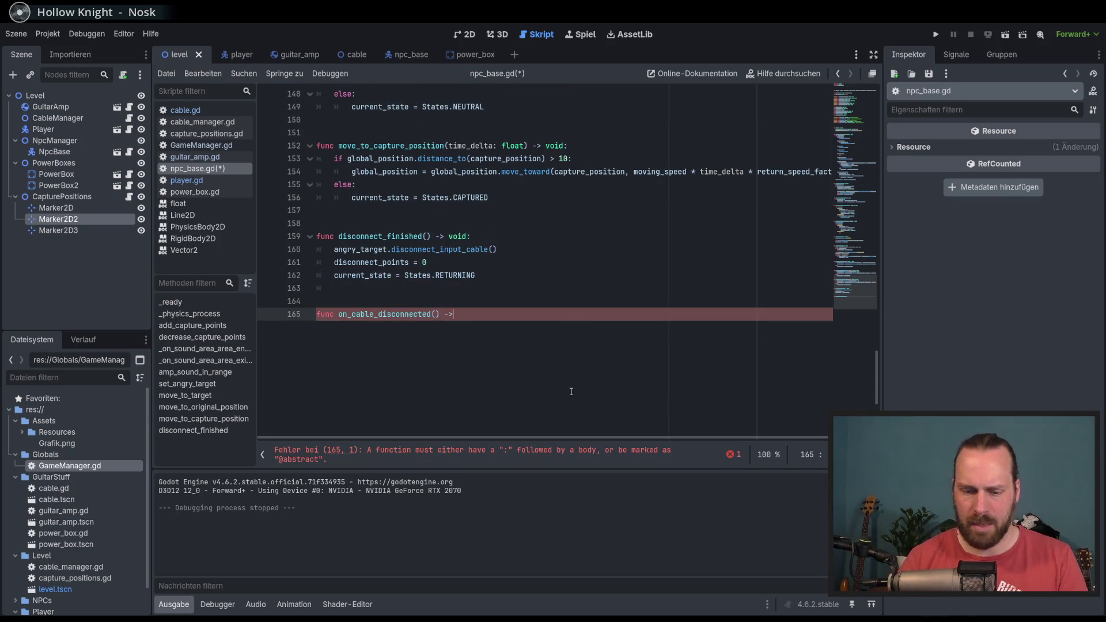
{"action": "key", "text": "Return"}
{"action": "type", "text": "pass"}
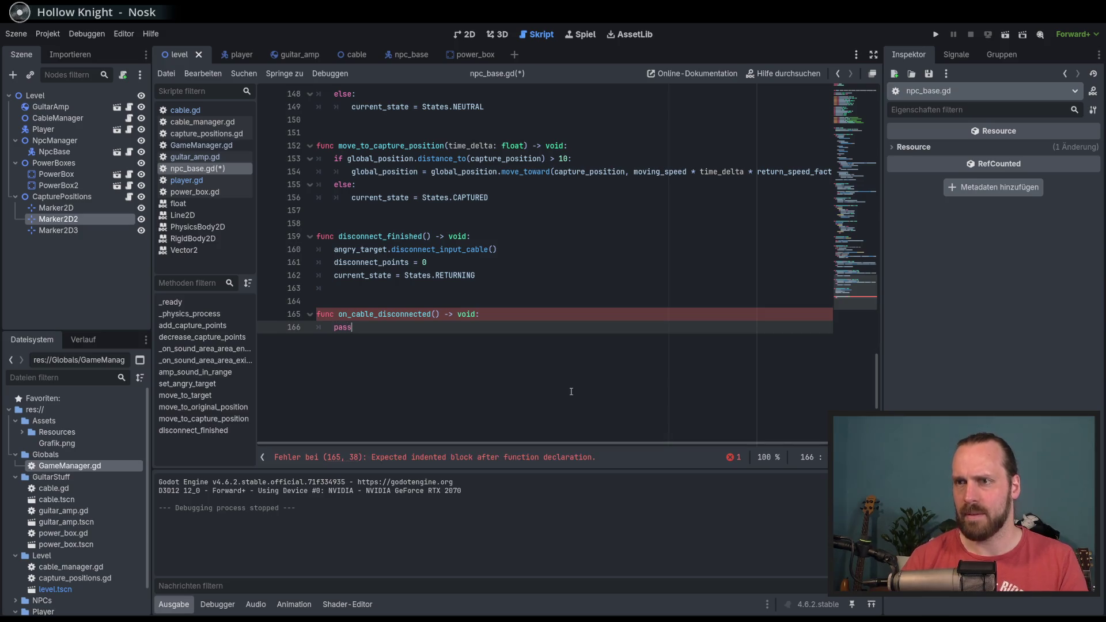
Select the placeholder pass and start replacing it with an if statement.
{"action": "scroll", "coordinate": [577, 372], "scroll_direction": "up", "scroll_amount": 3}
{"action": "scroll", "coordinate": [562, 334], "scroll_direction": "up", "scroll_amount": 6}
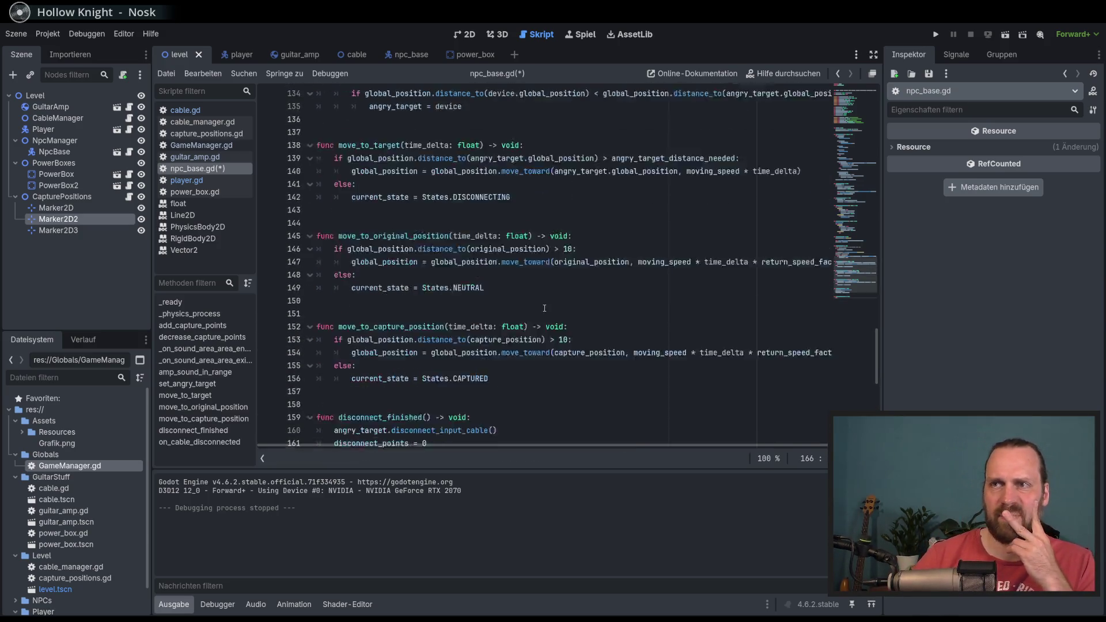
{"action": "scroll", "coordinate": [467, 261], "scroll_direction": "up", "scroll_amount": 3}
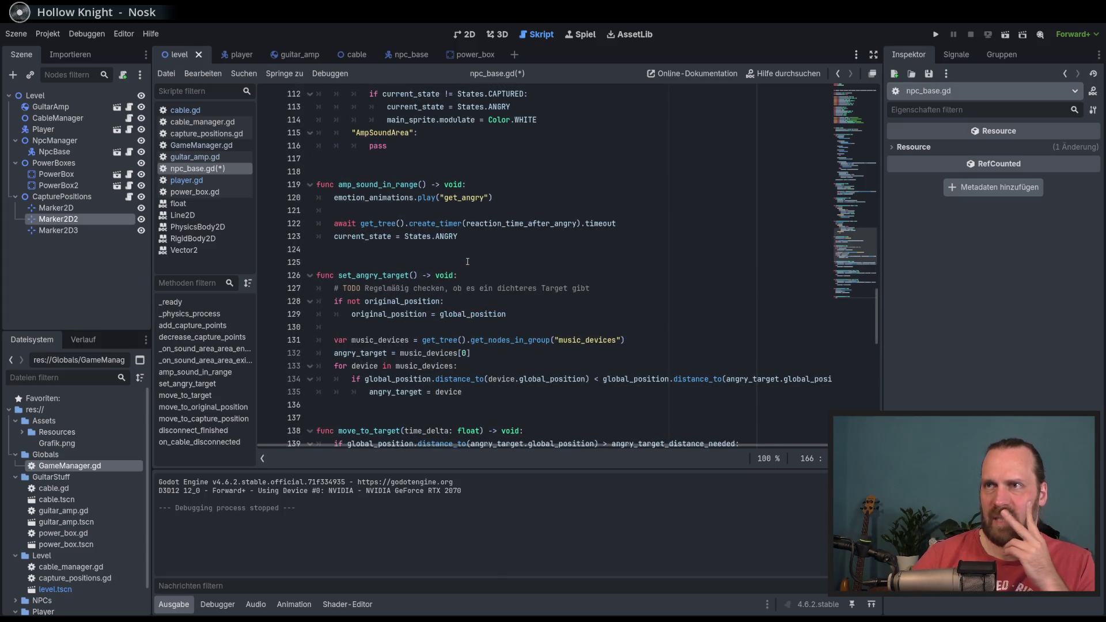
{"action": "scroll", "coordinate": [467, 261], "scroll_direction": "down", "scroll_amount": 12}
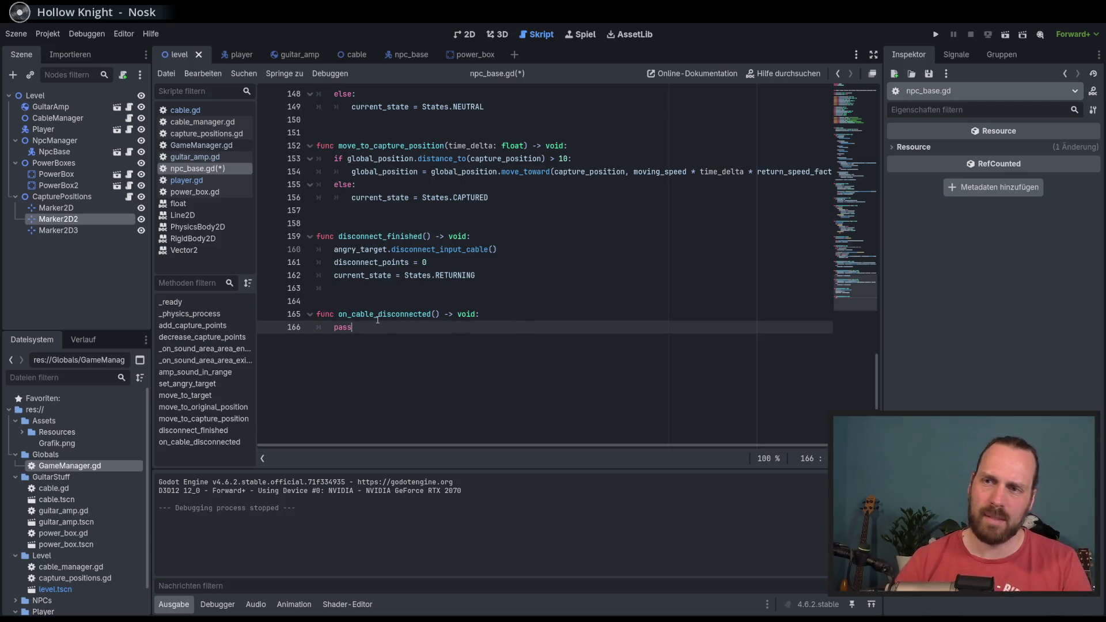
{"action": "left_click_drag", "start_coordinate": [363, 328], "coordinate": [333, 328]}
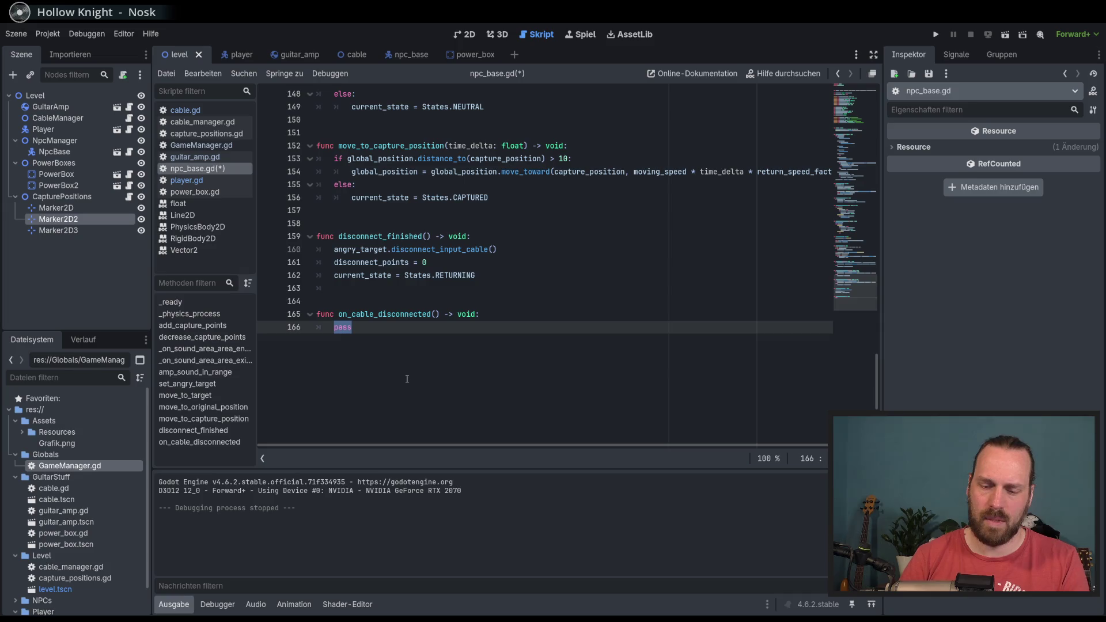
{"action": "type", "text": "if"}
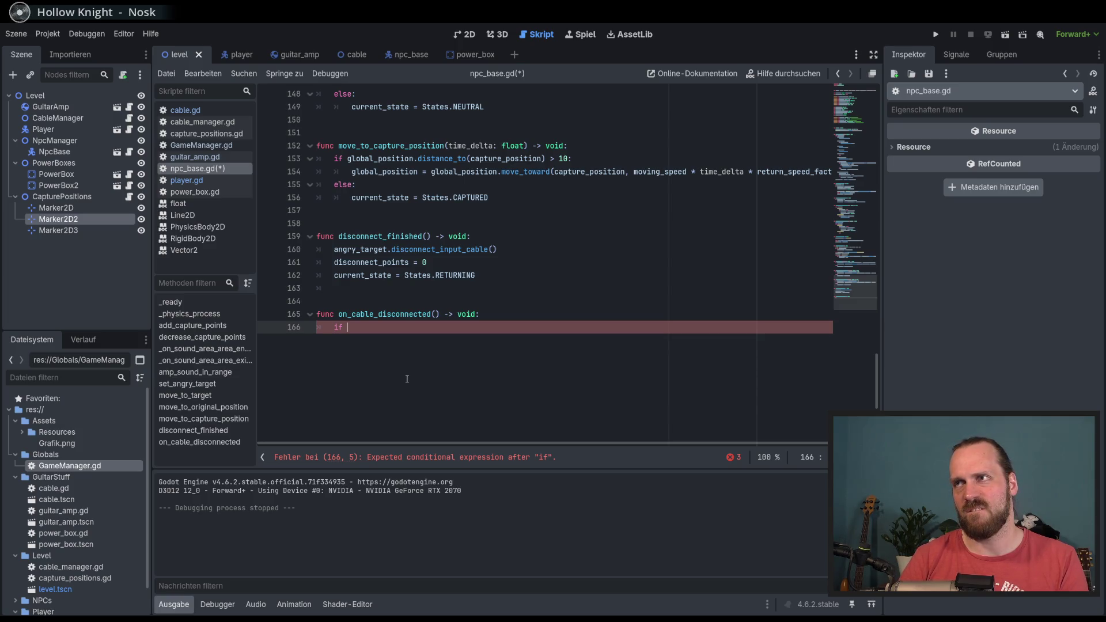
Write the condition start: if not current_state == States.CAPTURED.
{"action": "type", "text": "not "}
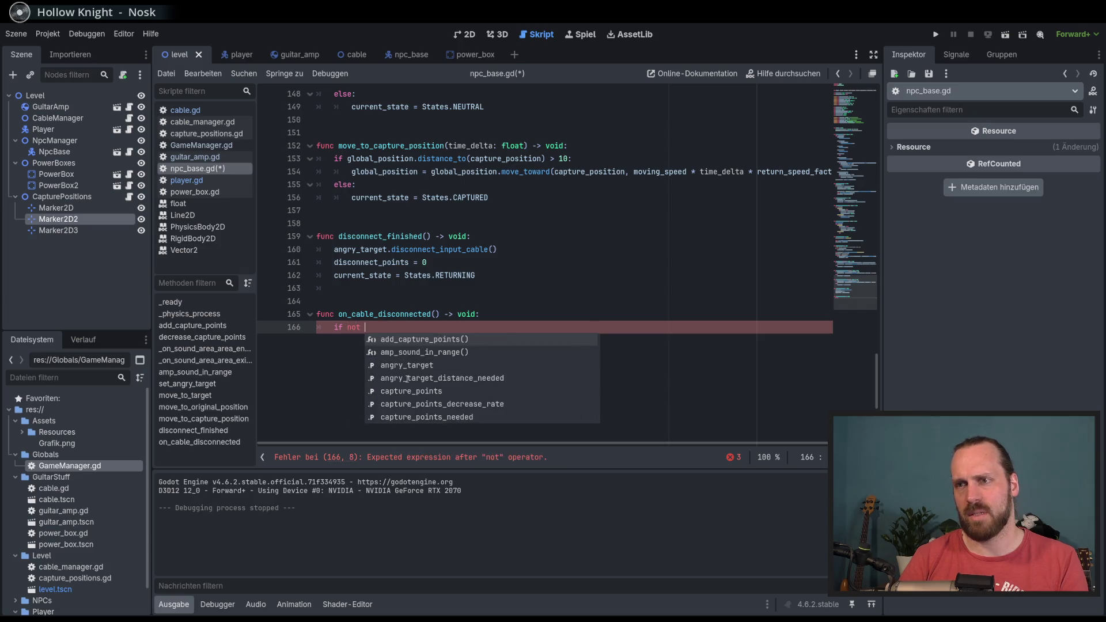
{"action": "type", "text": "c"}
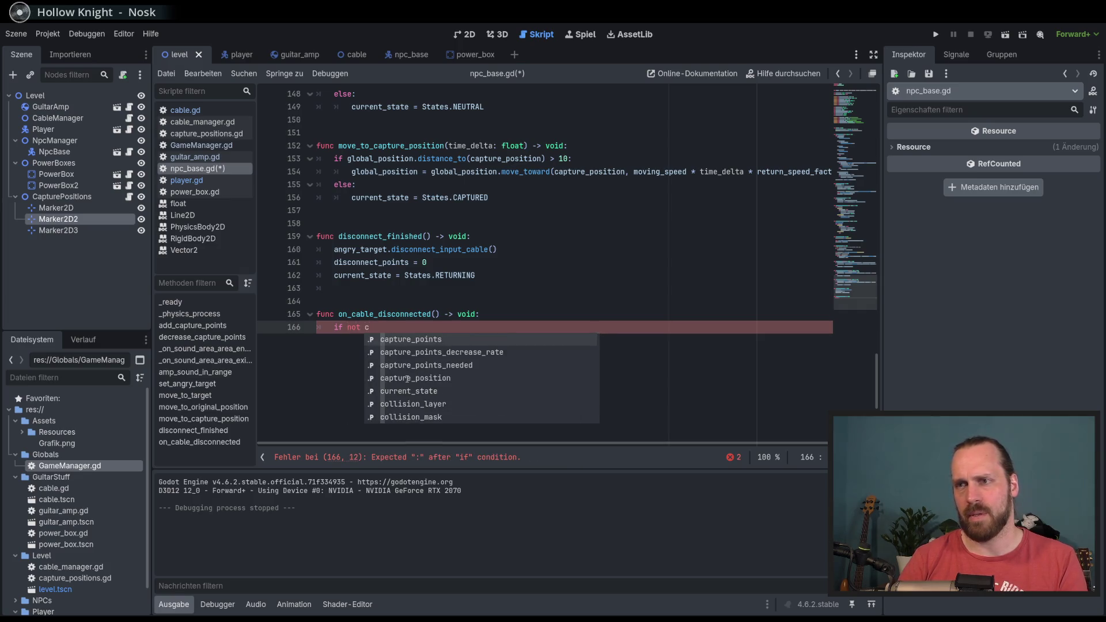
{"action": "type", "text": "urre"}
{"action": "key", "text": "Return"}
{"action": "type", "text": "=="}
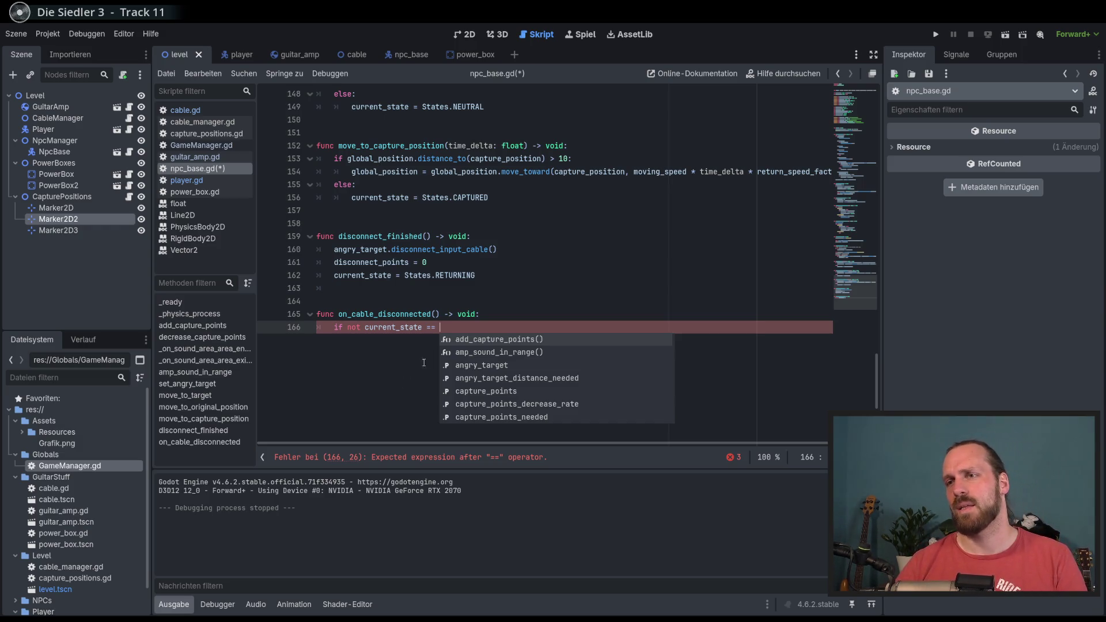
{"action": "key", "text": "Escape"}
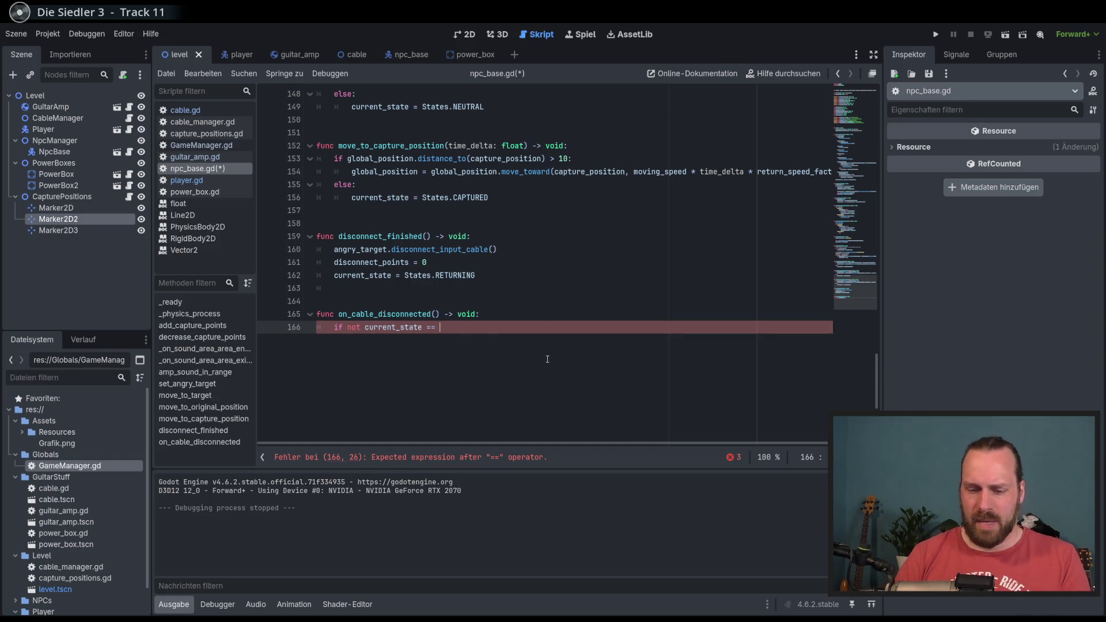
{"action": "type", "text": "States."}
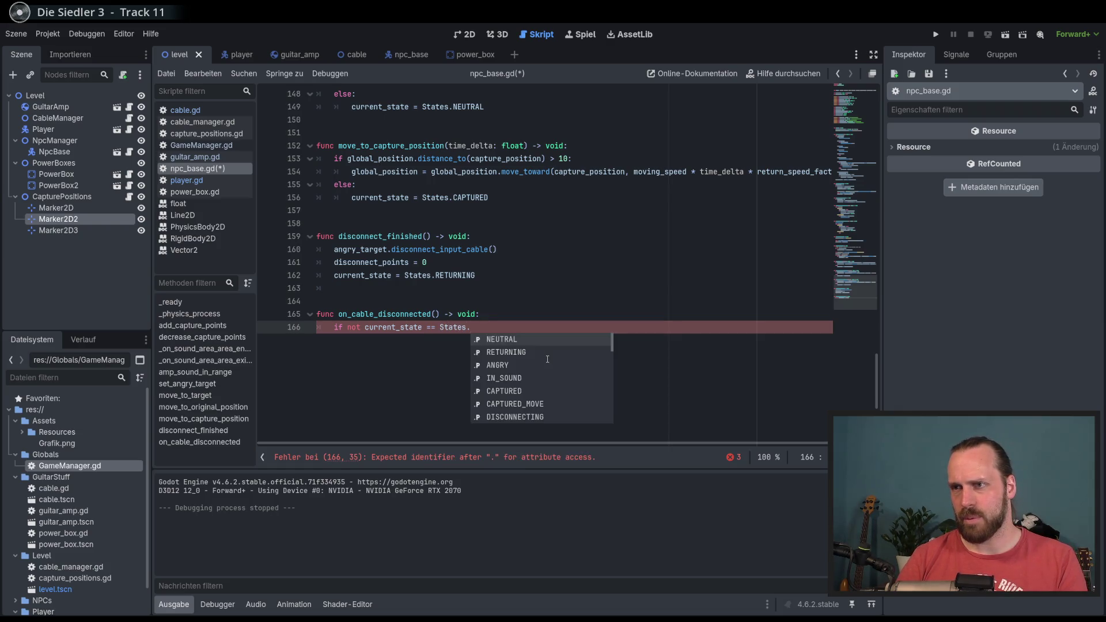
{"action": "key", "text": "Down"}
{"action": "key", "text": "Down"}
{"action": "key", "text": "Down"}
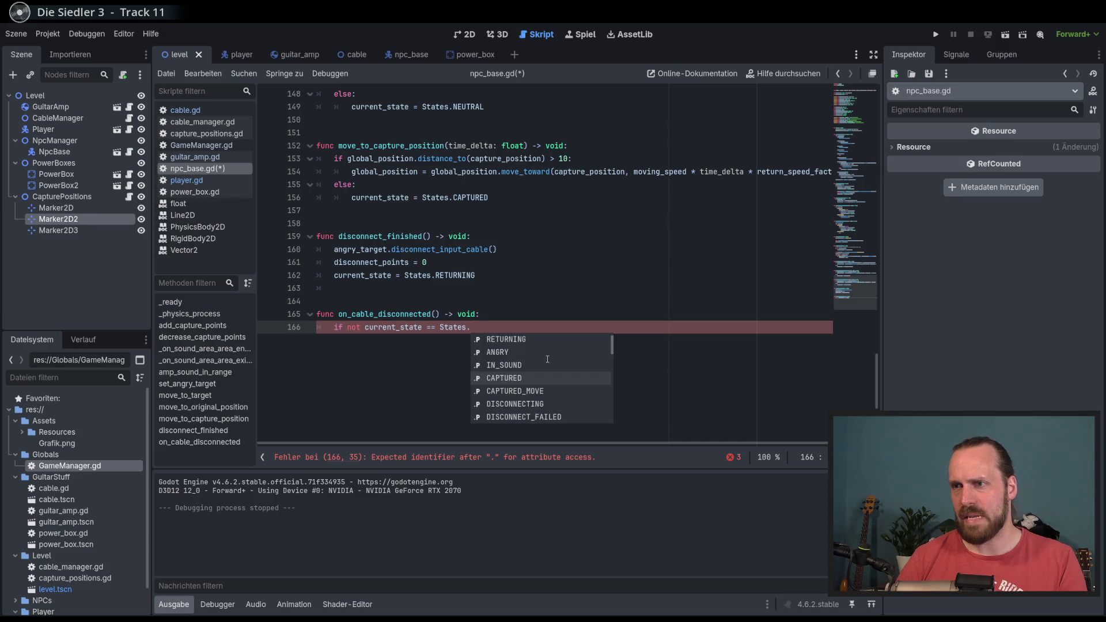
{"action": "key", "text": "Down"}
{"action": "key", "text": "Return"}
Extend it with or current_state == States.CAPTURED_MOVE: and open the if body.
{"action": "type", "text": "or"}
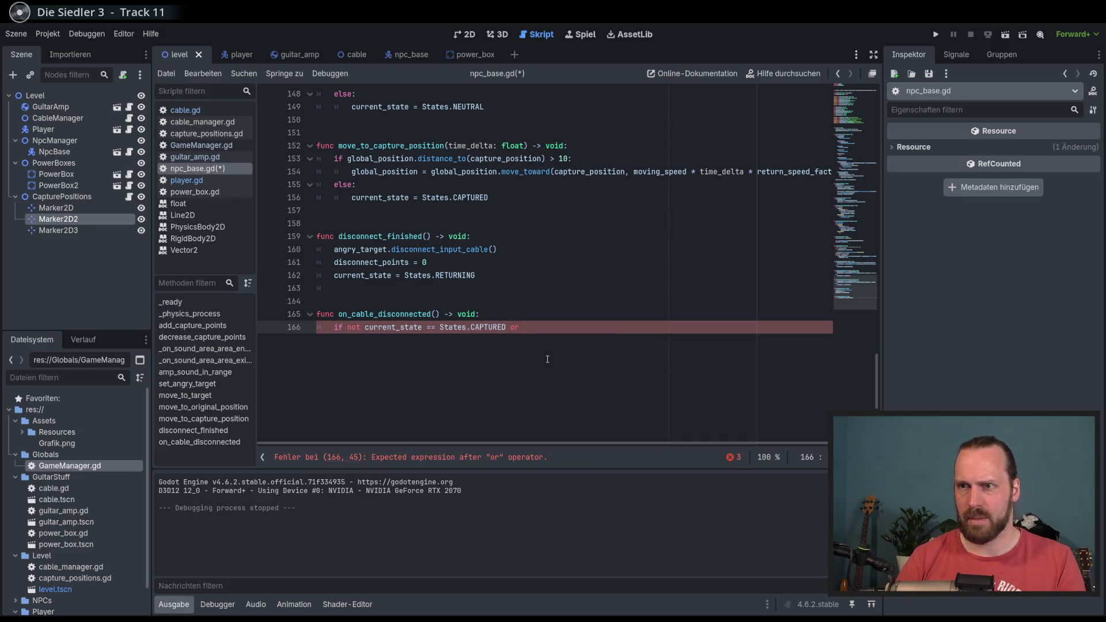
{"action": "type", "text": " corre"}
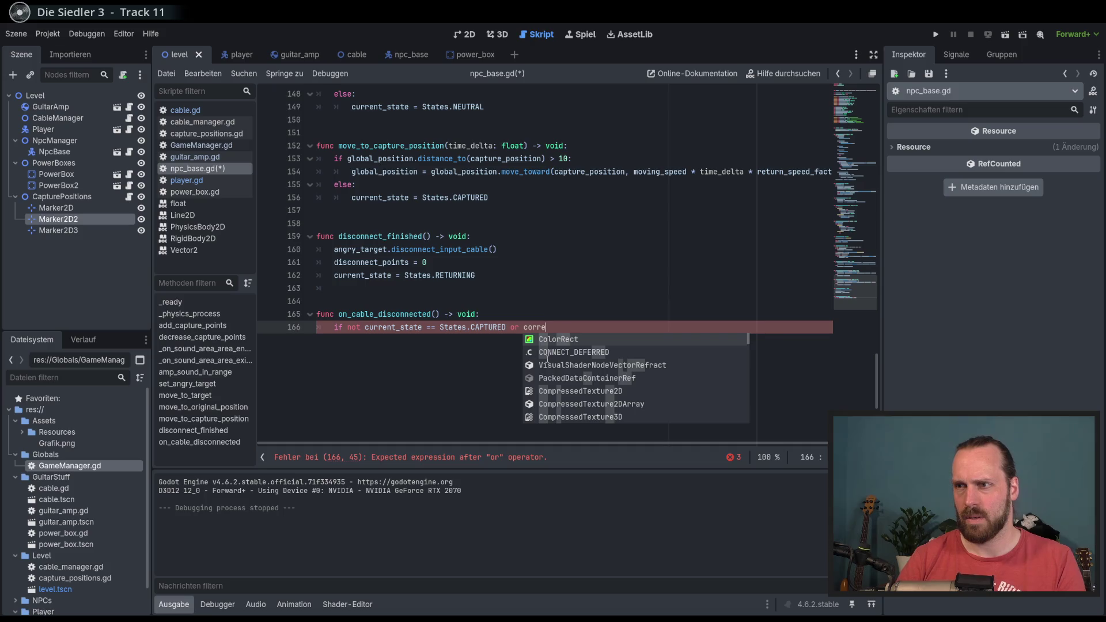
{"action": "key", "text": "BackSpace"}
{"action": "key", "text": "BackSpace"}
{"action": "key", "text": "BackSpace"}
{"action": "type", "text": "urr"}
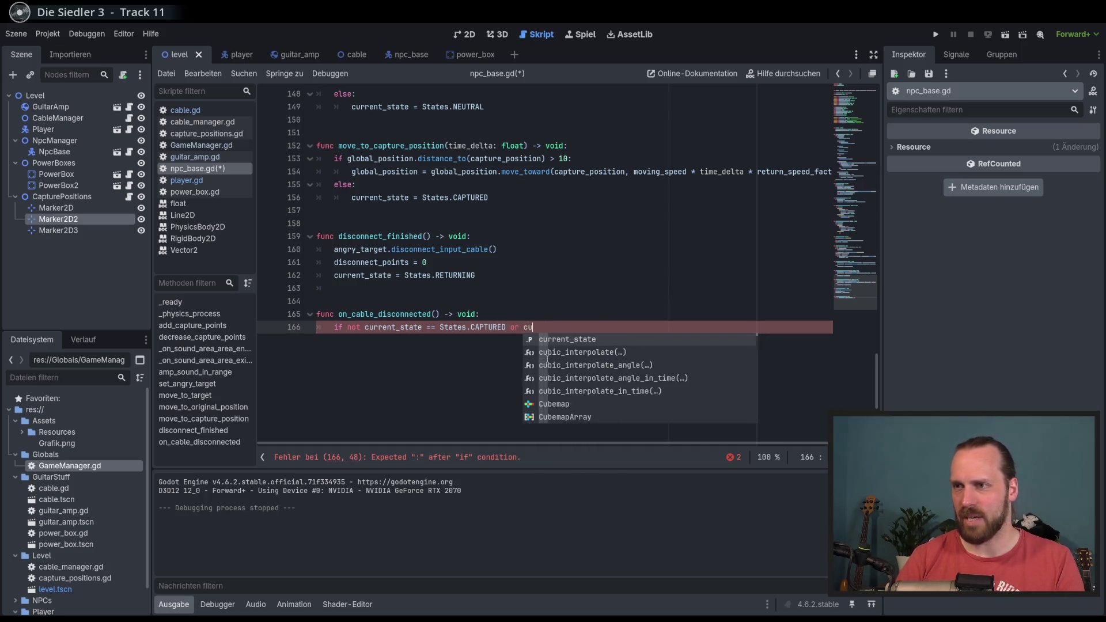
{"action": "key", "text": "Return"}
{"action": "type", "text": "=="}
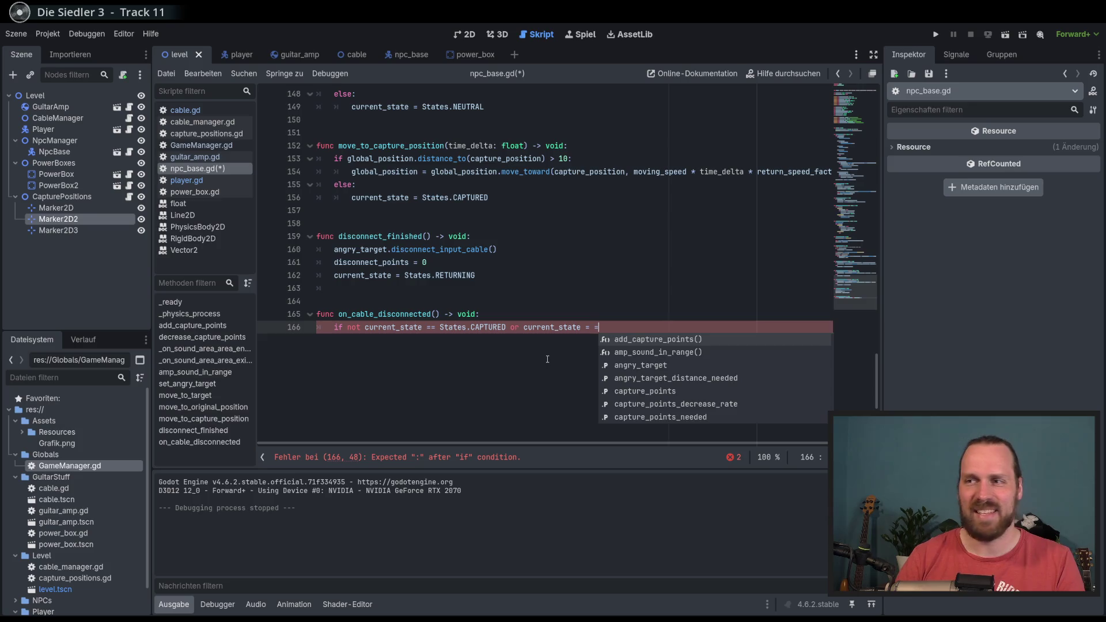
{"action": "type", "text": " States."}
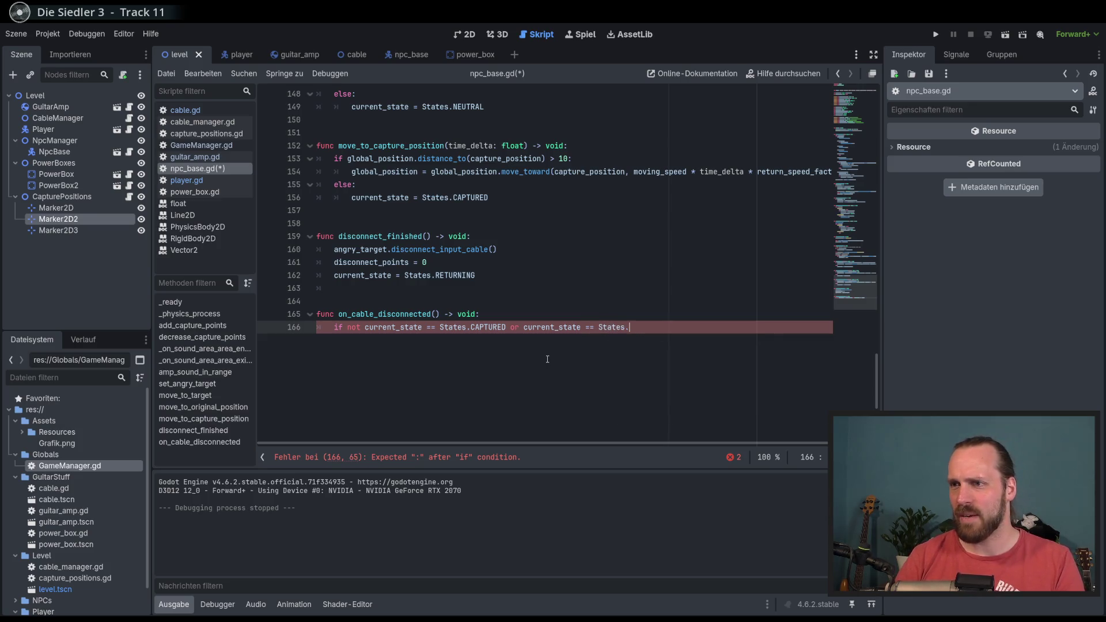
{"action": "type", "text": "cap"}
{"action": "key", "text": "Return"}
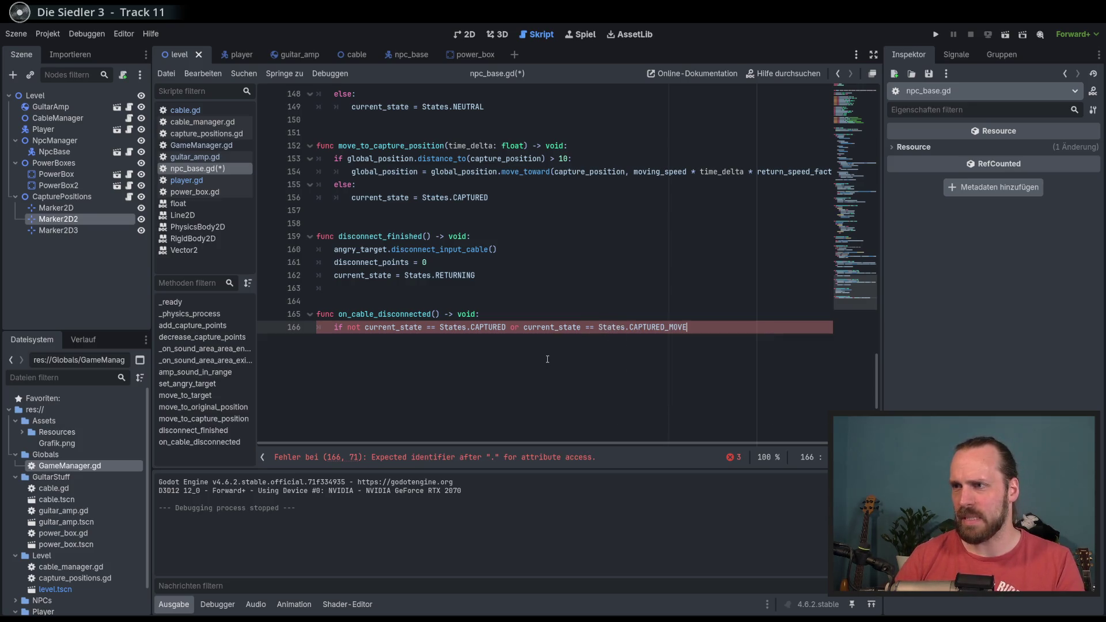
{"action": "type", "text": ":"}
{"action": "key", "text": "Return"}
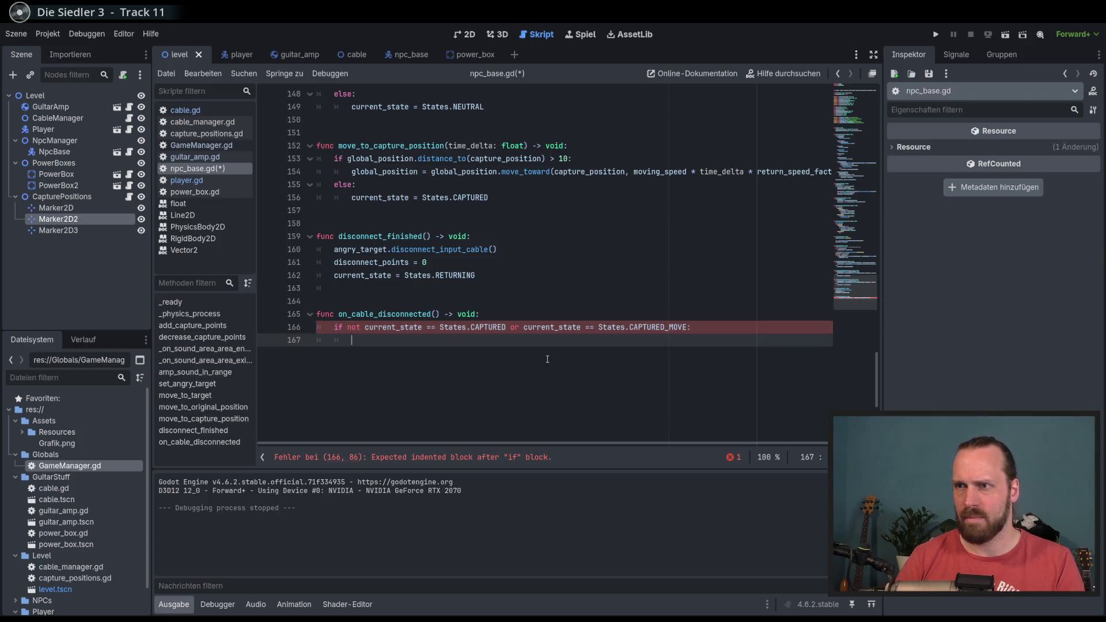
Negate the second check so it reads or not current_state == States.CAPTURED_MOVE.
{"action": "left_click", "coordinate": [523, 327]}
{"action": "type", "text": "not"}
{"action": "left_click", "coordinate": [557, 373]}
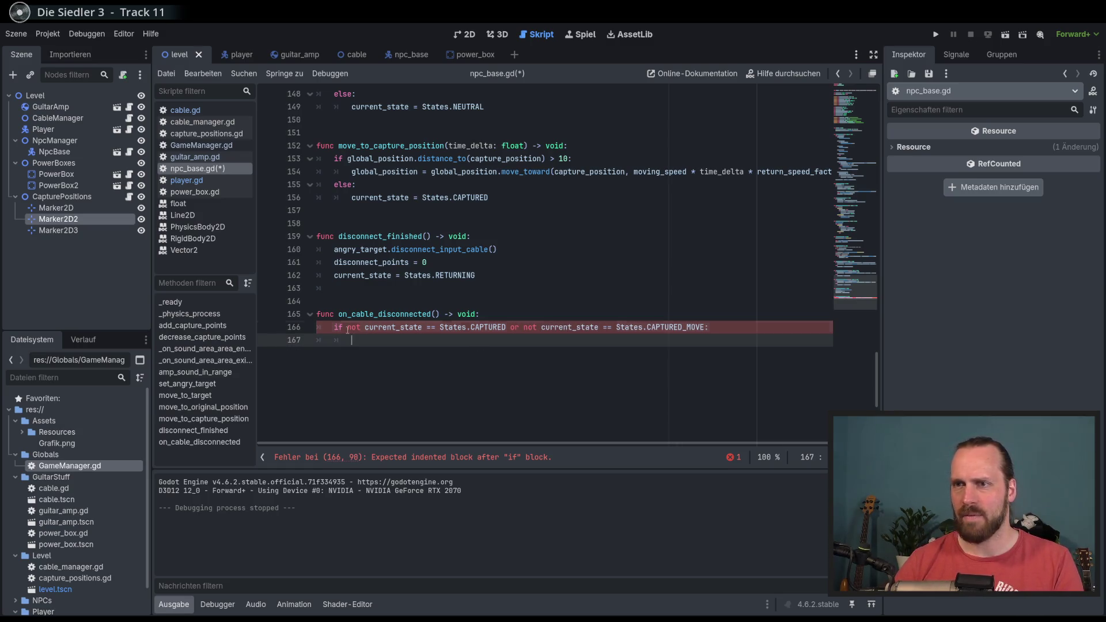
{"action": "left_click_drag", "start_coordinate": [523, 327], "coordinate": [706, 329]}
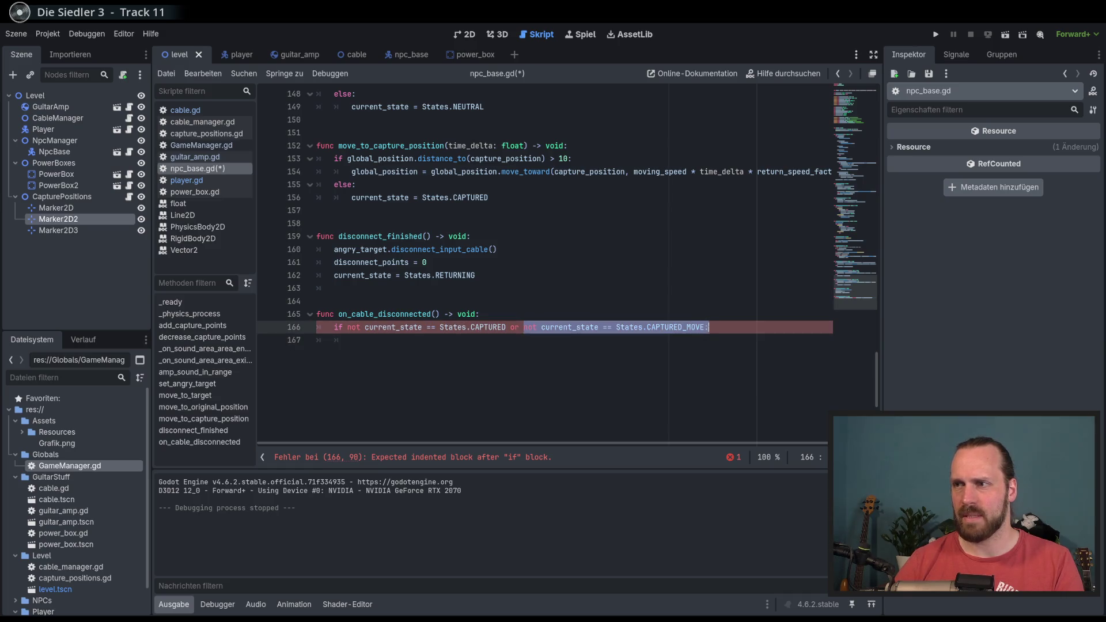
{"action": "left_click", "coordinate": [688, 362]}
{"action": "left_click_drag", "start_coordinate": [387, 328], "coordinate": [674, 328]}
{"action": "left_click", "coordinate": [478, 356]}
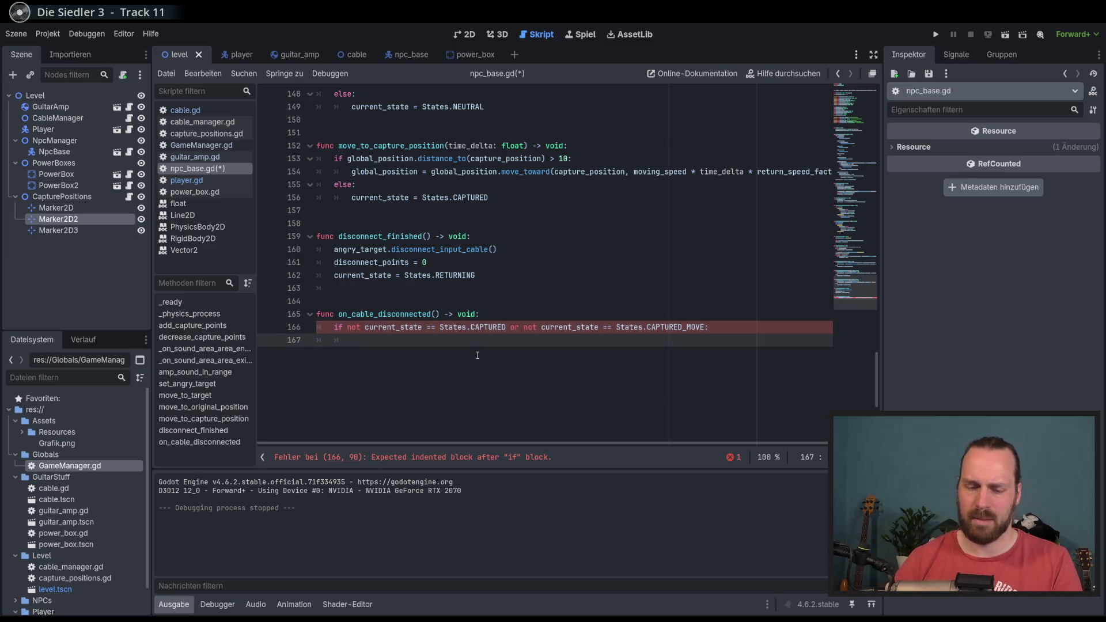
Write current_state = States.NEUTRAL in the if body and save npc_base.gd.
{"action": "type", "text": "curre"}
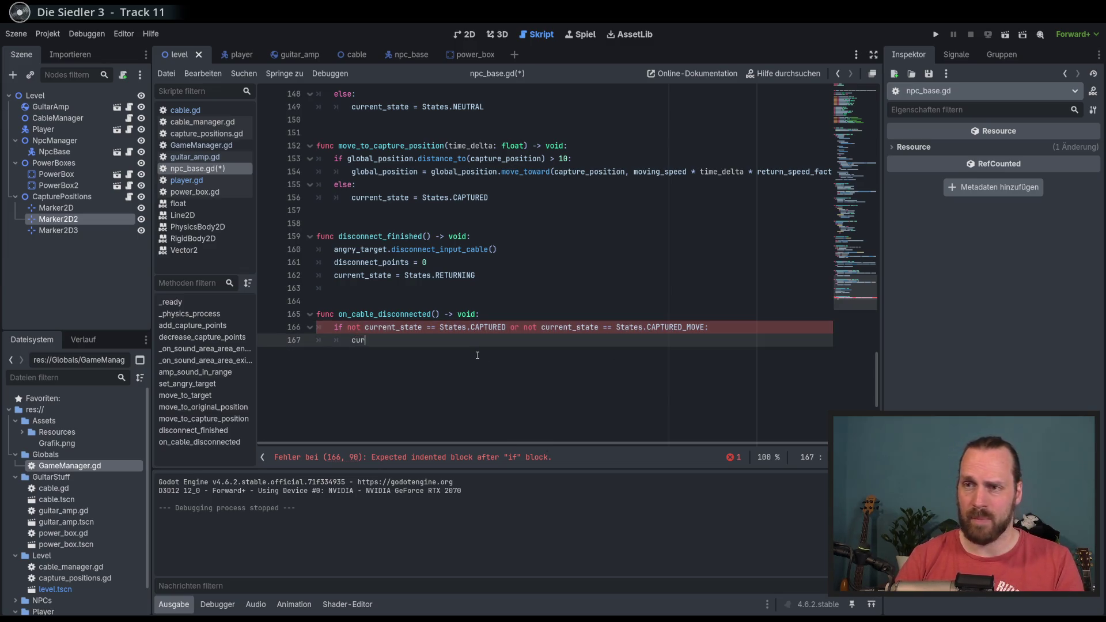
{"action": "key", "text": "Return"}
{"action": "type", "text": "= NE"}
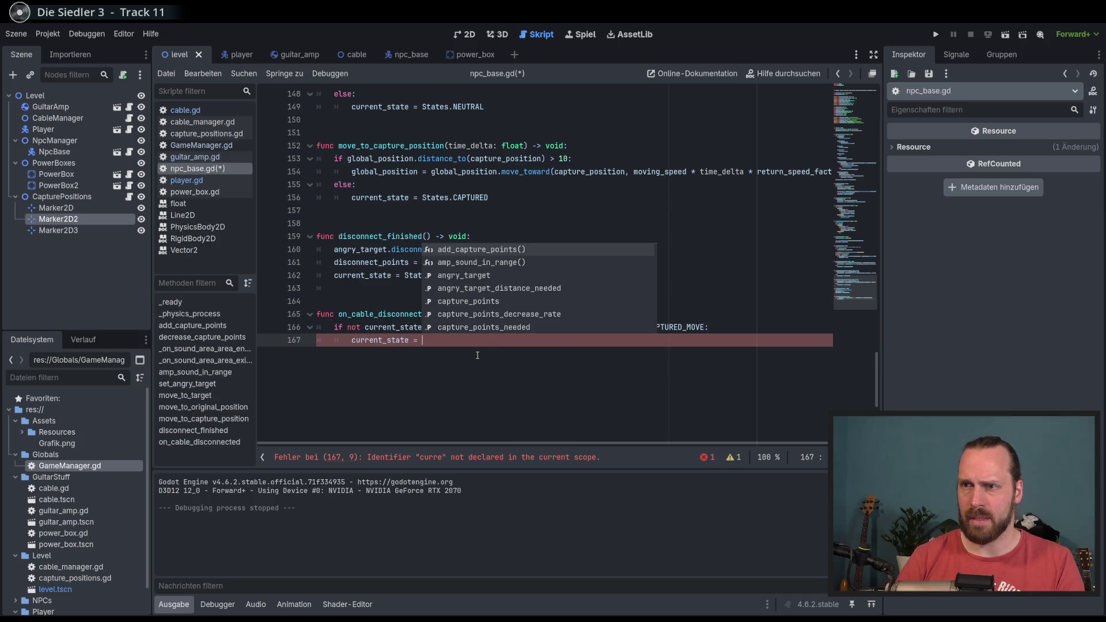
{"action": "key", "text": "BackSpace"}
{"action": "key", "text": "BackSpace"}
{"action": "type", "text": "States."}
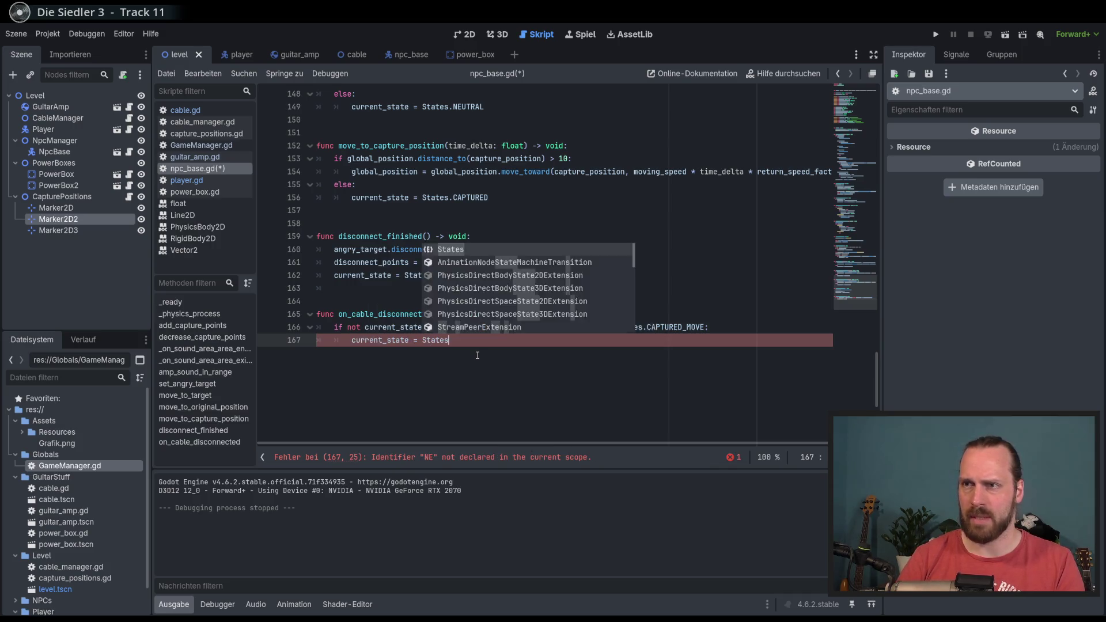
{"action": "key", "text": "Escape"}
{"action": "type", "text": "NE"}
{"action": "key", "text": "Return"}
{"action": "key", "text": "ctrl+s"}
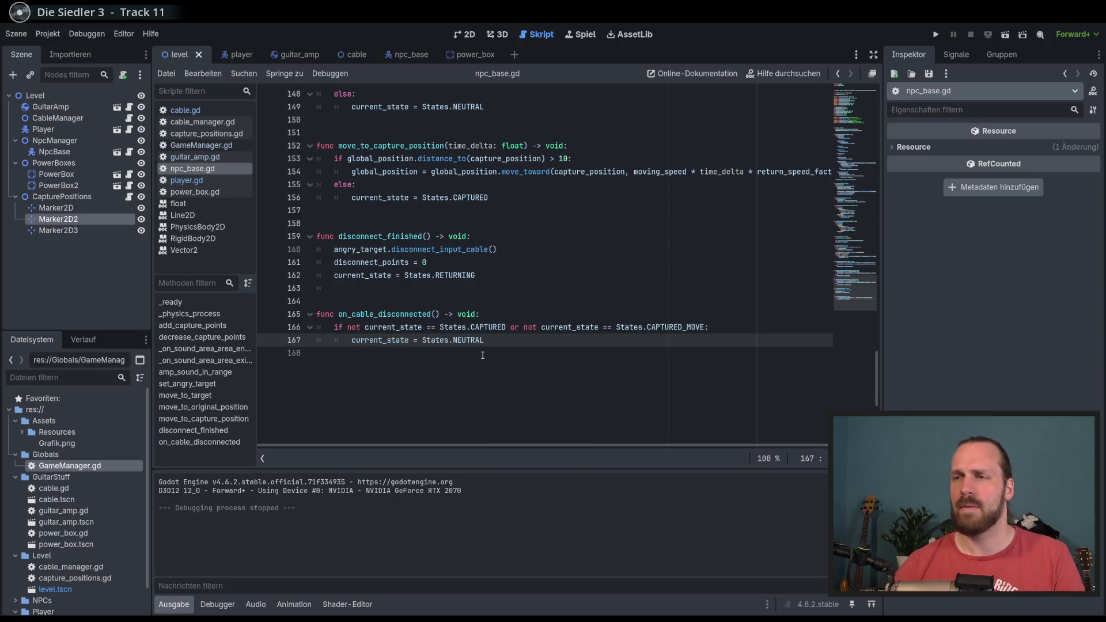
{"action": "key", "text": "Up"}
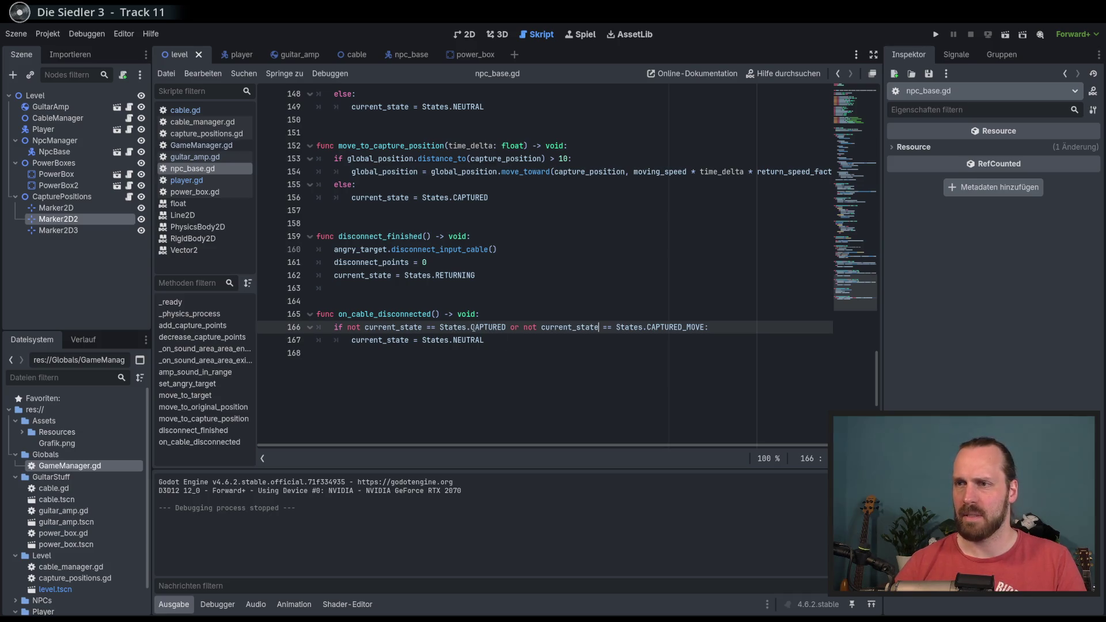
{"action": "left_click", "coordinate": [506, 342]}
Replace NEUTRAL with RETURNING on line 167 of the on_cable_disconnected handler.
{"action": "mouse_move", "coordinate": [858, 184]}
{"action": "left_mouse_down"}
{"action": "mouse_move", "coordinate": [861, 120]}
{"action": "mouse_move", "coordinate": [862, 133]}
{"action": "left_mouse_up"}
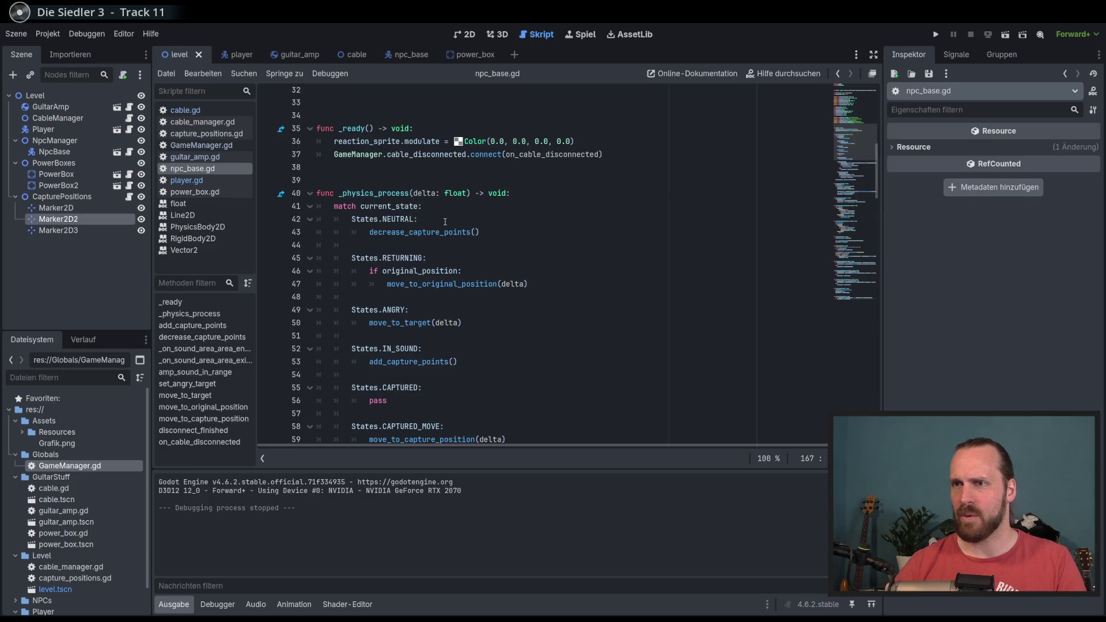
{"action": "double_click", "coordinate": [405, 233]}
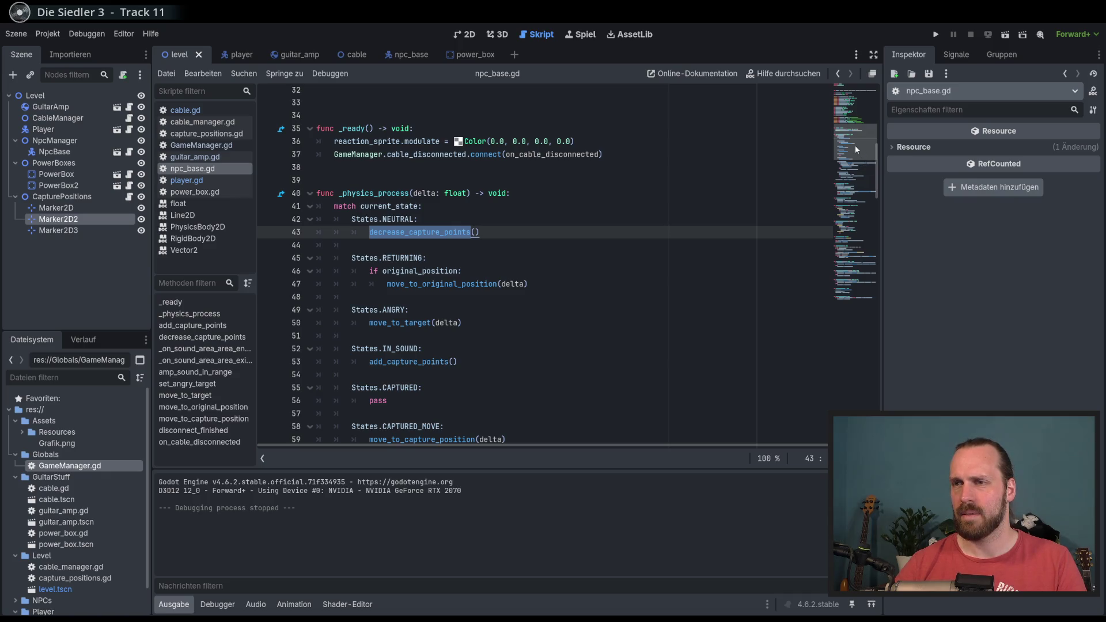
{"action": "left_click", "coordinate": [856, 290]}
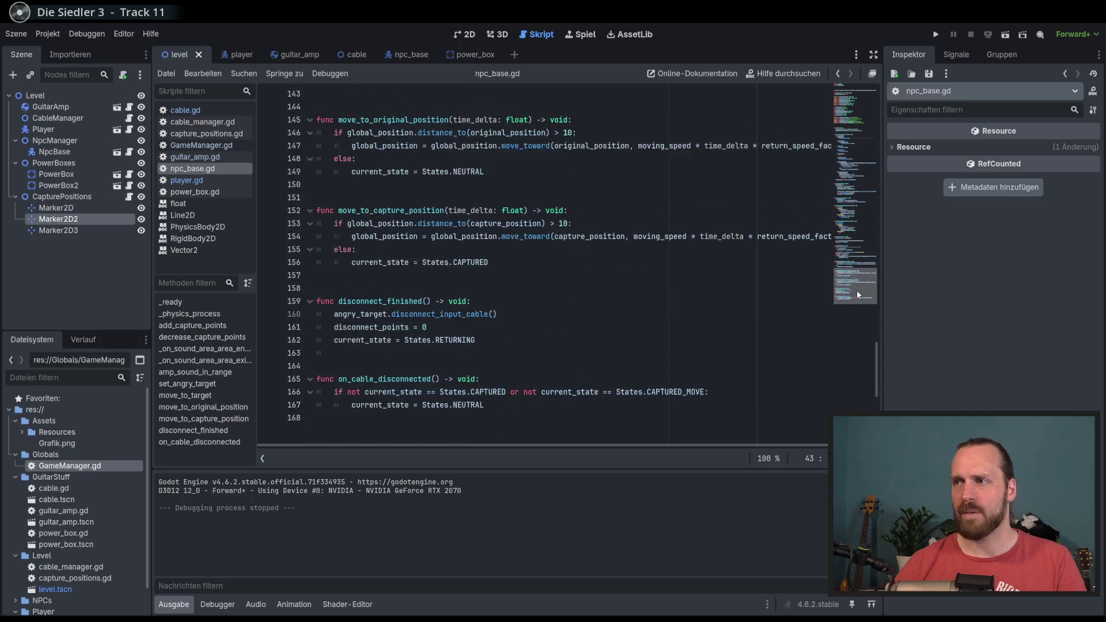
{"action": "left_click", "coordinate": [458, 406]}
{"action": "double_click", "coordinate": [463, 406]}
{"action": "type", "text": "RE"}
{"action": "key", "text": "Return"}
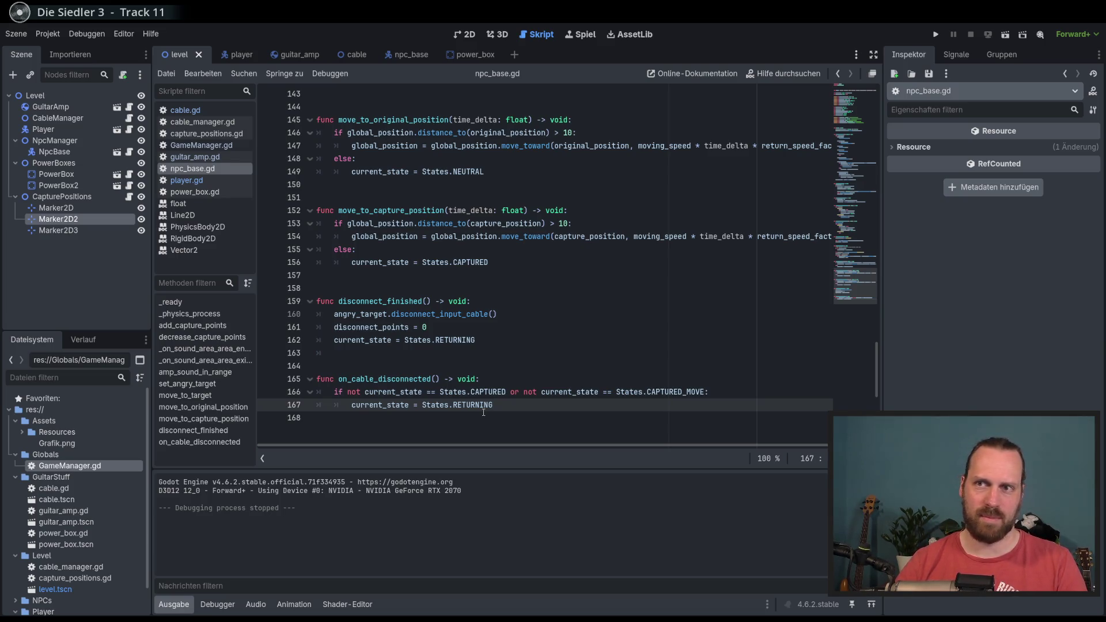
Review the new States.RETURNING assignment on line 167.
{"action": "key", "text": "Up"}
{"action": "key", "text": "Up"}
{"action": "key", "text": "Down"}
{"action": "key", "text": "Down"}
{"action": "key", "text": "Up"}
{"action": "key", "text": "Up"}
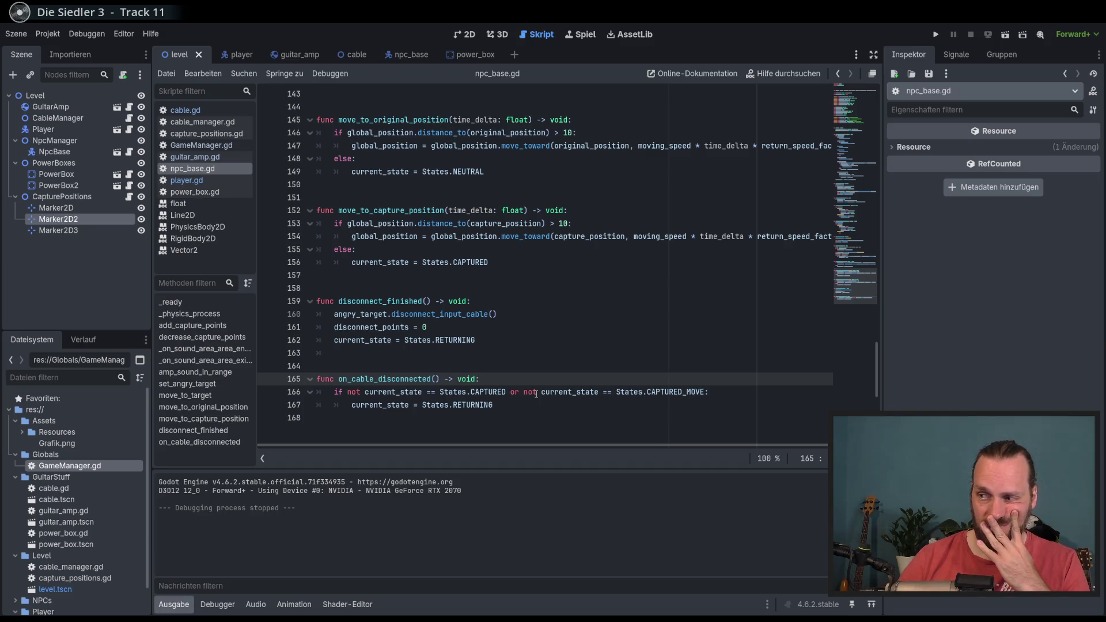
{"action": "double_click", "coordinate": [477, 407]}
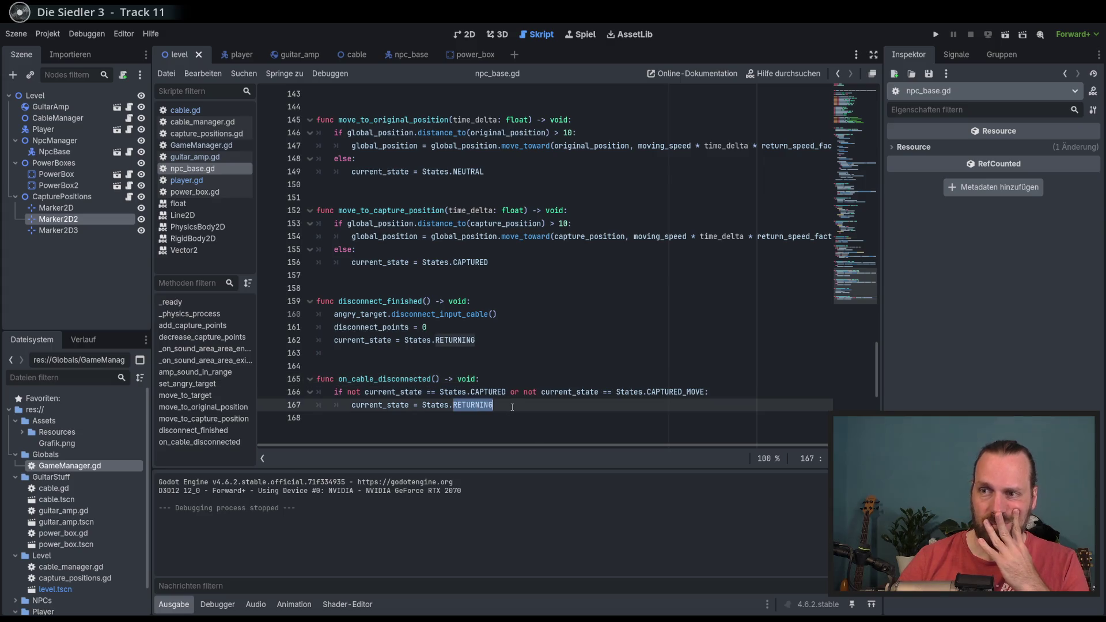
{"action": "left_click", "coordinate": [519, 407]}
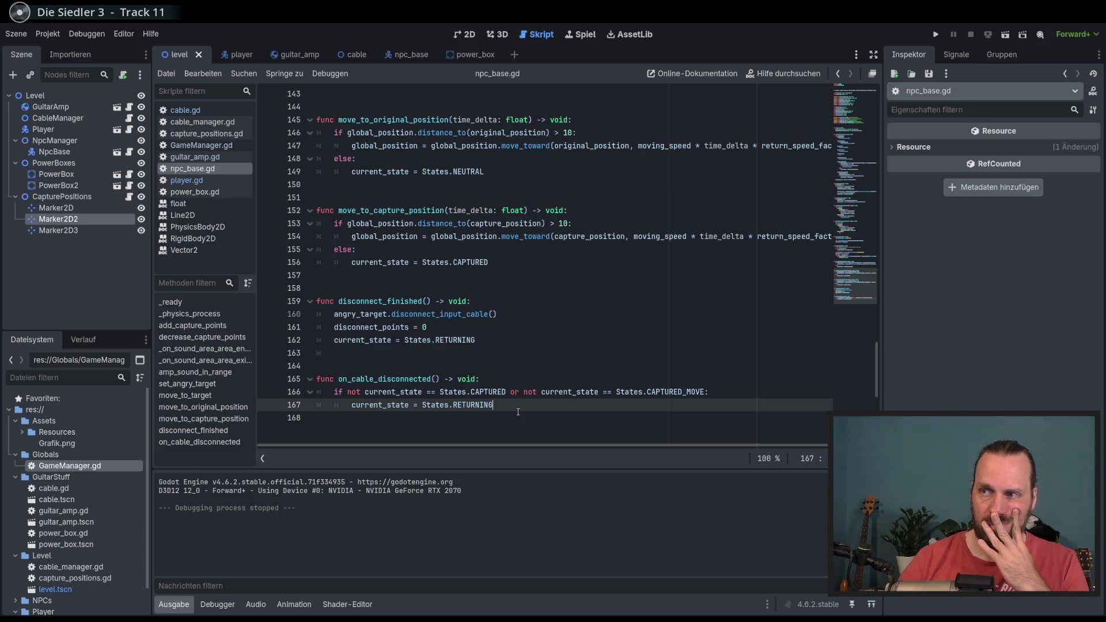
{"action": "mouse_move", "coordinate": [855, 288]}
{"action": "left_mouse_down"}
{"action": "mouse_move", "coordinate": [857, 77]}
{"action": "mouse_move", "coordinate": [868, 274]}
{"action": "left_mouse_up"}
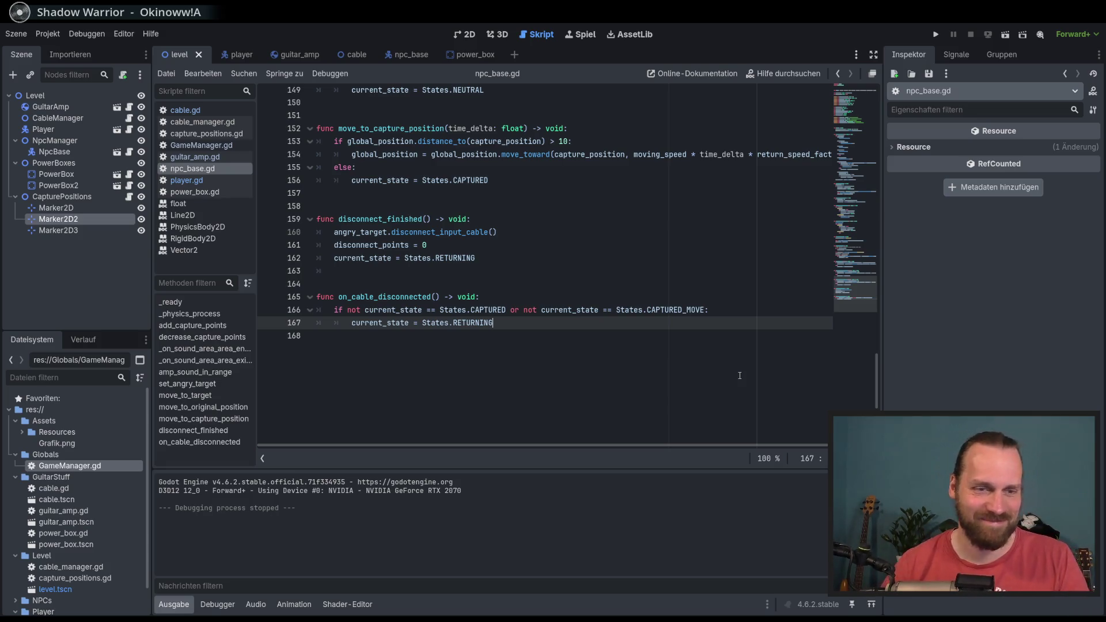
Check on_cable_disconnected and its cable_disconnected connection on line 37 before switching to cable.gd.
{"action": "left_click", "coordinate": [740, 312]}
{"action": "left_click", "coordinate": [733, 327]}
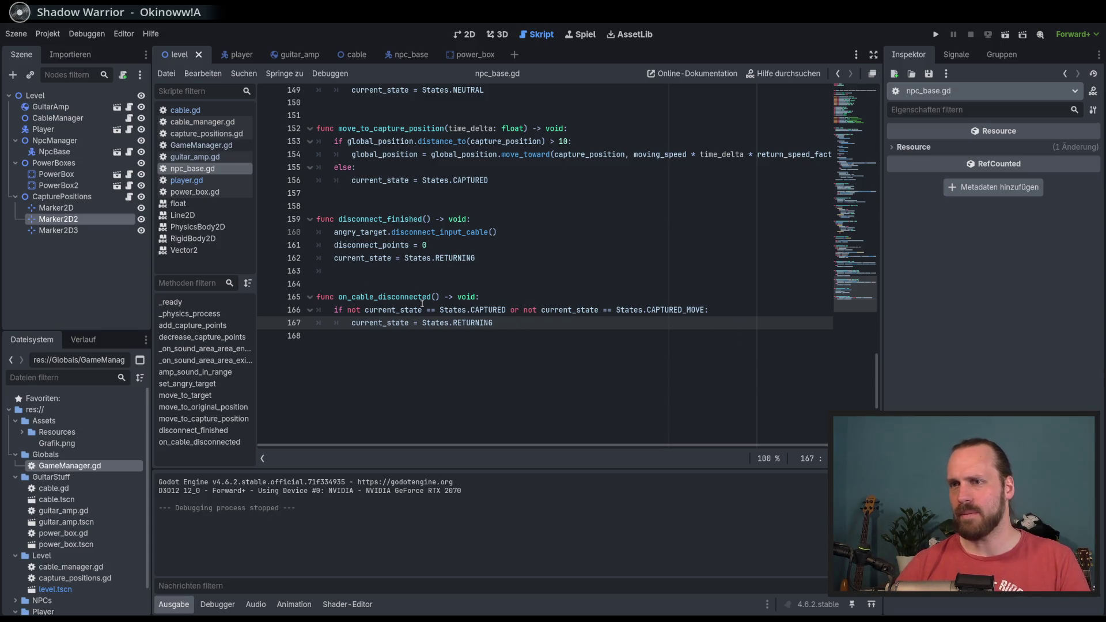
{"action": "double_click", "coordinate": [384, 297]}
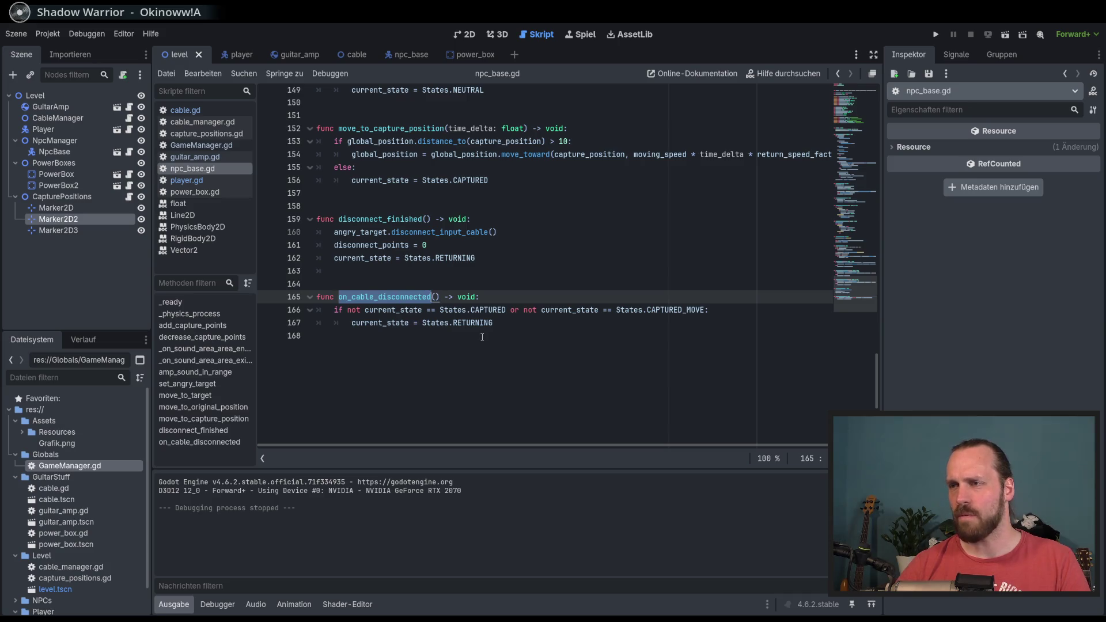
{"action": "scroll", "coordinate": [482, 337], "scroll_direction": "up", "scroll_amount": 3}
{"action": "scroll", "coordinate": [482, 336], "scroll_direction": "down", "scroll_amount": 2}
{"action": "left_click", "coordinate": [531, 357]}
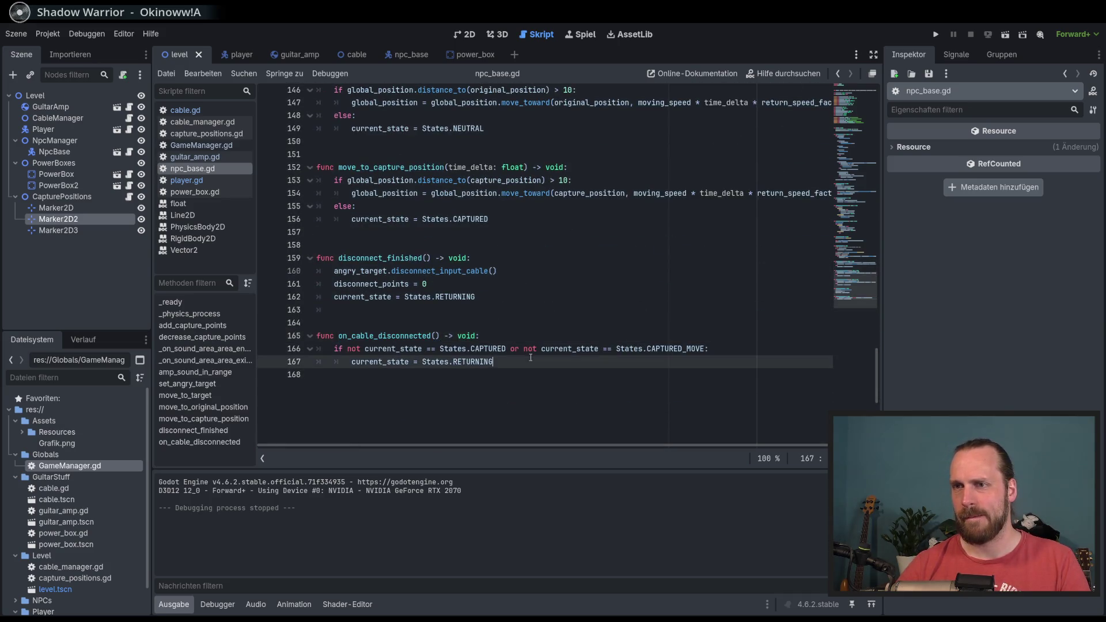
{"action": "scroll", "coordinate": [475, 293], "scroll_direction": "up", "scroll_amount": 20}
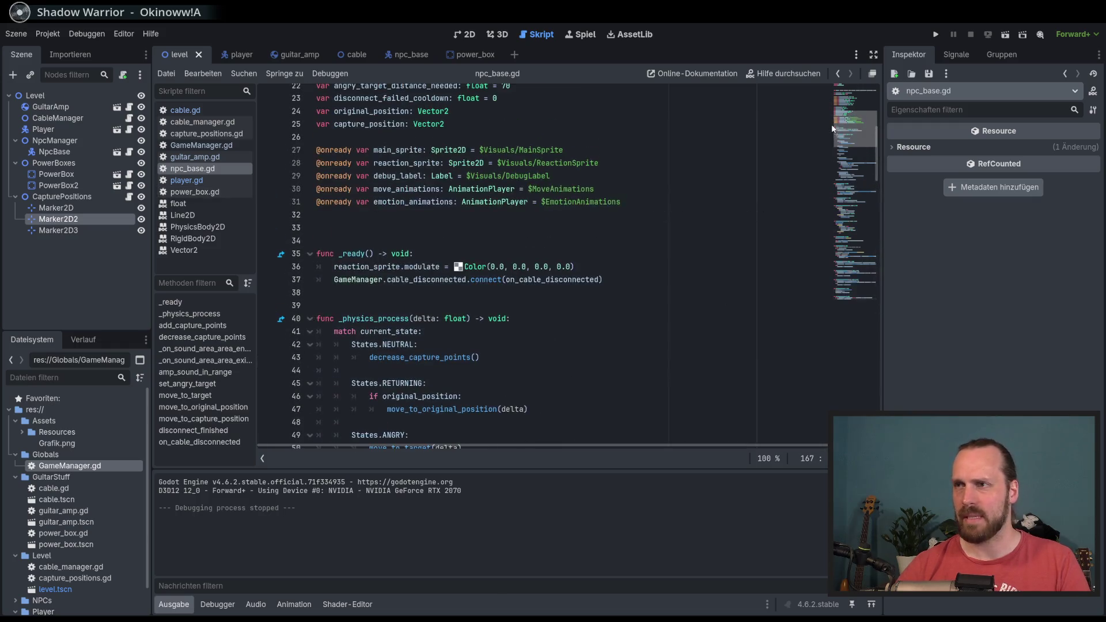
{"action": "double_click", "coordinate": [431, 278]}
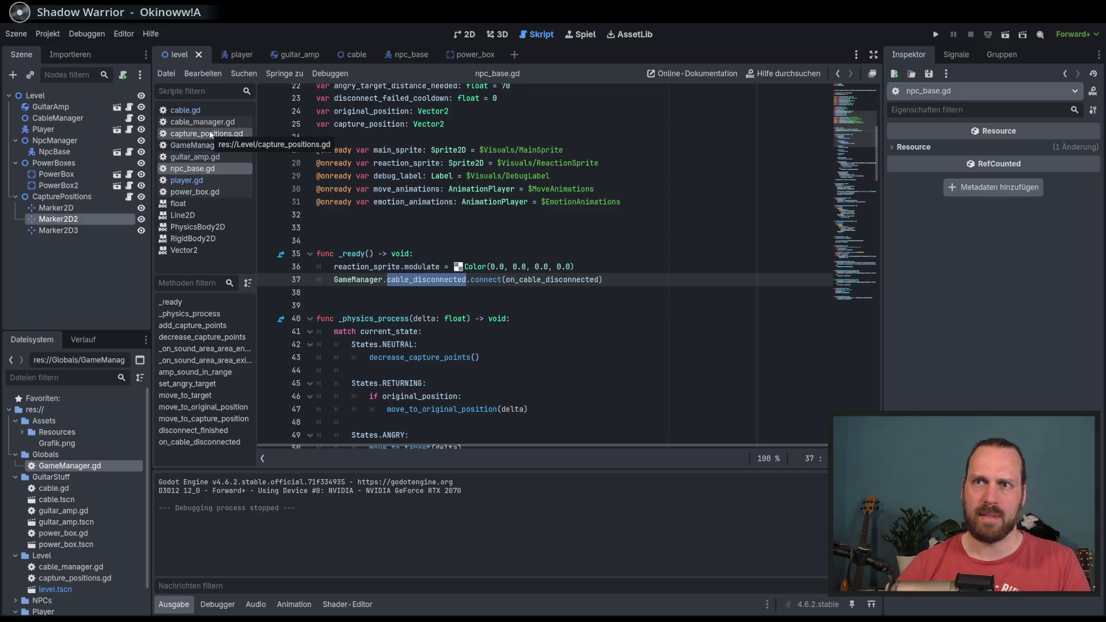
{"action": "left_click", "coordinate": [186, 110]}
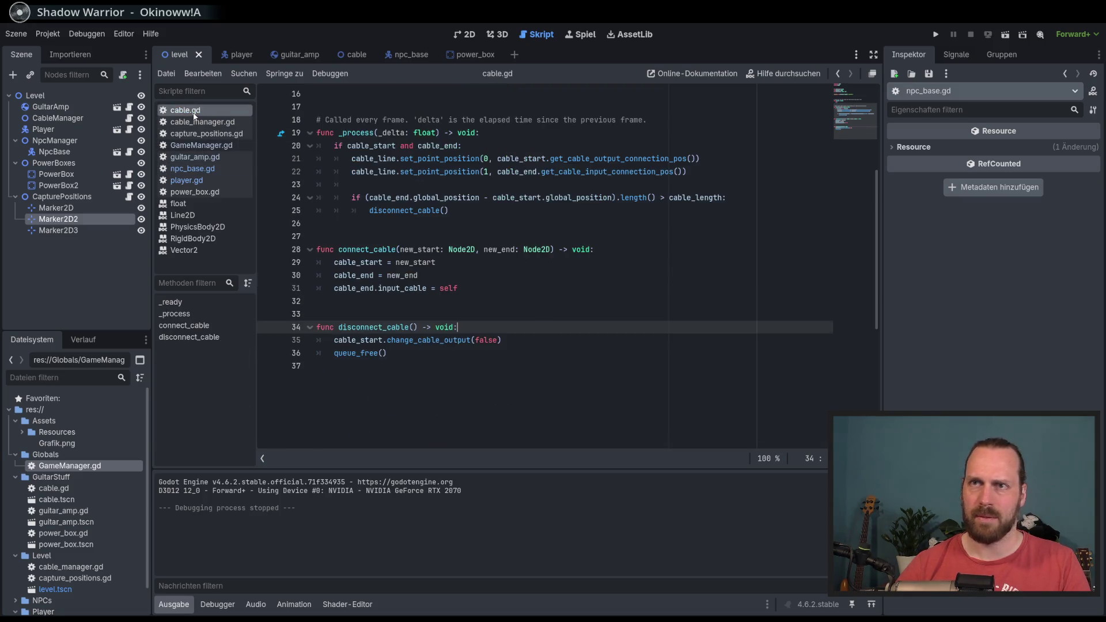
Add GameManager.cable_disconnected.emit() above queue_free() in cable.gd's disconnect_cable.
{"action": "left_click", "coordinate": [532, 357]}
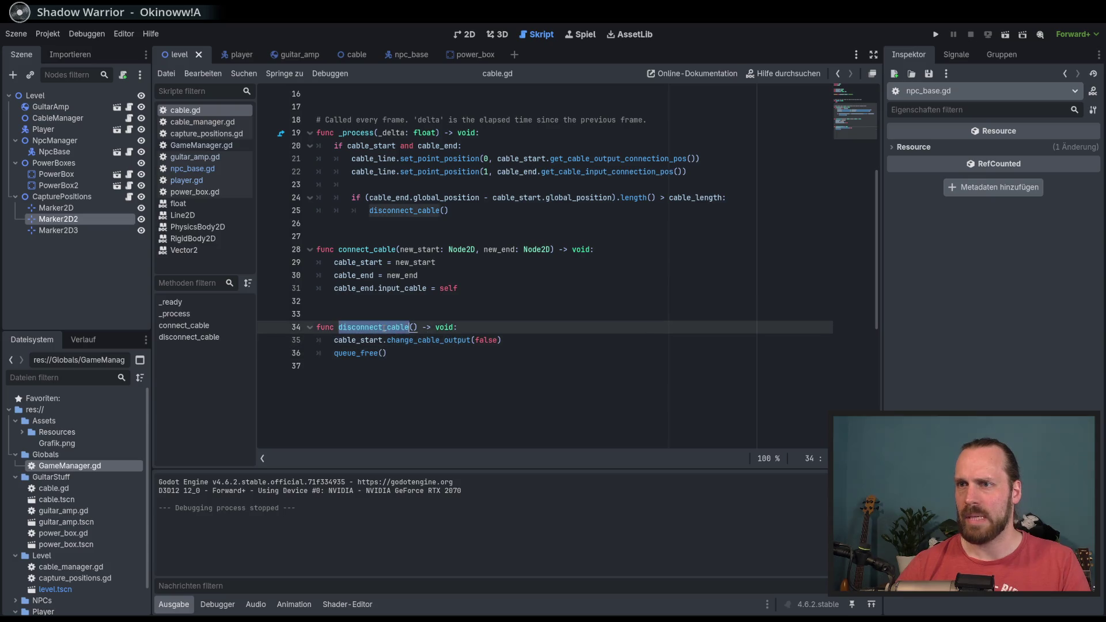
{"action": "left_click", "coordinate": [530, 328]}
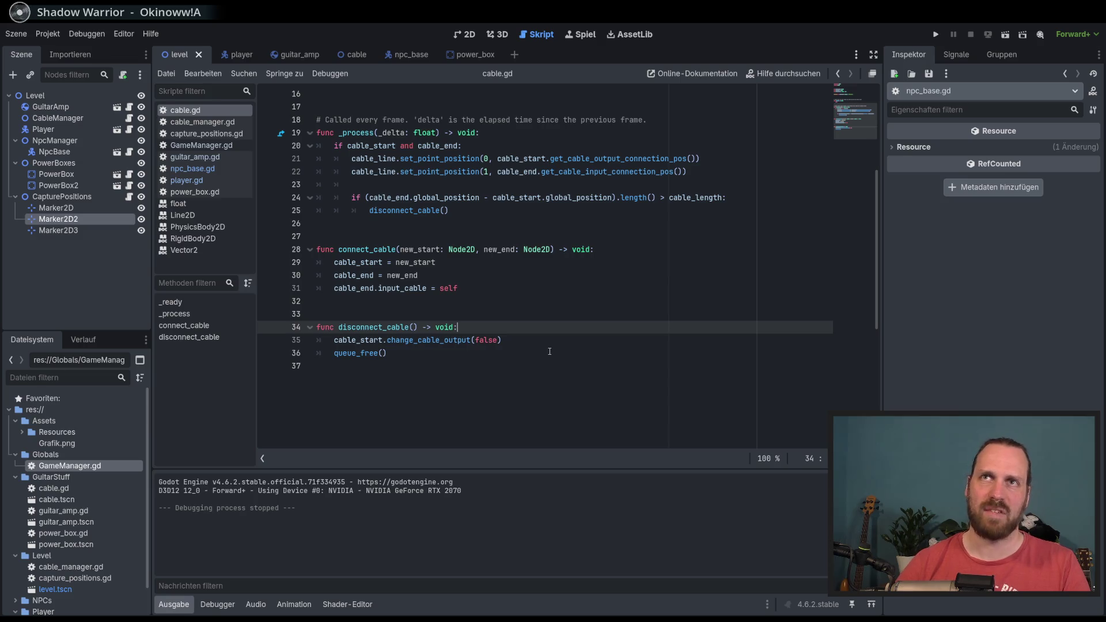
{"action": "left_click", "coordinate": [593, 357]}
{"action": "key", "text": "Up"}
{"action": "key", "text": "End"}
{"action": "key", "text": "Return"}
{"action": "type", "text": "Game"}
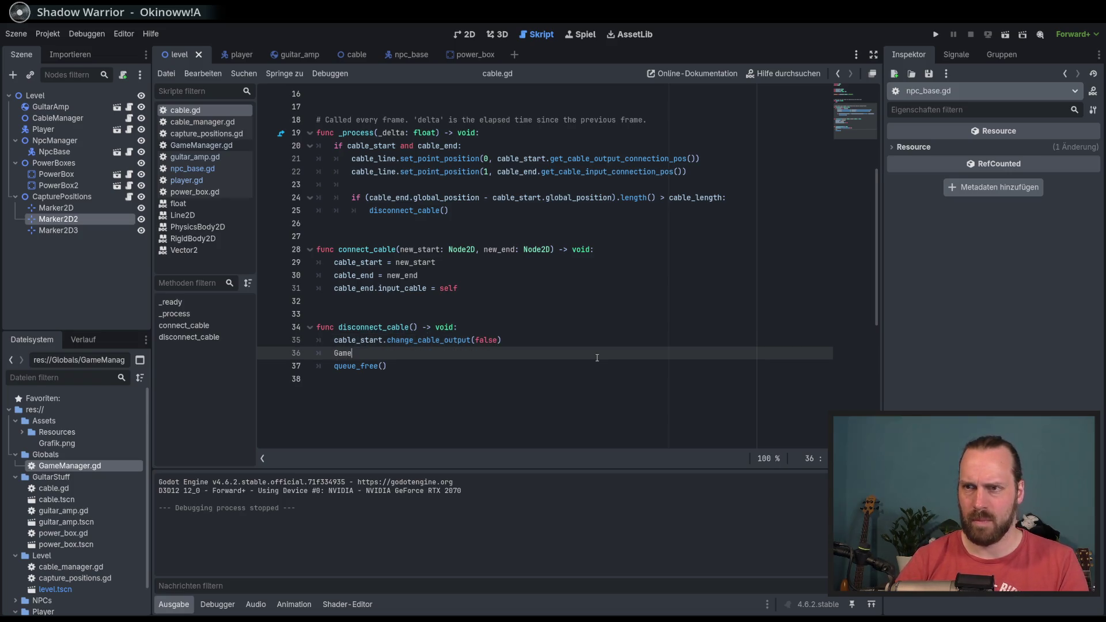
{"action": "type", "text": "Manager.ca"}
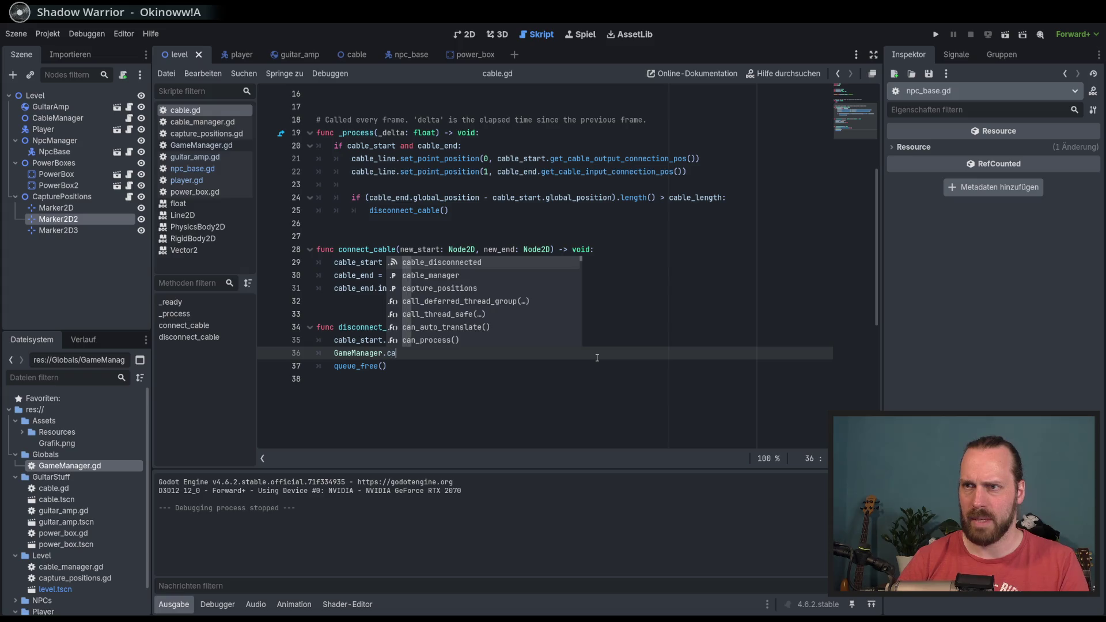
{"action": "key", "text": "Return"}
{"action": "type", "text": ".em"}
{"action": "key", "text": "Return"}
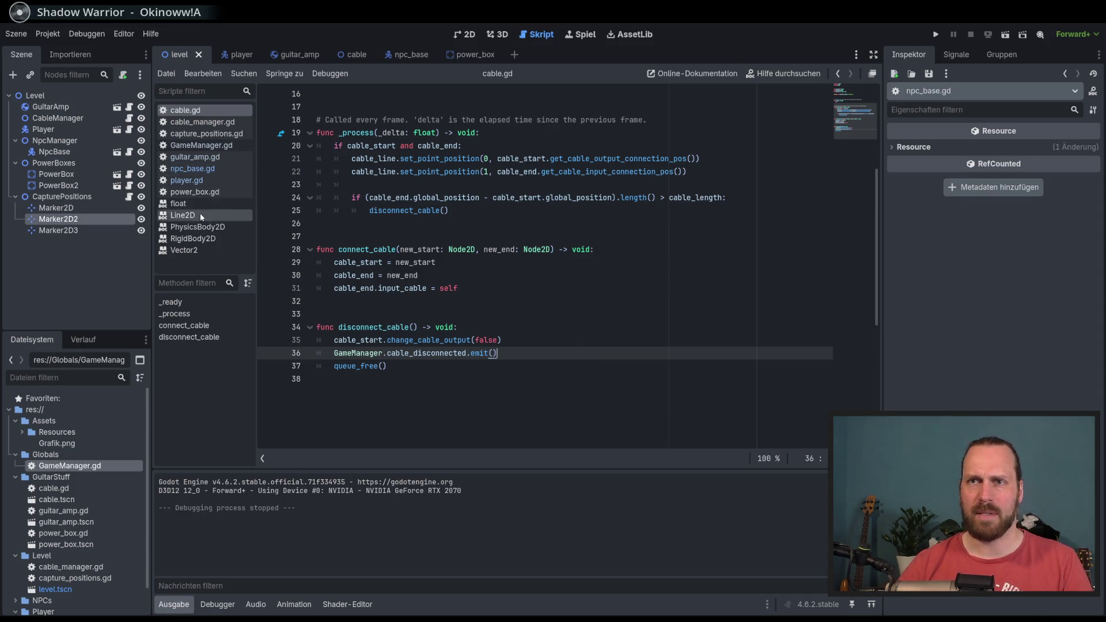
Switch to player.gd and place the caret near its end.
{"action": "left_click", "coordinate": [199, 181]}
{"action": "scroll", "coordinate": [553, 327], "scroll_direction": "down", "scroll_amount": 5}
{"action": "left_click", "coordinate": [553, 327]}
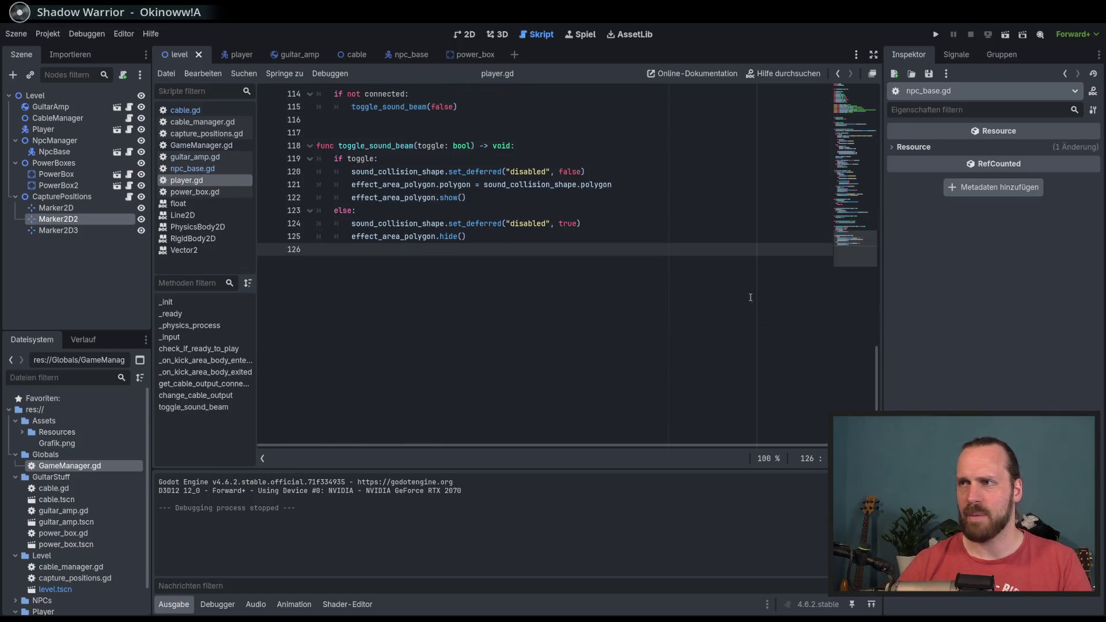
In player.gd's _ready, connect GameManager.cable_disconnected to on_cable_disconnected above setup_new_cable.
{"action": "scroll", "coordinate": [521, 274], "scroll_direction": "up", "scroll_amount": 20}
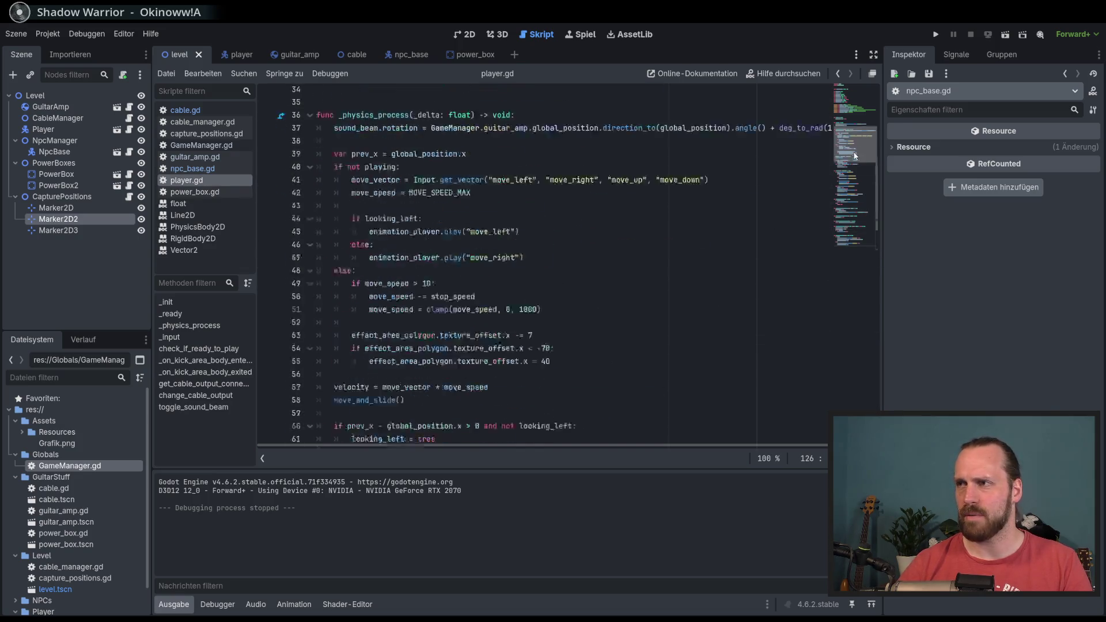
{"action": "left_click", "coordinate": [679, 288]}
{"action": "key", "text": "Return"}
{"action": "type", "text": "GameMa"}
{"action": "key", "text": "Return"}
{"action": "type", "text": "."}
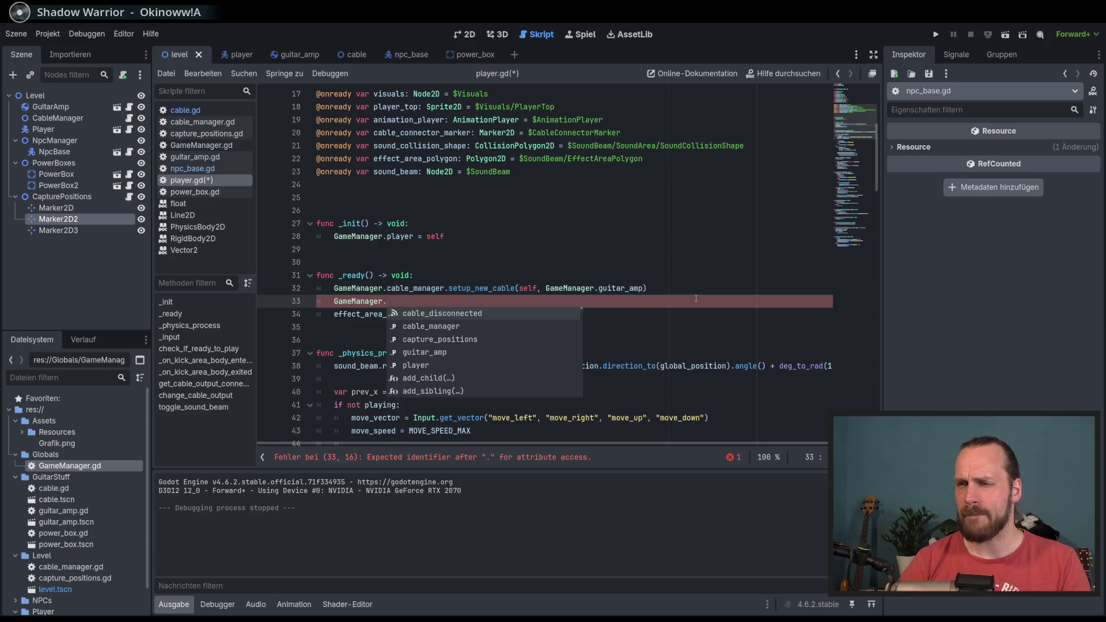
{"action": "key", "text": "Return"}
{"action": "key", "text": "alt+Up"}
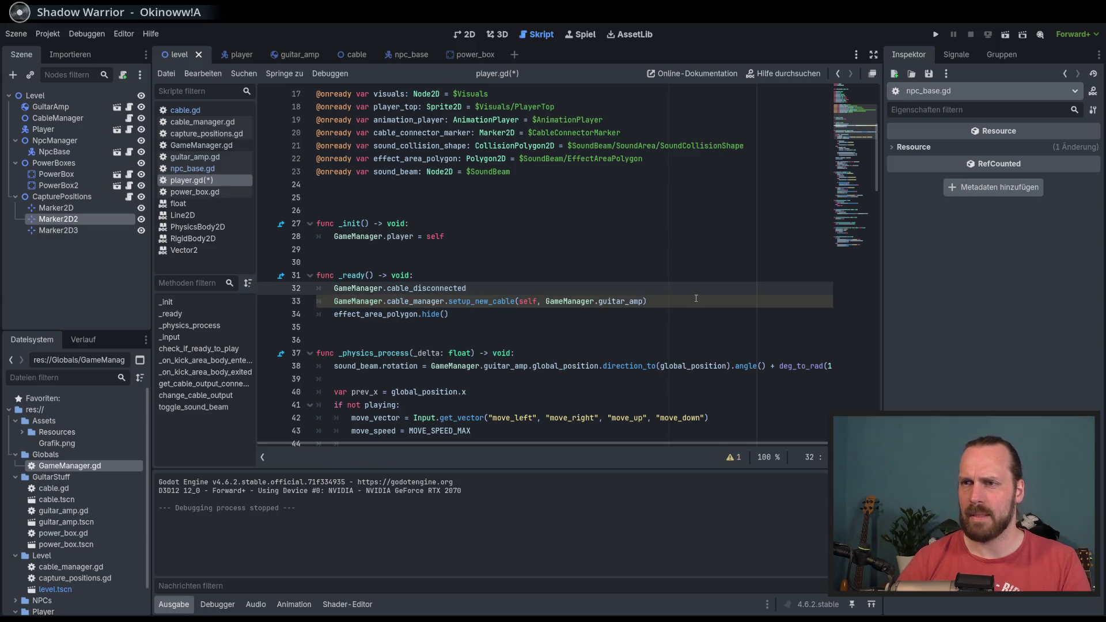
{"action": "type", "text": "."}
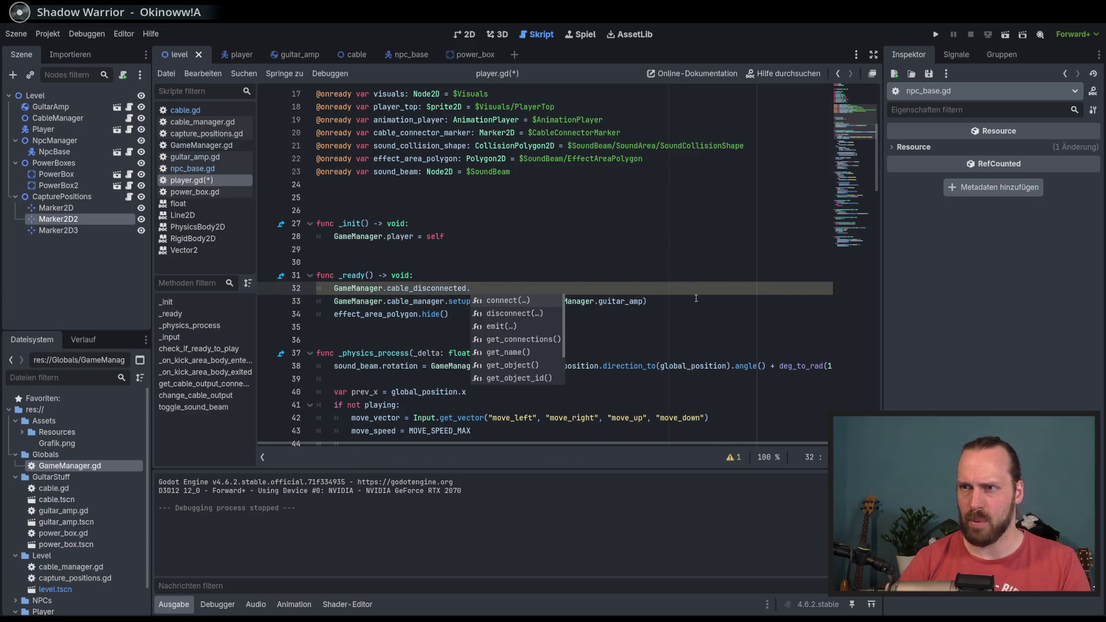
{"action": "key", "text": "Return"}
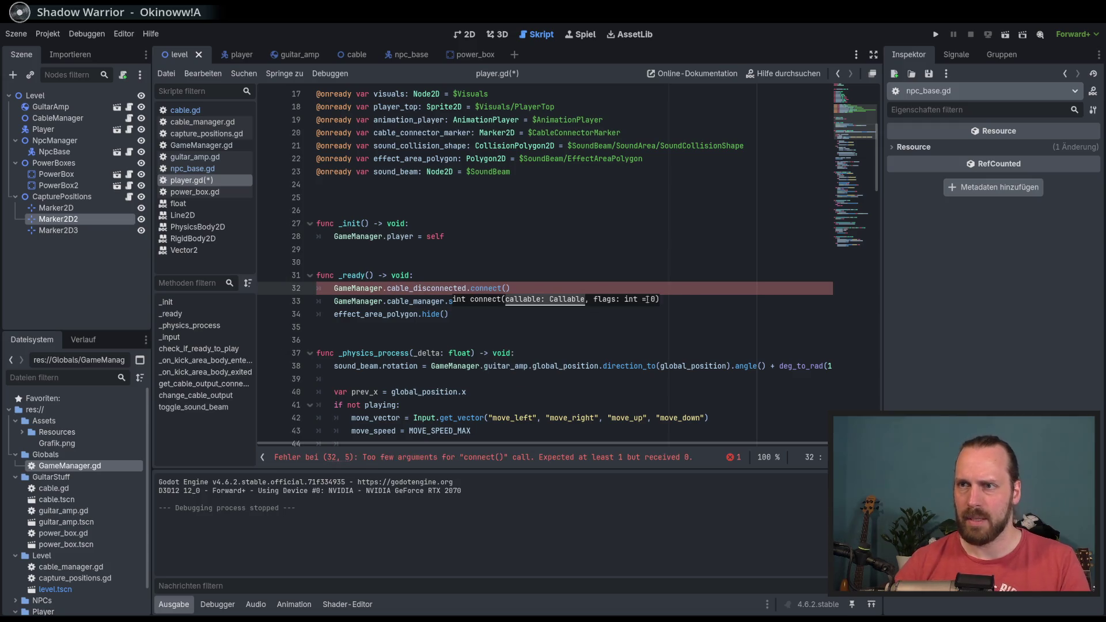
{"action": "key", "text": "Escape"}
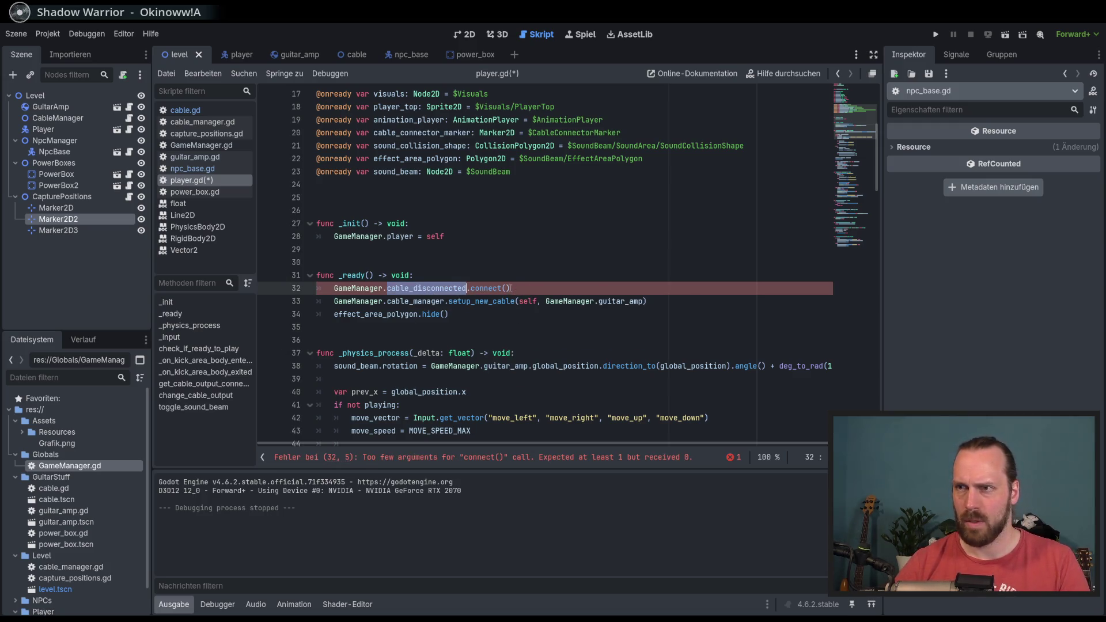
{"action": "type", "text": "on_cable_disconnected"}
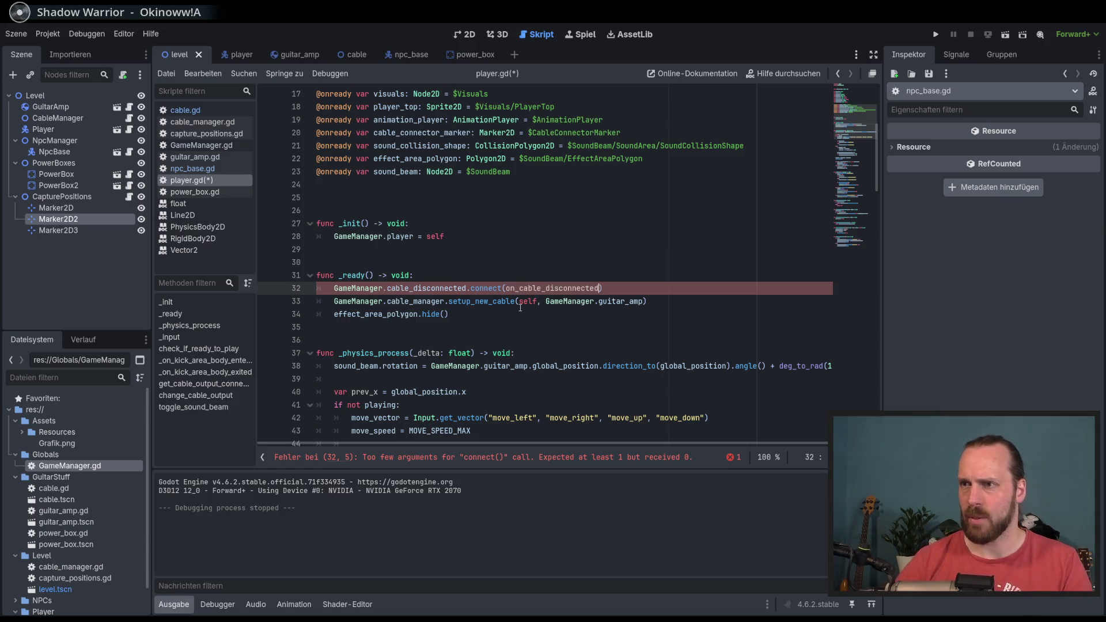
Add a func on_cable_disconnected() definition at the end of player.gd.
{"action": "double_click", "coordinate": [539, 289]}
{"action": "key", "text": "ctrl+c"}
{"action": "left_click", "coordinate": [602, 292]}
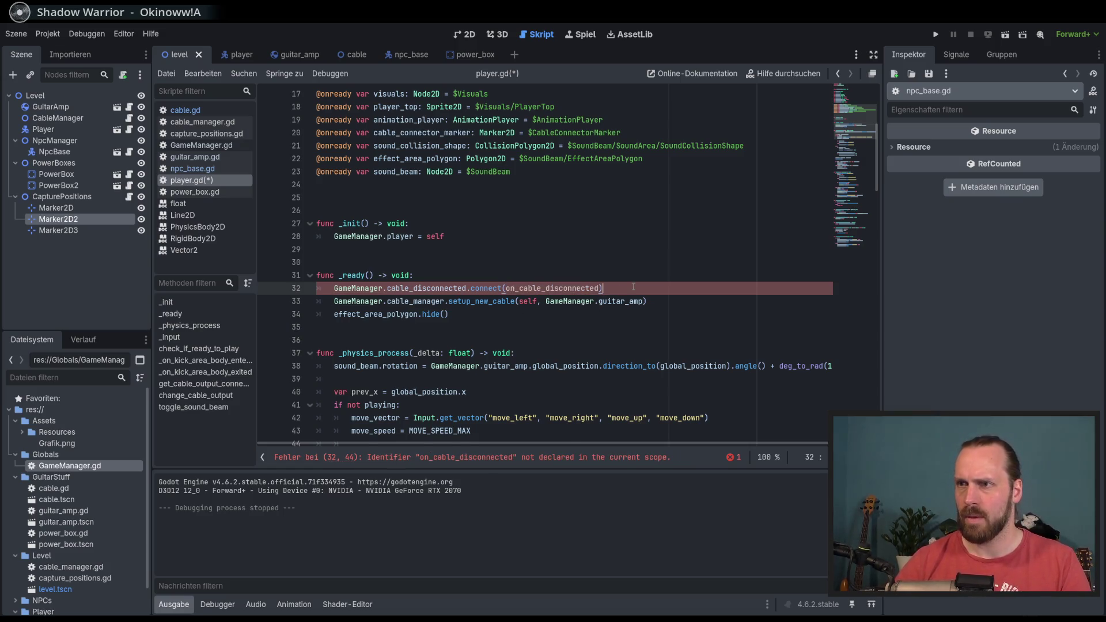
{"action": "key", "text": "Return"}
{"action": "key", "text": "ctrl+End"}
{"action": "key", "text": "Return"}
{"action": "key", "text": "Return"}
{"action": "type", "text": "func"}
{"action": "key", "text": "ctrl+v"}
{"action": "type", "text": "() -"}
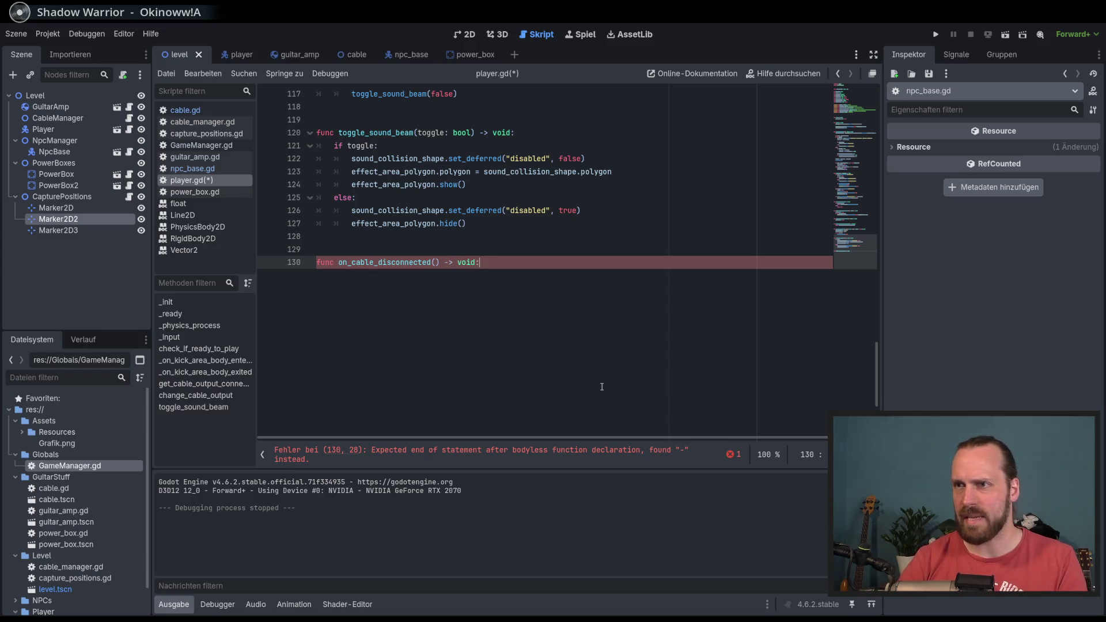
{"action": "key", "text": "Return"}
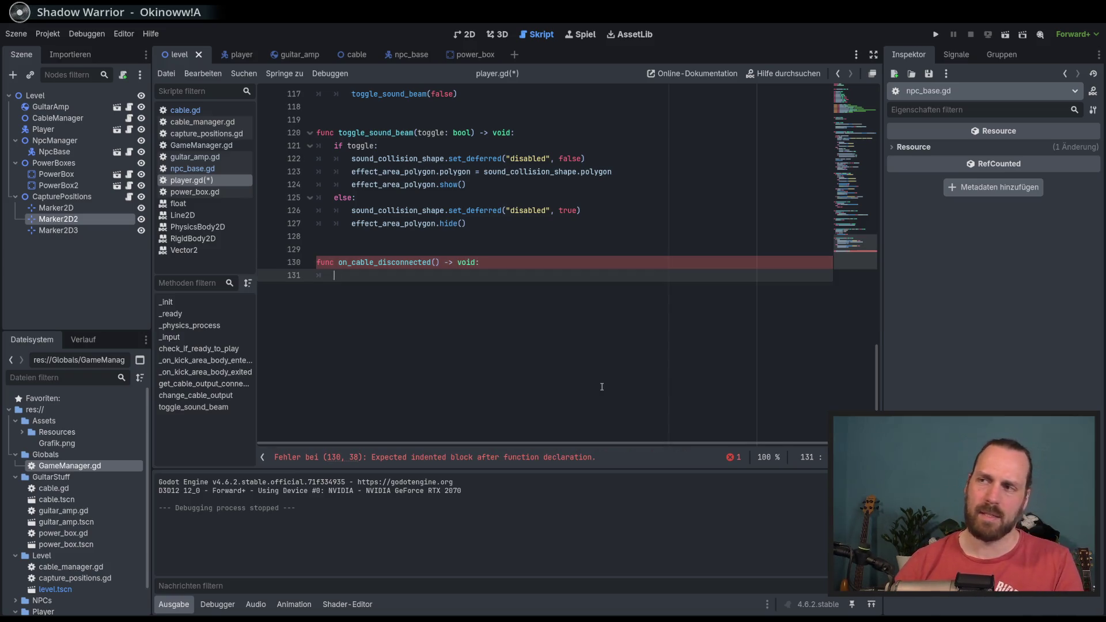
Have the handler call toggle_sound_beam(false), then run the game with F5.
{"action": "scroll", "coordinate": [602, 387], "scroll_direction": "up", "scroll_amount": 1}
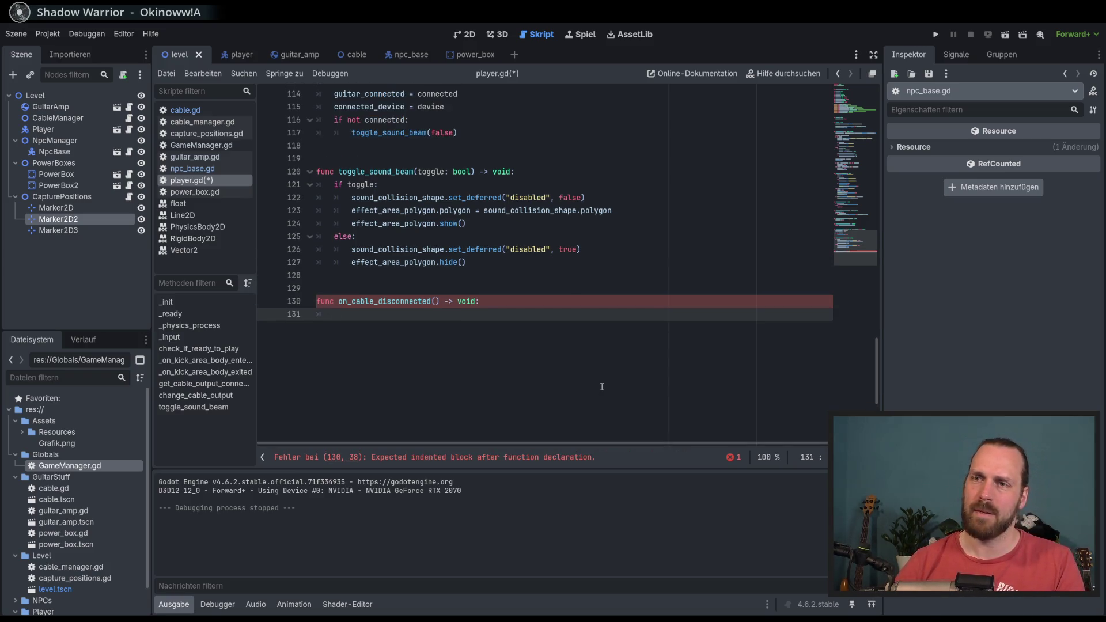
{"action": "double_click", "coordinate": [377, 171]}
{"action": "left_click", "coordinate": [450, 314]}
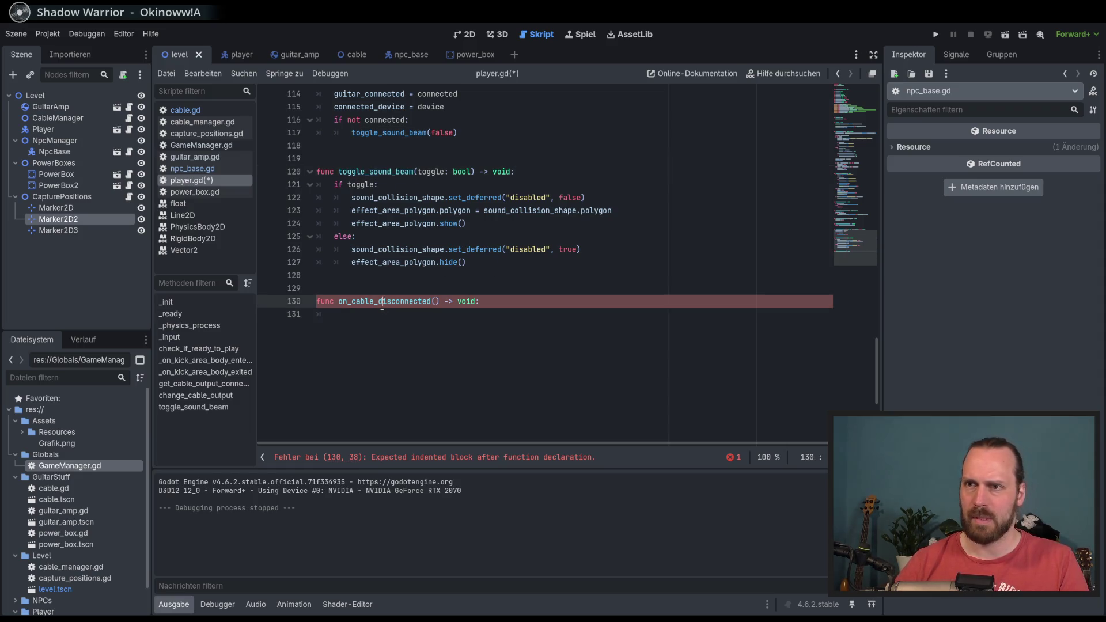
{"action": "type", "text": "(false"}
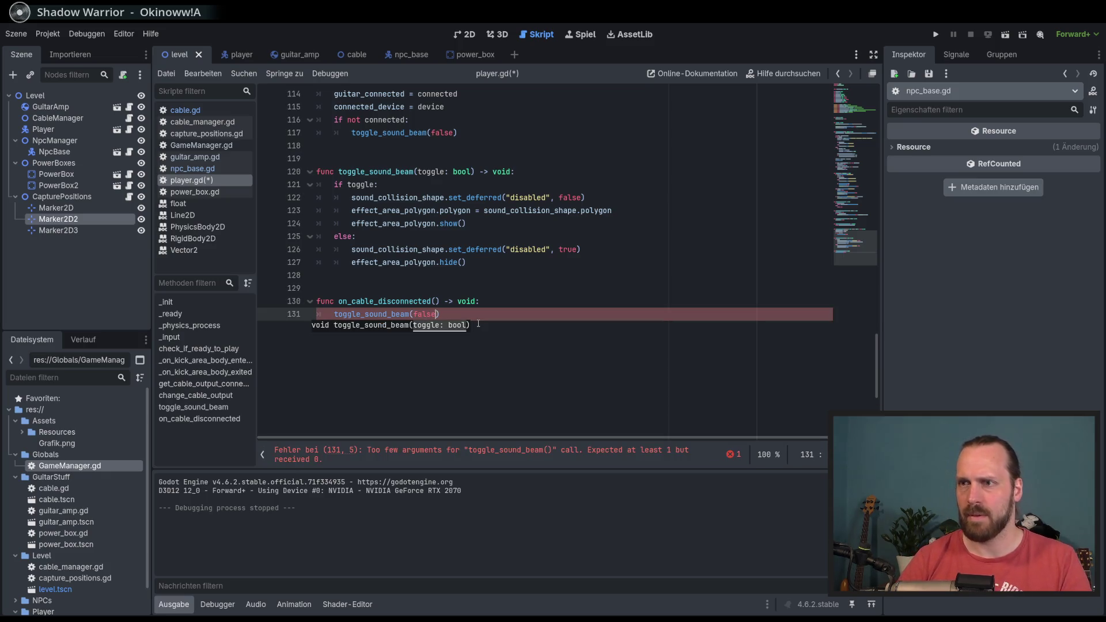
{"action": "key", "text": "End"}
{"action": "key", "text": "F5"}
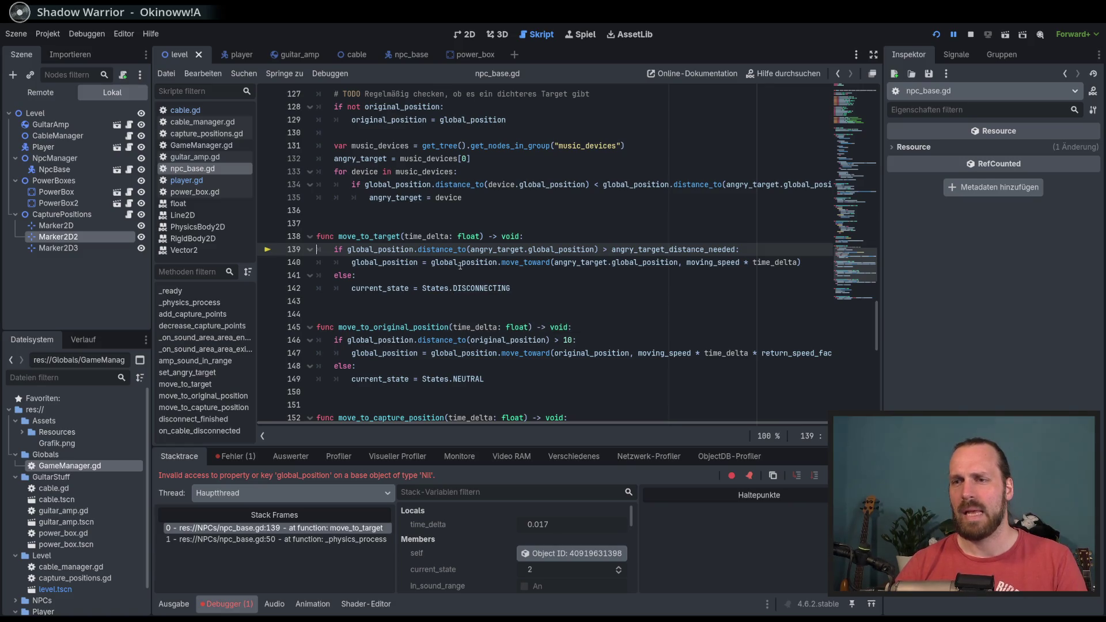
Check the move_toward and global_position docs on npc_base.gd lines 139–140, then restart with F5.
{"action": "mouse_move", "coordinate": [506, 265]}
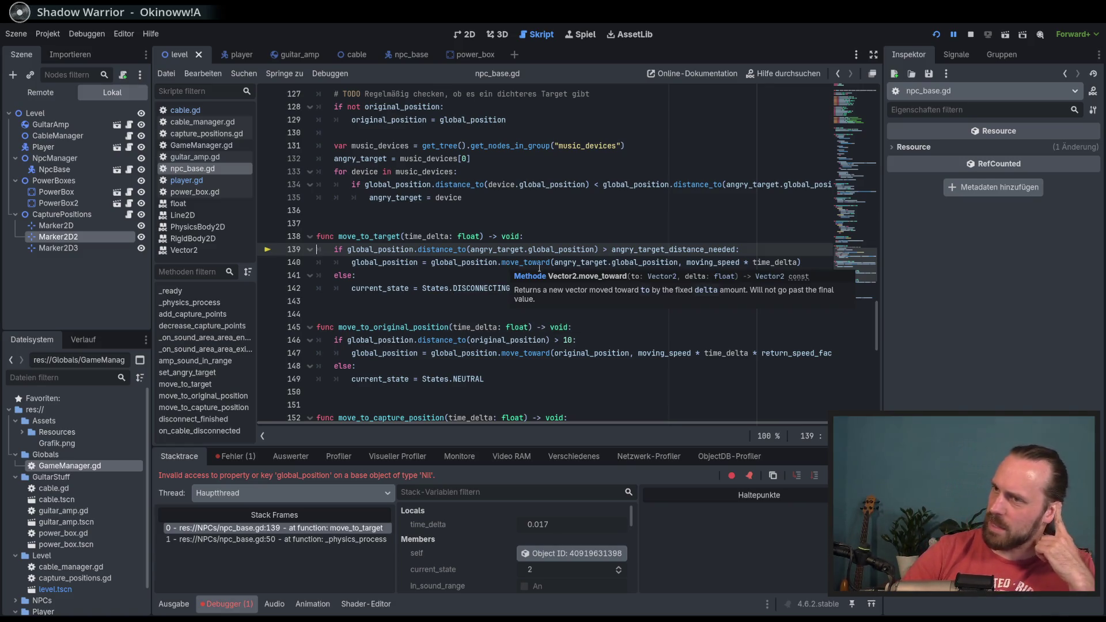
{"action": "left_click", "coordinate": [562, 236]}
{"action": "left_click", "coordinate": [564, 248]}
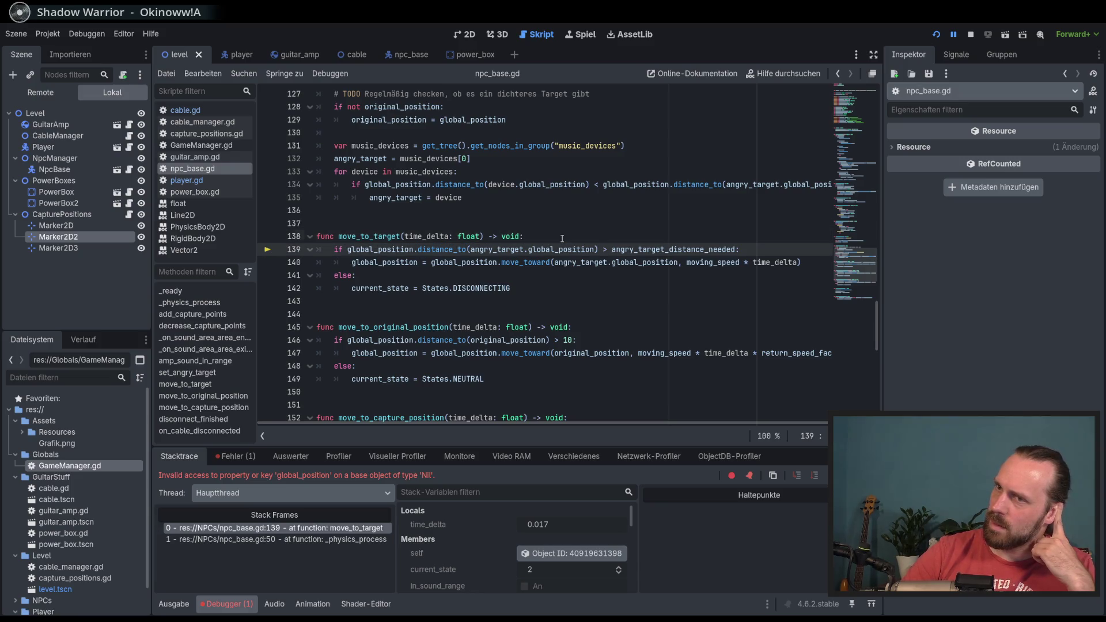
{"action": "left_click", "coordinate": [562, 237]}
{"action": "left_click", "coordinate": [561, 249]}
{"action": "left_click", "coordinate": [562, 236]}
{"action": "left_click", "coordinate": [561, 250]}
{"action": "left_click", "coordinate": [561, 236]}
{"action": "left_click", "coordinate": [560, 252]}
{"action": "mouse_move", "coordinate": [561, 252]}
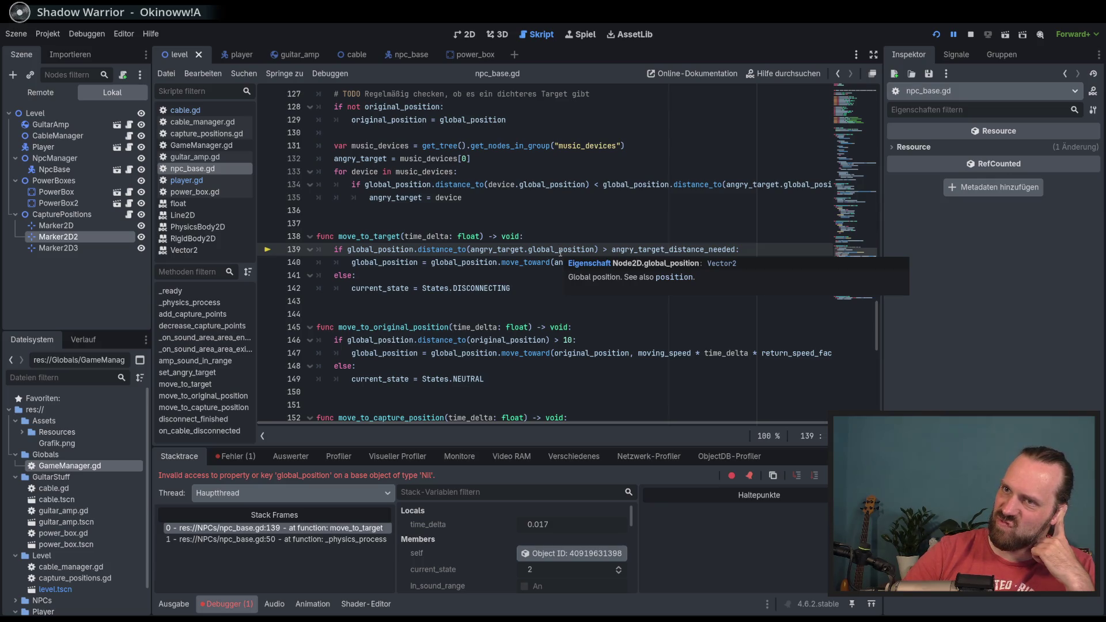
{"action": "key", "text": "F5"}
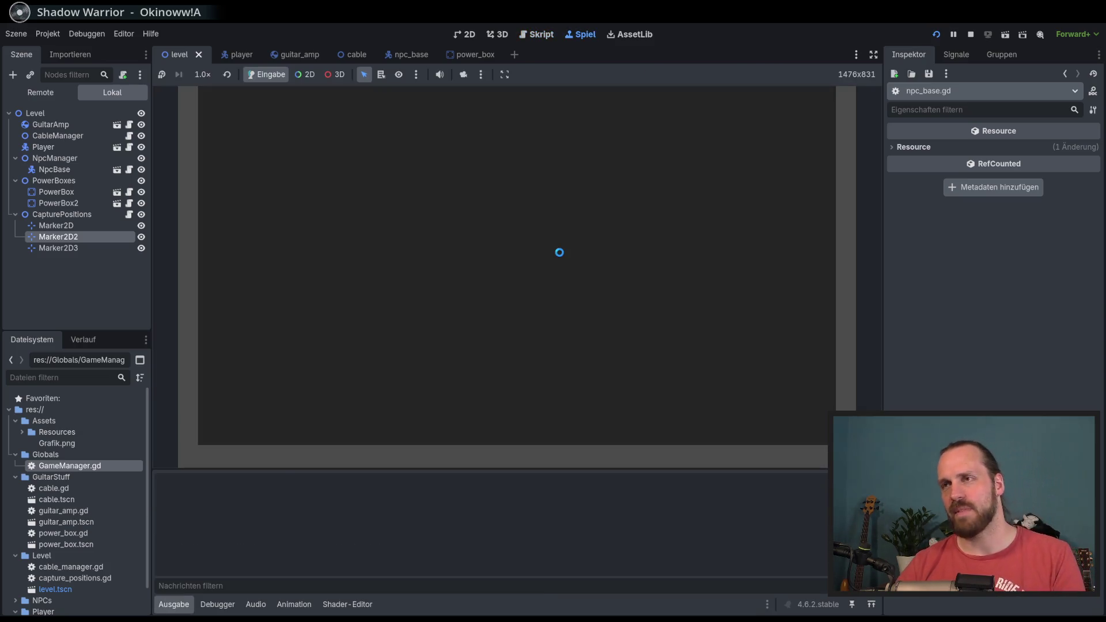
Walk the guitarist toward the top-left power box and play guitar at the NPC.
{"action": "key", "text": "s"}
{"action": "key", "text": "w"}
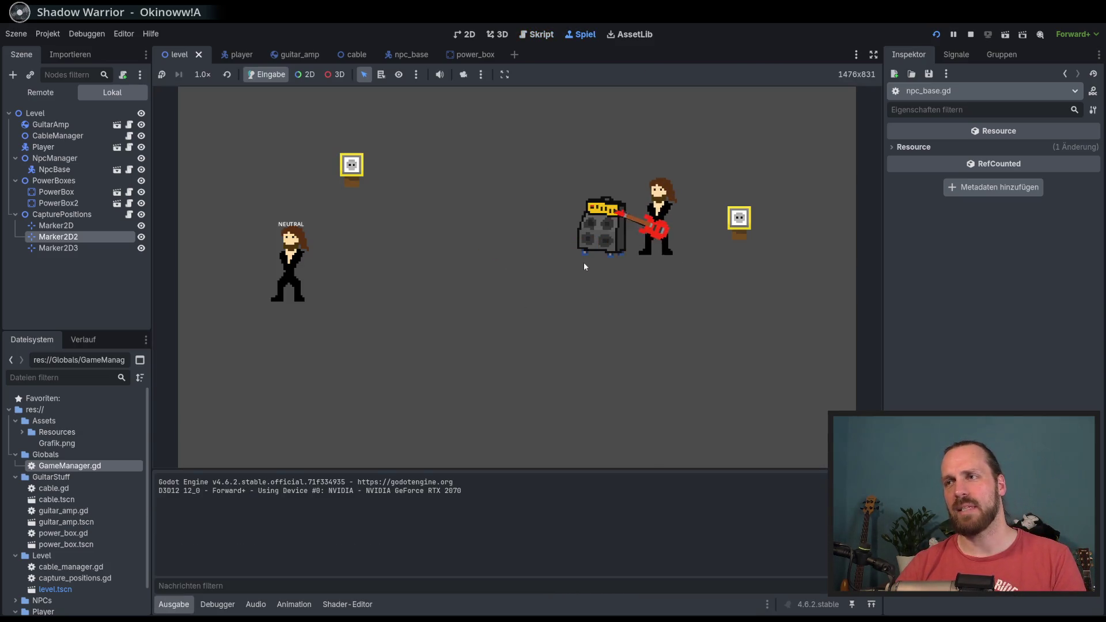
{"action": "key", "text": "a"}
{"action": "key", "text": "w"}
{"action": "key", "text": "a"}
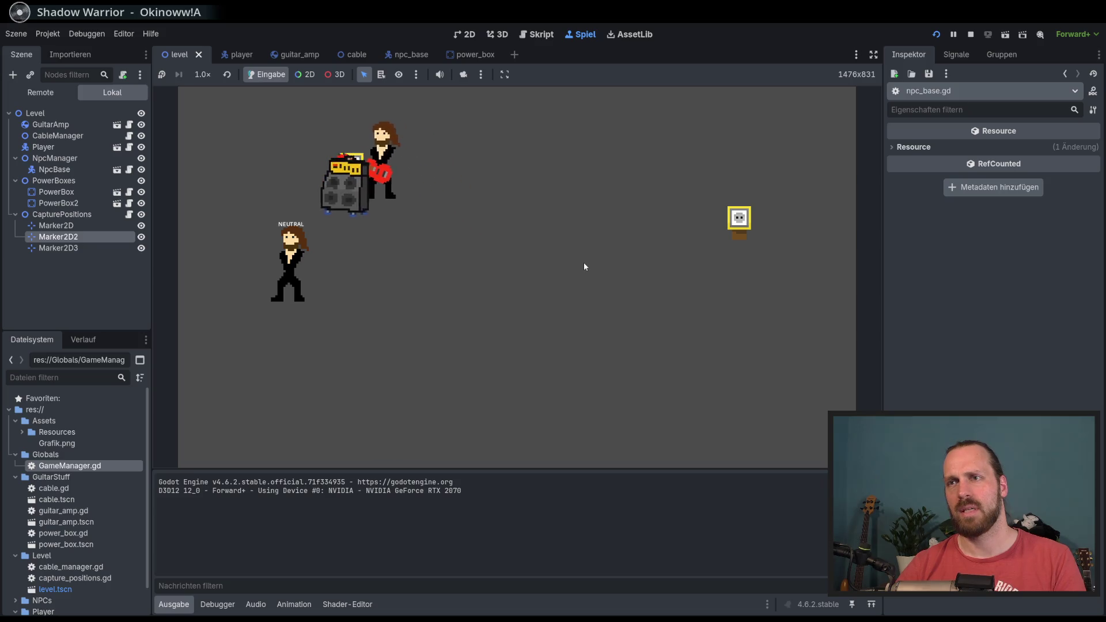
{"action": "key", "text": "s"}
{"action": "key", "text": "d"}
{"action": "left_click", "coordinate": [585, 267]}
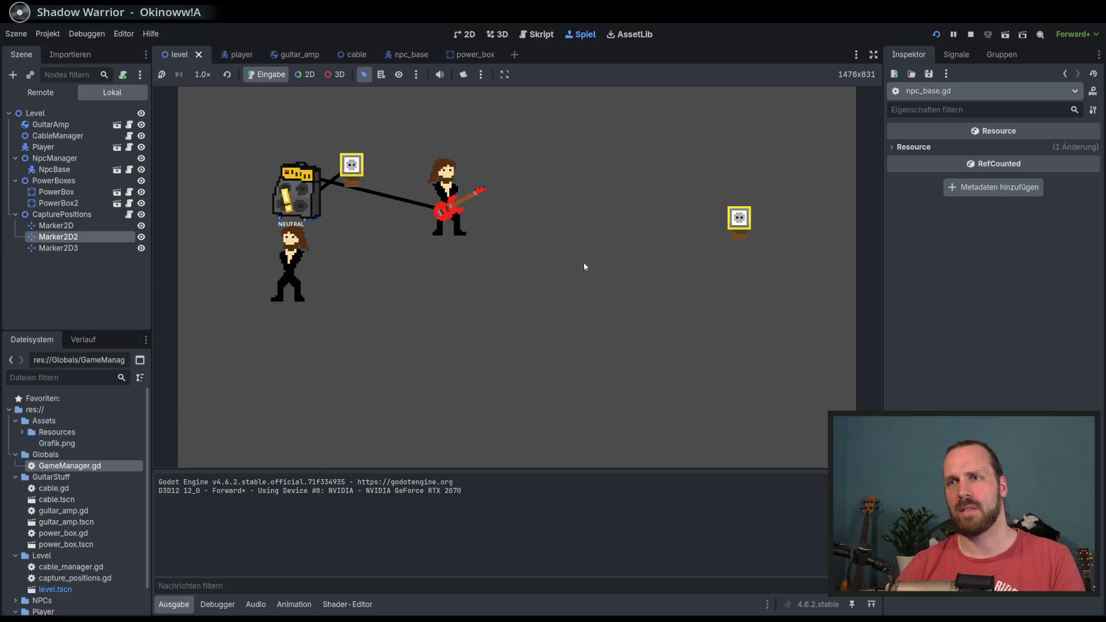
{"action": "left_click", "coordinate": [584, 267]}
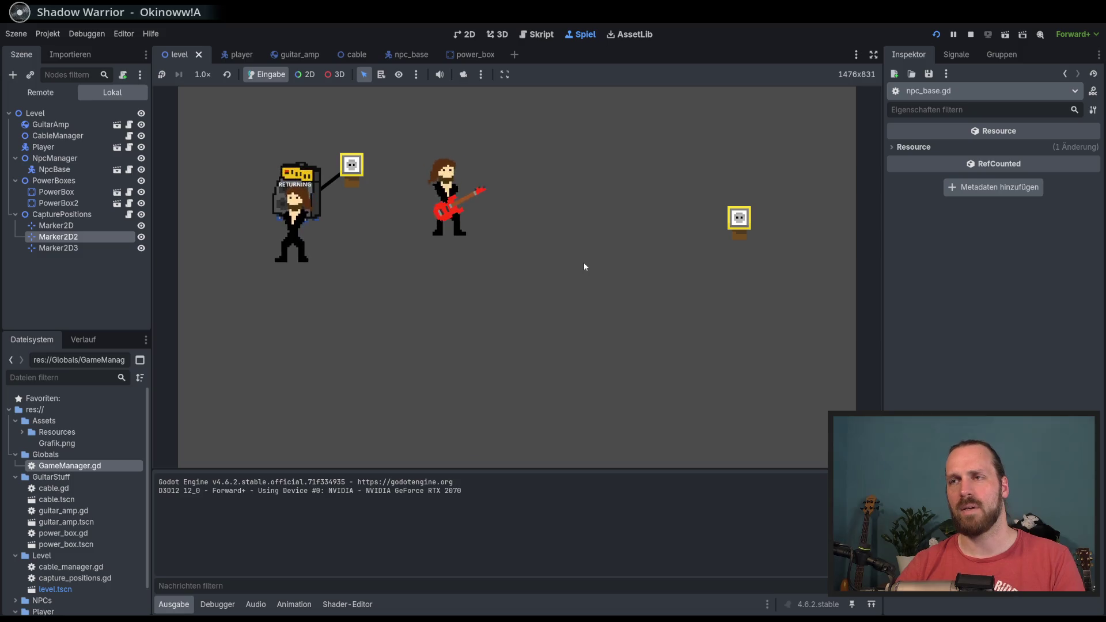
Walk around past the NPC, dragging the amp along by its cable.
{"action": "key", "text": "w"}
{"action": "key", "text": "a"}
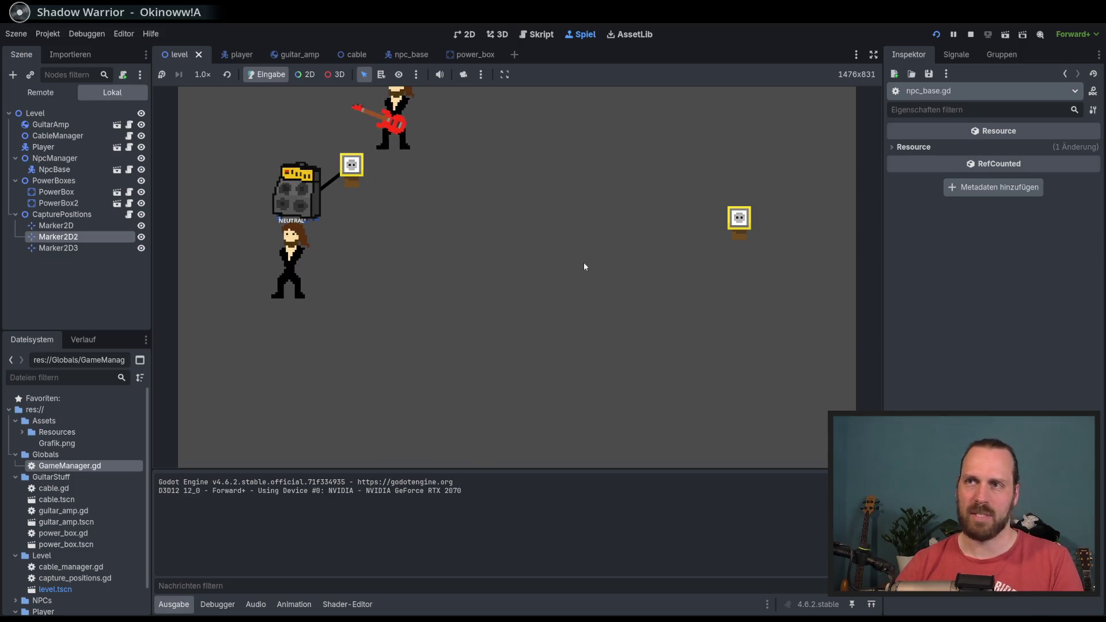
{"action": "key", "text": "s"}
{"action": "key", "text": "d"}
{"action": "key", "text": "s"}
{"action": "key", "text": "a"}
{"action": "key", "text": "d"}
{"action": "key", "text": "w"}
{"action": "key", "text": "d"}
{"action": "key", "text": "w"}
{"action": "key", "text": "a"}
{"action": "key", "text": "d"}
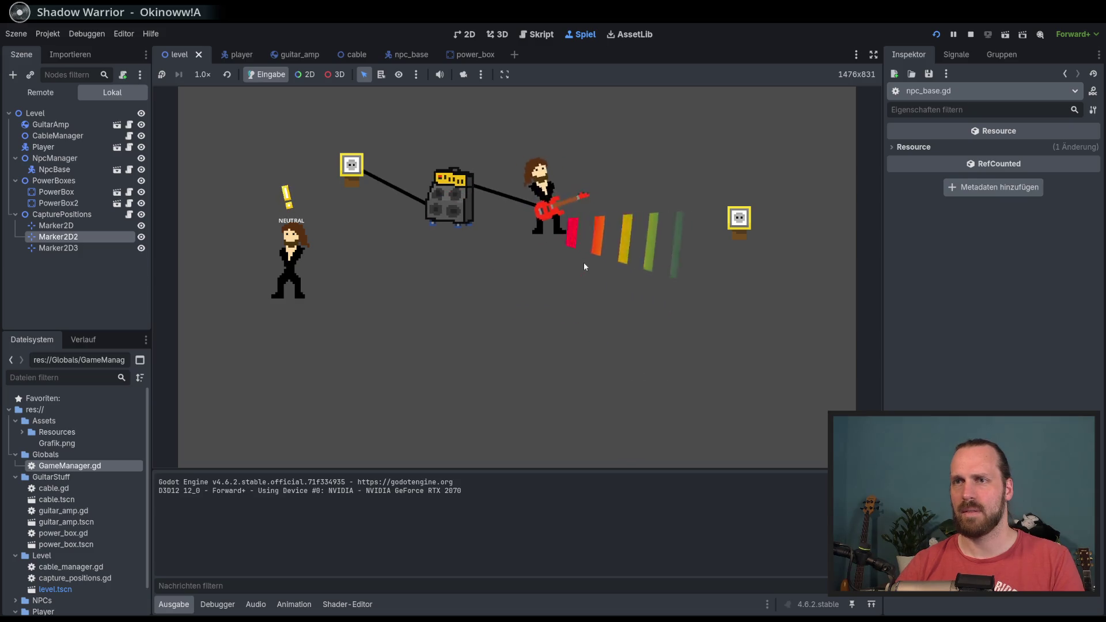
{"action": "key", "text": "a"}
{"action": "key", "text": "s"}
{"action": "key", "text": "d"}
{"action": "key", "text": "w"}
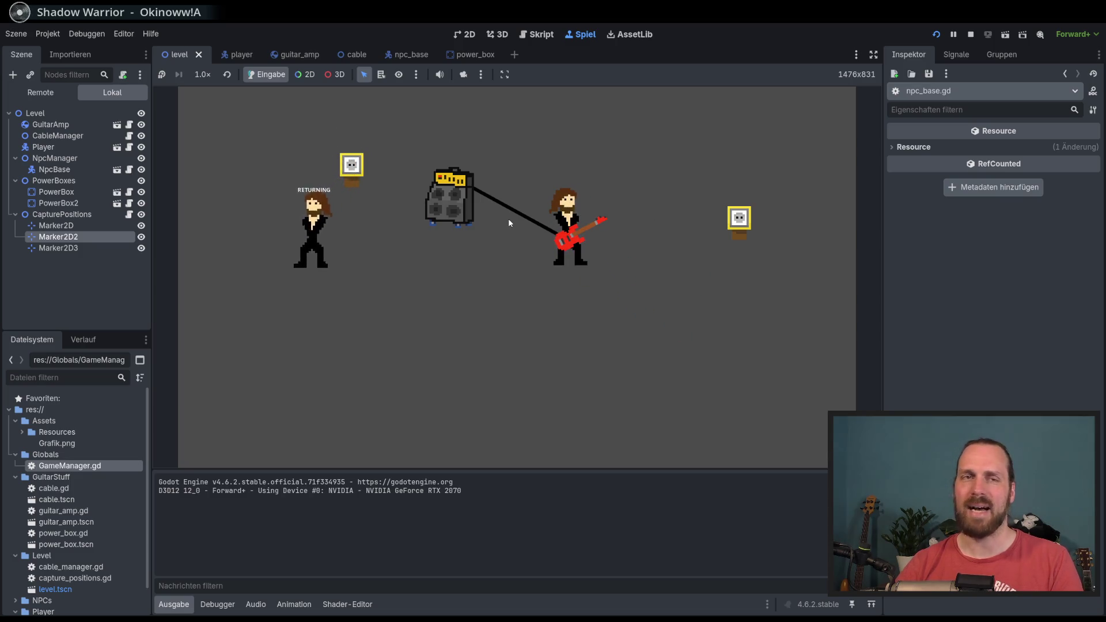
Drag the amp to the left power box to plug it in, then play to anger the NPC.
{"action": "key", "text": "Left"}
{"action": "key", "text": "Up"}
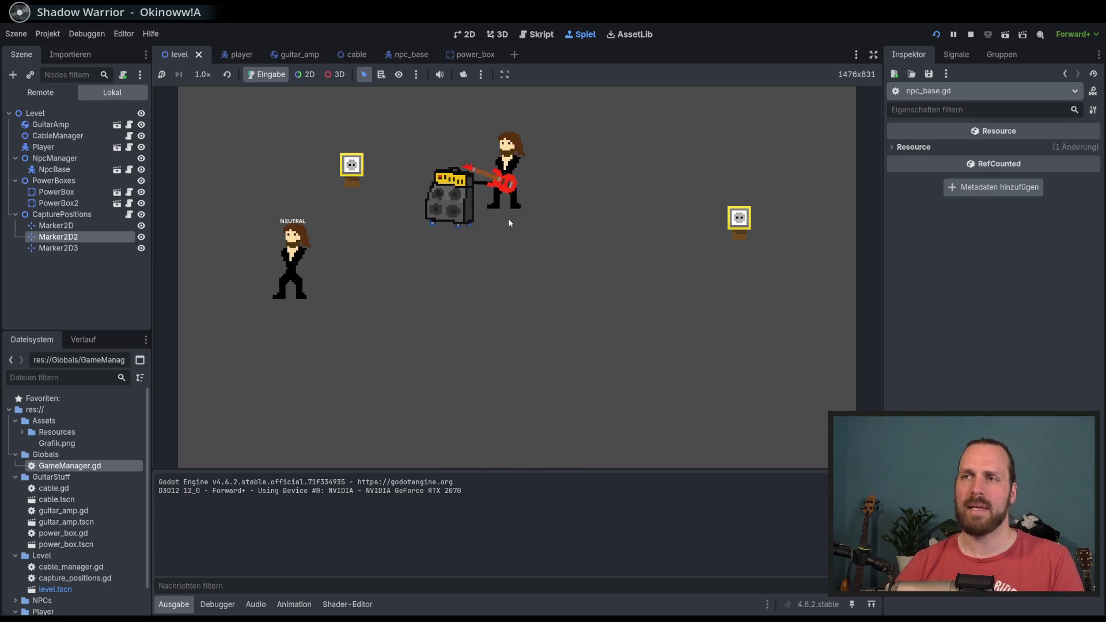
{"action": "key", "text": "Left"}
{"action": "key", "text": "Down"}
{"action": "key", "text": "Right"}
{"action": "key", "text": "Left"}
{"action": "key", "text": "Up"}
{"action": "key", "text": "Right"}
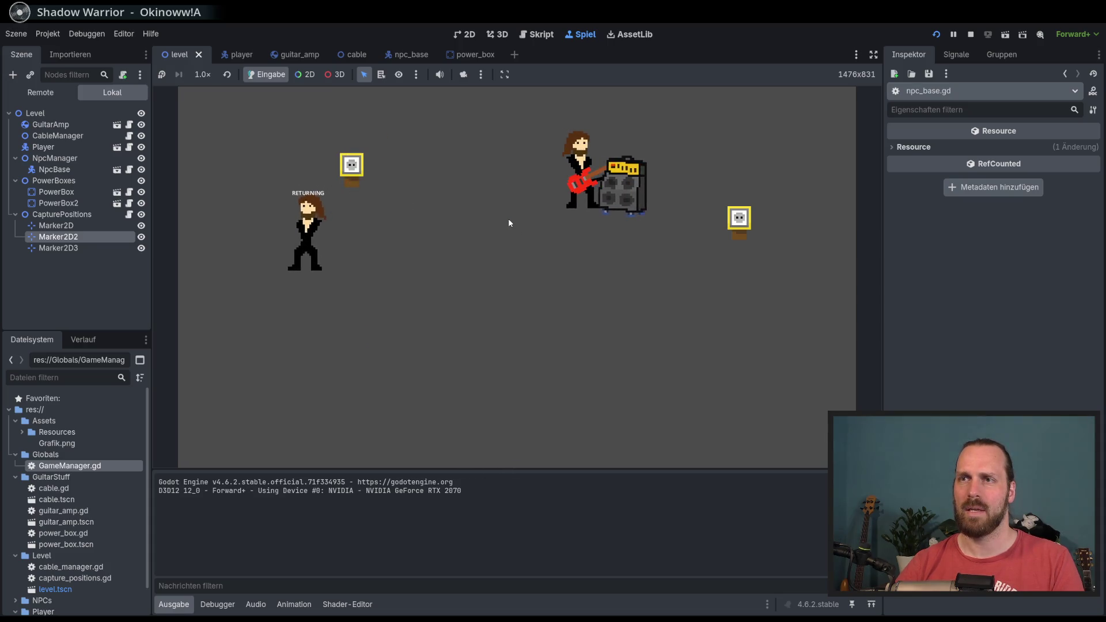
{"action": "key", "text": "Down"}
{"action": "key", "text": "Right"}
{"action": "key", "text": "Up"}
{"action": "key", "text": "Left"}
{"action": "key", "text": "Left"}
{"action": "key", "text": "Up"}
{"action": "key", "text": "Down"}
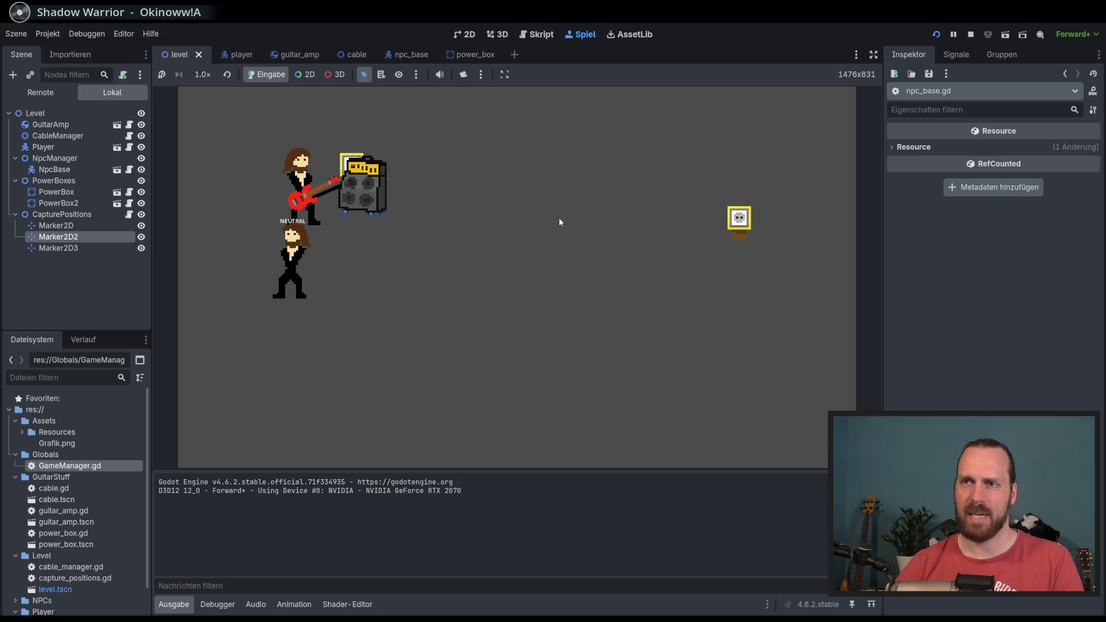
{"action": "key", "text": "Right"}
{"action": "key", "text": "Down"}
{"action": "key", "text": "space"}
Pull the cable loose, then carry the amp back to the power box and play.
{"action": "key", "text": "Up"}
{"action": "key", "text": "Right"}
{"action": "key", "text": "Down"}
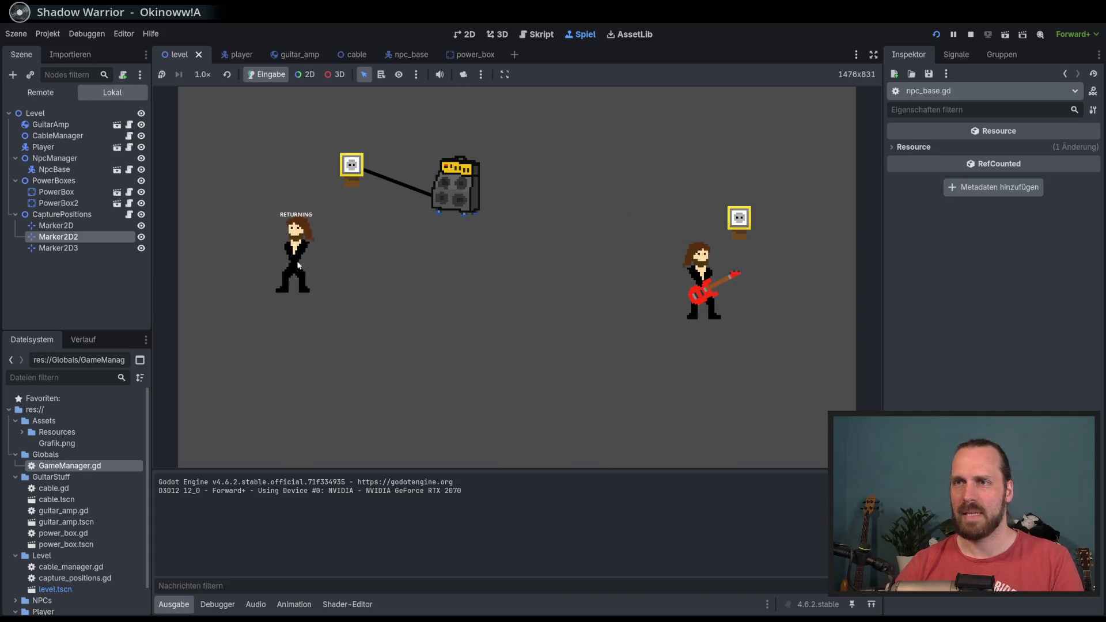
{"action": "key", "text": "Left"}
{"action": "key", "text": "Up"}
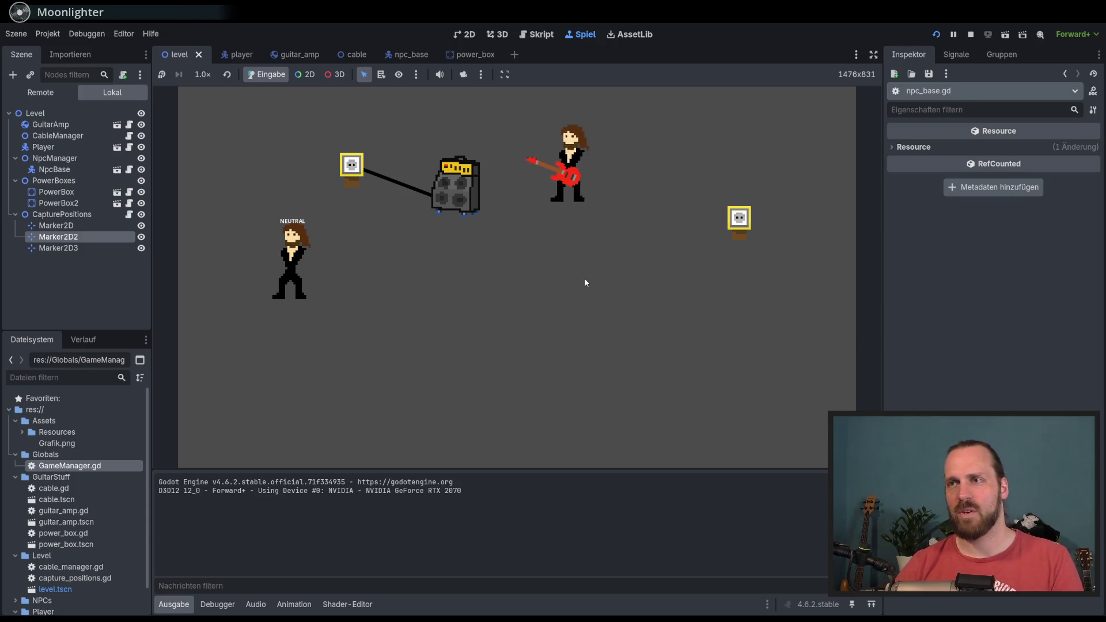
{"action": "key", "text": "e"}
{"action": "key", "text": "Right"}
{"action": "key", "text": "Down"}
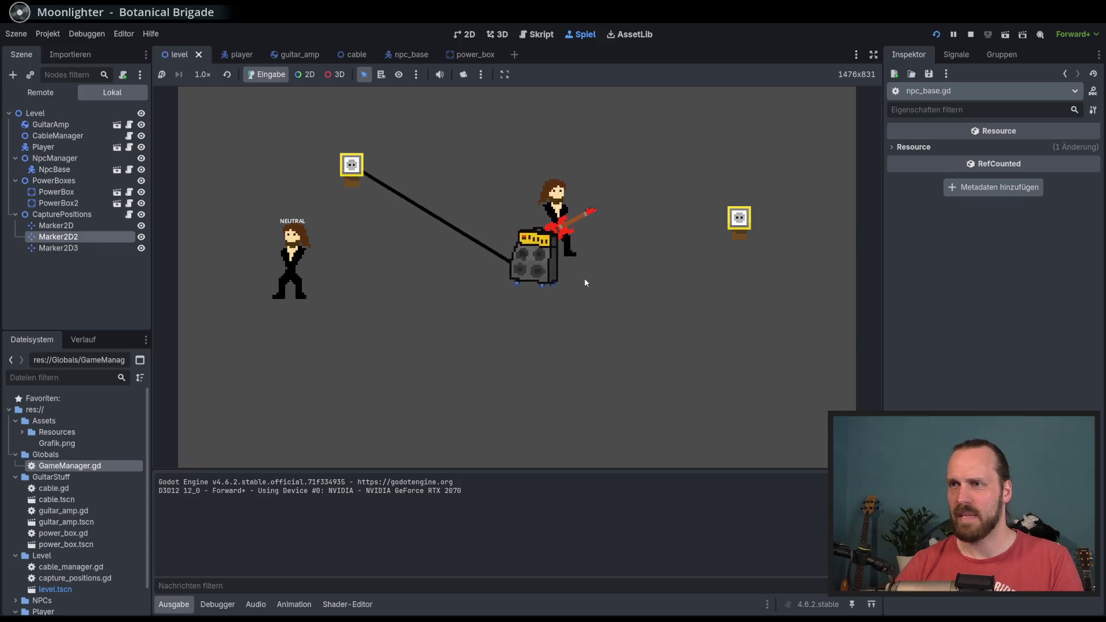
{"action": "key", "text": "Left"}
{"action": "key", "text": "Up"}
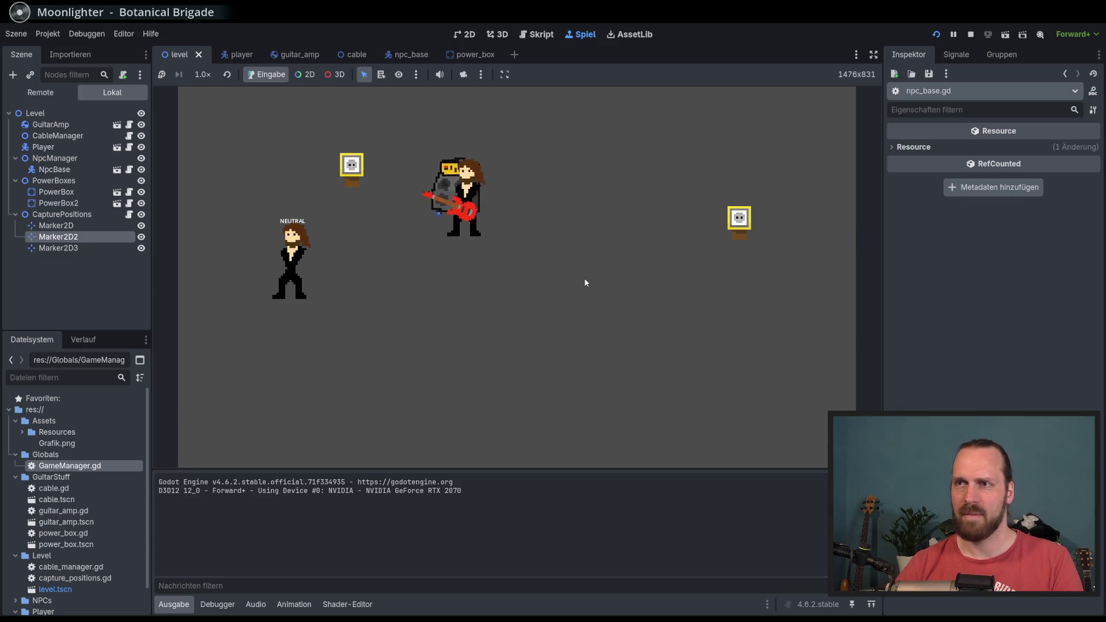
{"action": "key", "text": "Right"}
{"action": "key", "text": "e"}
{"action": "key", "text": "Up"}
{"action": "key", "text": "Down"}
{"action": "key", "text": "e"}
{"action": "key", "text": "Right"}
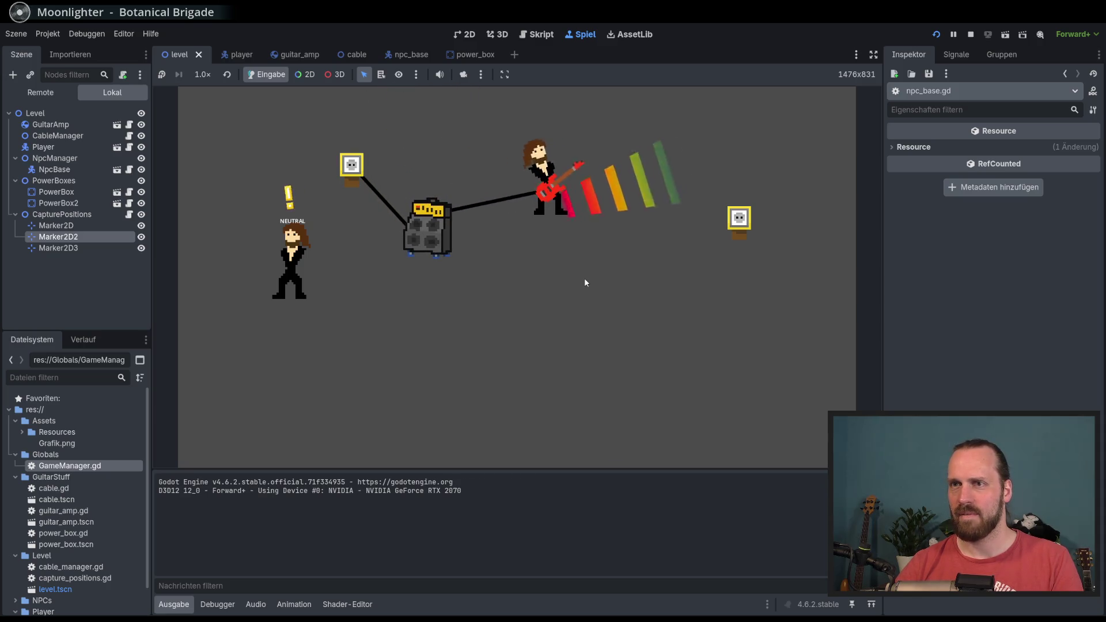
Pick up the amp again, set it down, and stop the game with F8.
{"action": "key", "text": "Down"}
{"action": "key", "text": "Left"}
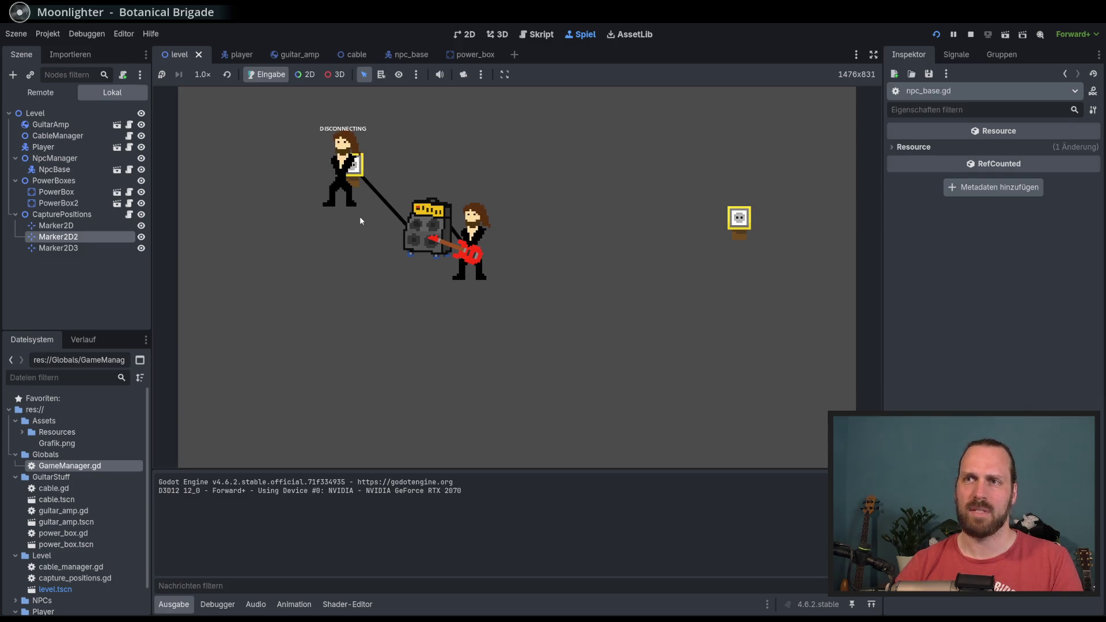
{"action": "key", "text": "e"}
{"action": "key", "text": "Left"}
{"action": "key", "text": "e"}
{"action": "key", "text": "Right"}
{"action": "key", "text": "F8"}
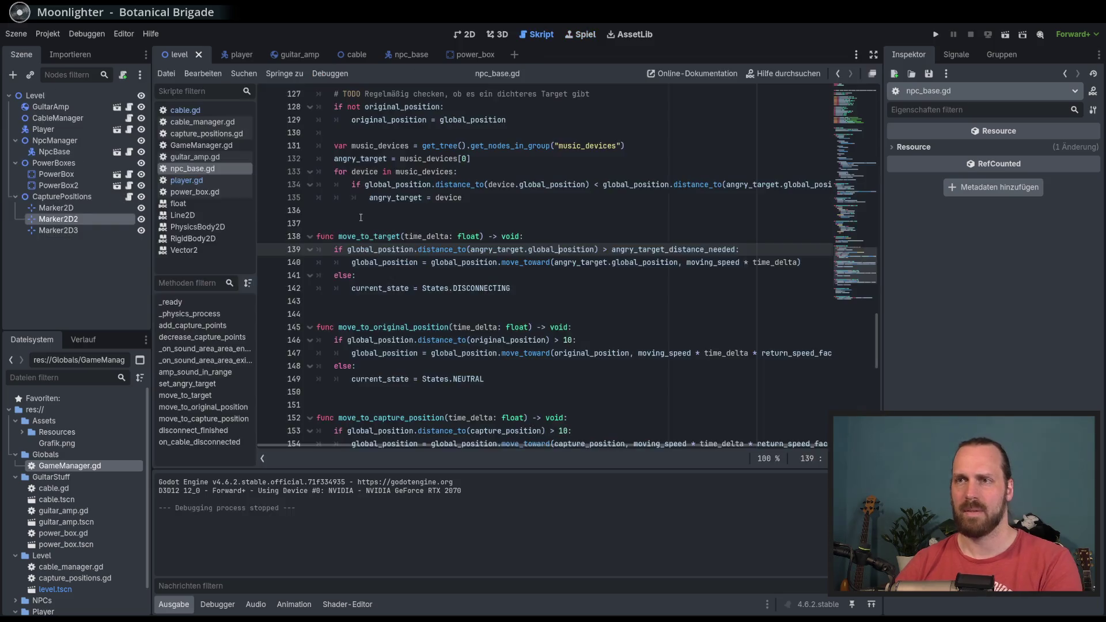
Relaunch with F5, carry the amp to the top-left power box, and play again.
{"action": "key", "text": "F5"}
{"action": "key", "text": "Right"}
{"action": "key", "text": "e"}
{"action": "key", "text": "Left"}
{"action": "key", "text": "Up"}
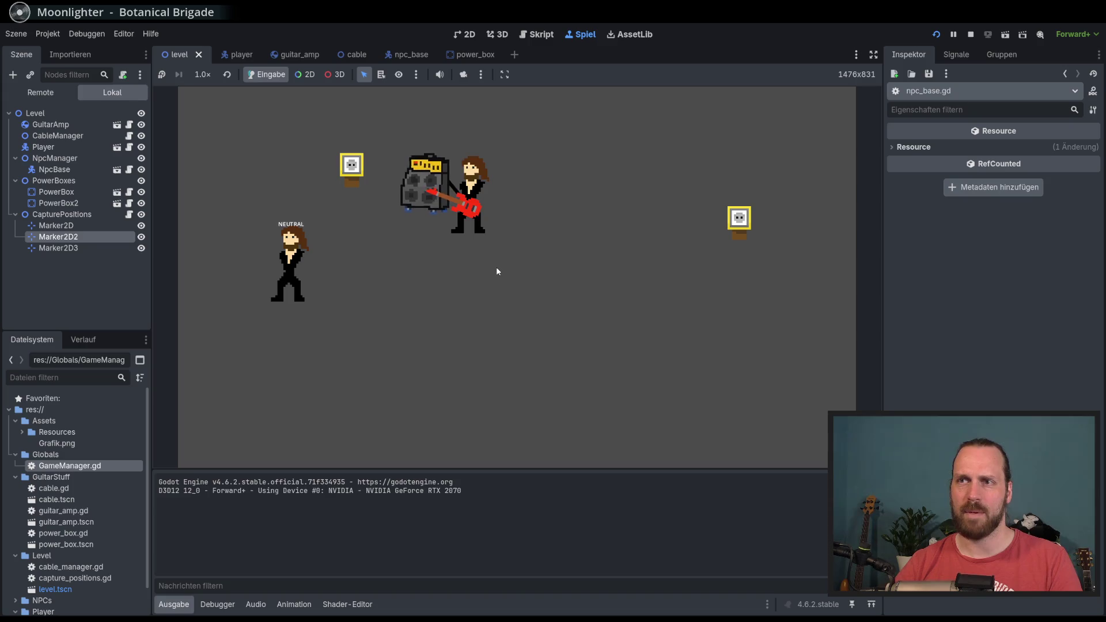
{"action": "key", "text": "Down"}
{"action": "key", "text": "e"}
{"action": "key", "text": "Right"}
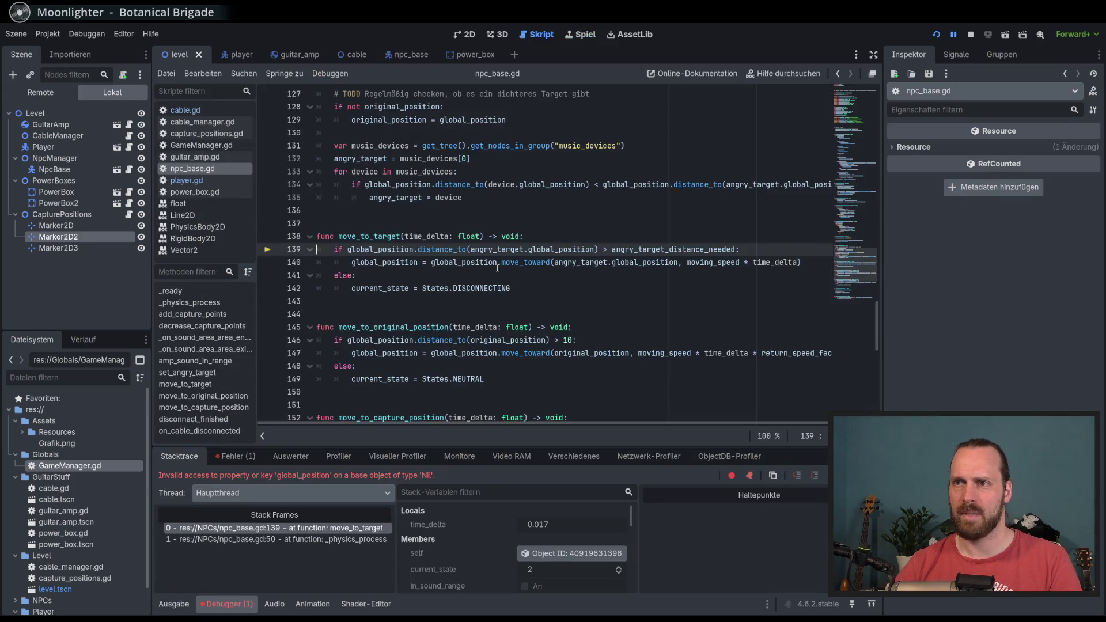
Inspect the _physics_process and line-139 stack frames, then stop the crashed debug session.
{"action": "mouse_move", "coordinate": [497, 267]}
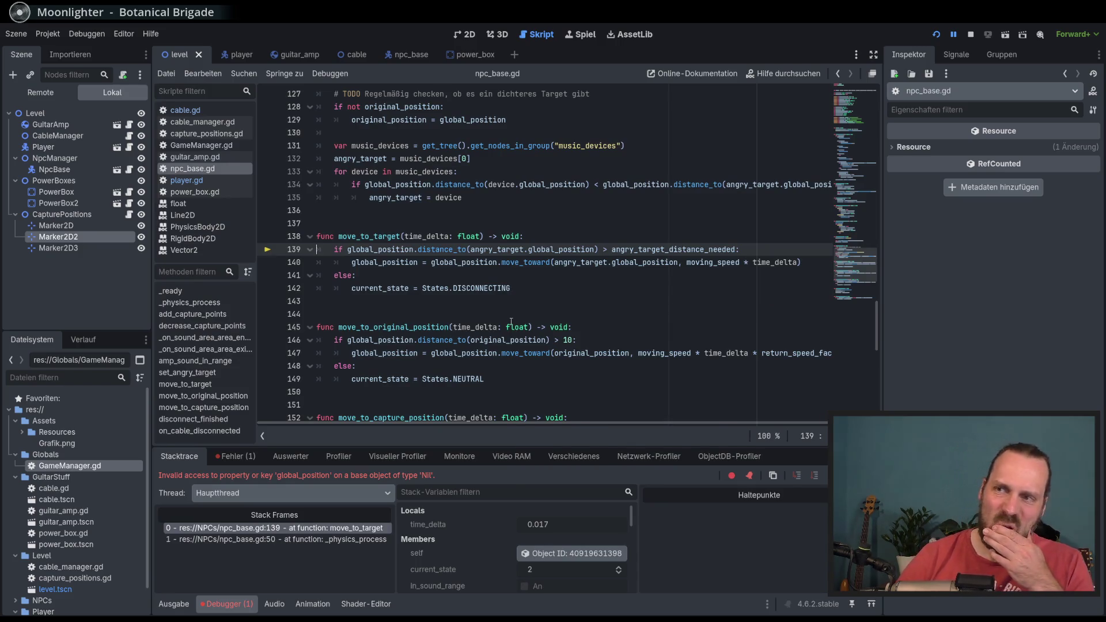
{"action": "mouse_move", "coordinate": [511, 323]}
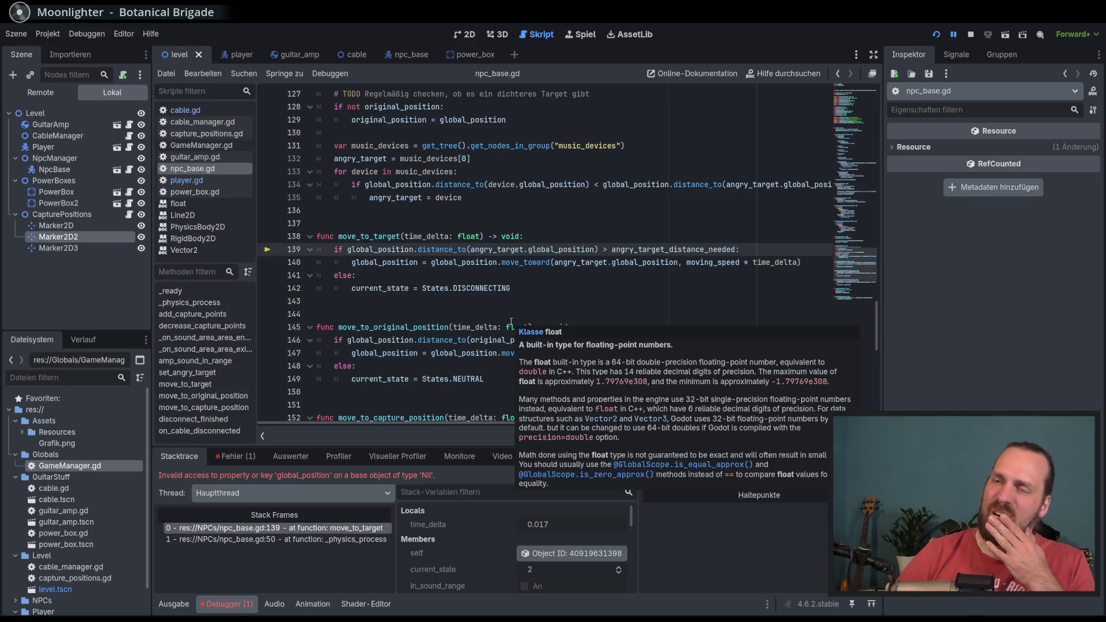
{"action": "left_click", "coordinate": [333, 540]}
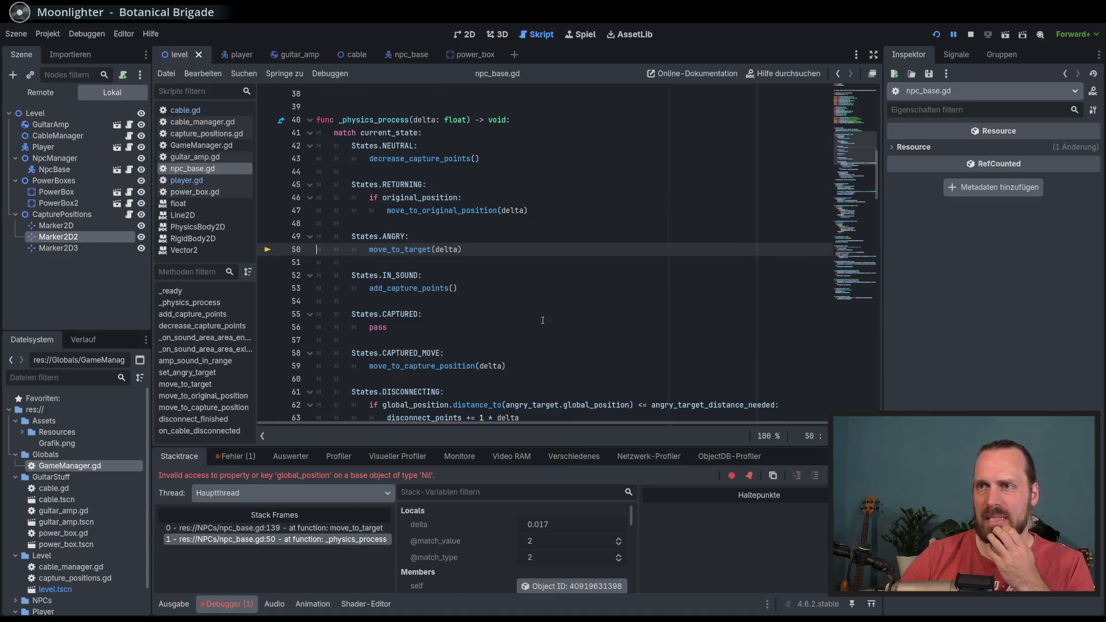
{"action": "scroll", "coordinate": [543, 320], "scroll_direction": "down", "scroll_amount": 4}
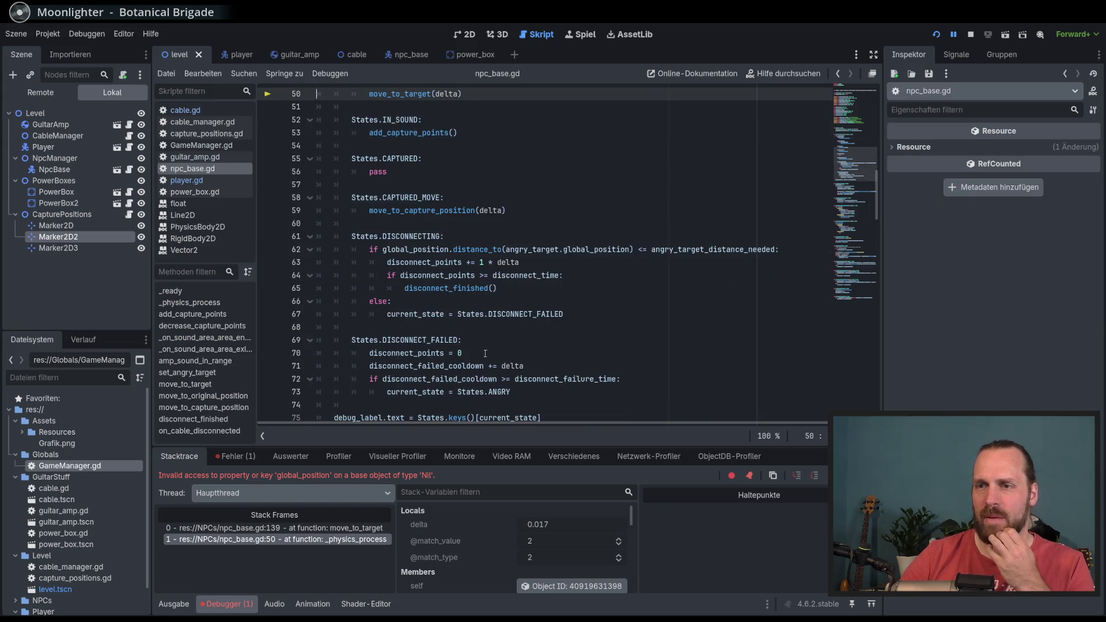
{"action": "left_click", "coordinate": [301, 528]}
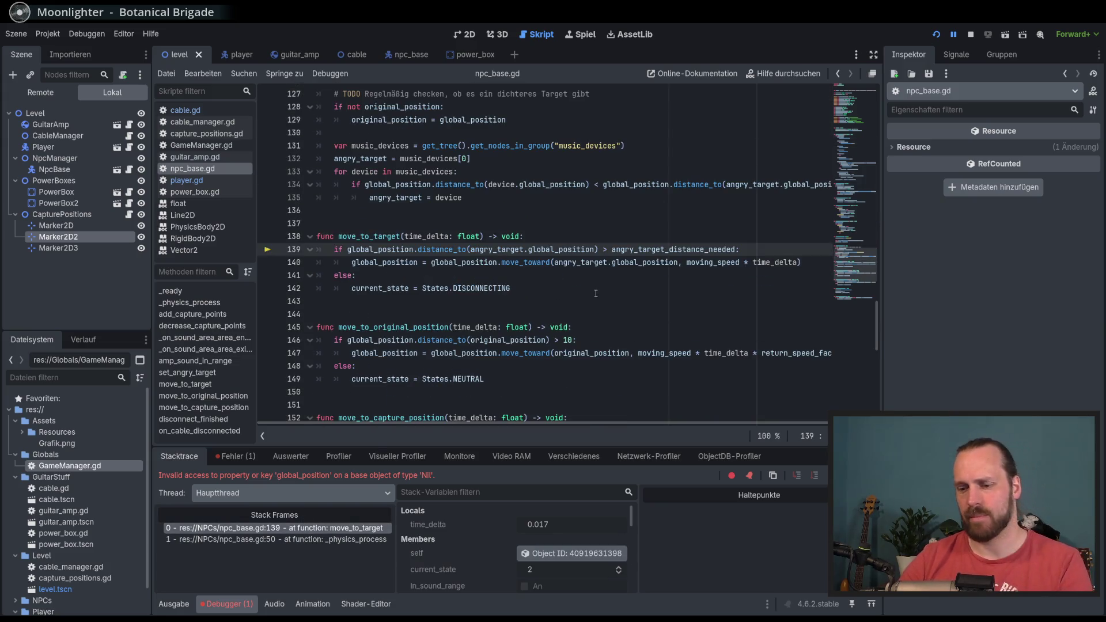
{"action": "key", "text": "F8"}
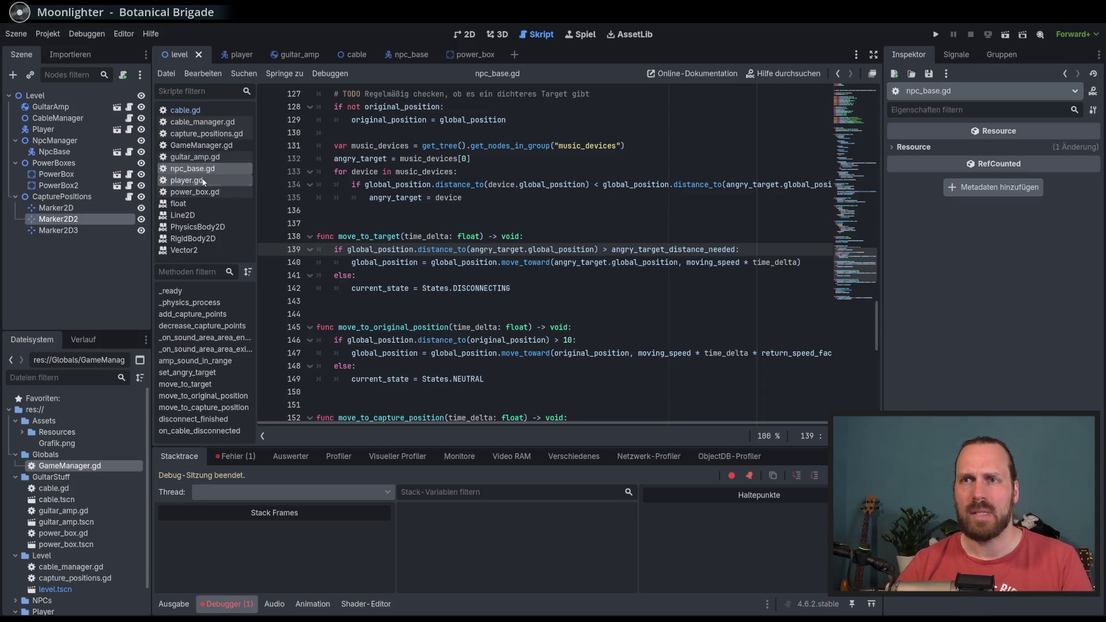
Locate the set_angry_target() call in the sound-area exit handler and go to the entered handler.
{"action": "mouse_move", "coordinate": [836, 254]}
{"action": "left_mouse_down"}
{"action": "mouse_move", "coordinate": [852, 282]}
{"action": "mouse_move", "coordinate": [856, 273]}
{"action": "left_mouse_up"}
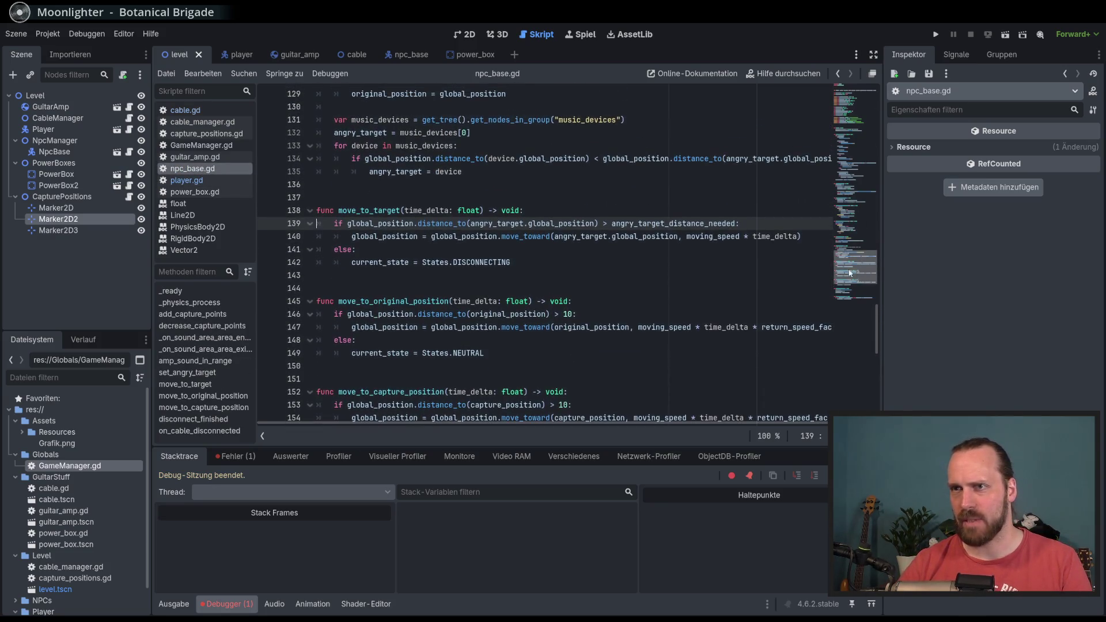
{"action": "scroll", "coordinate": [627, 259], "scroll_direction": "up", "scroll_amount": 4}
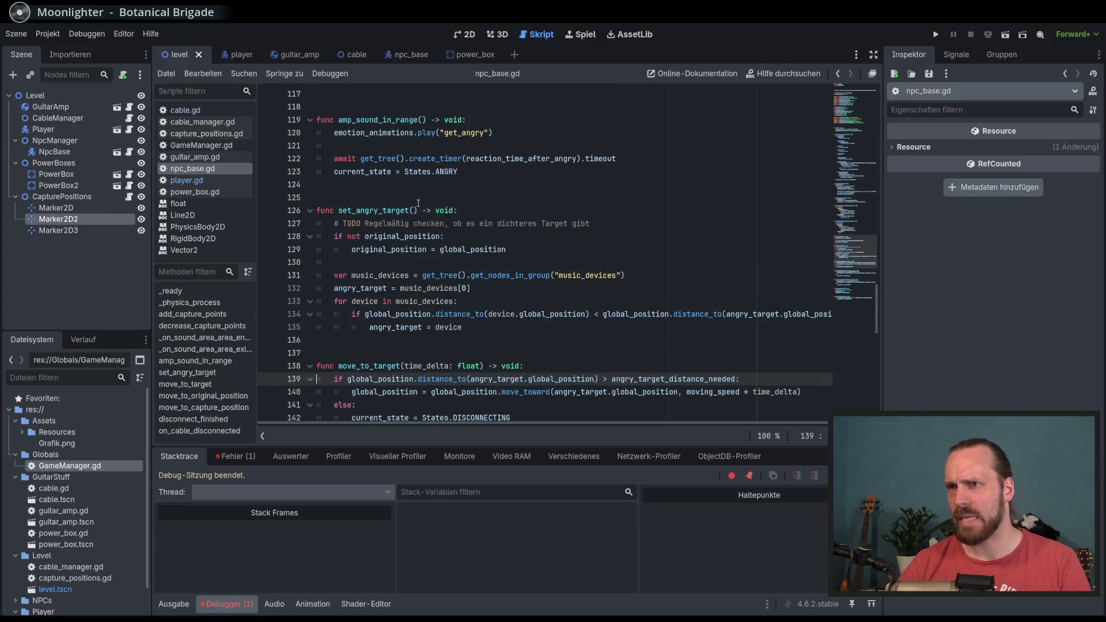
{"action": "double_click", "coordinate": [383, 212]}
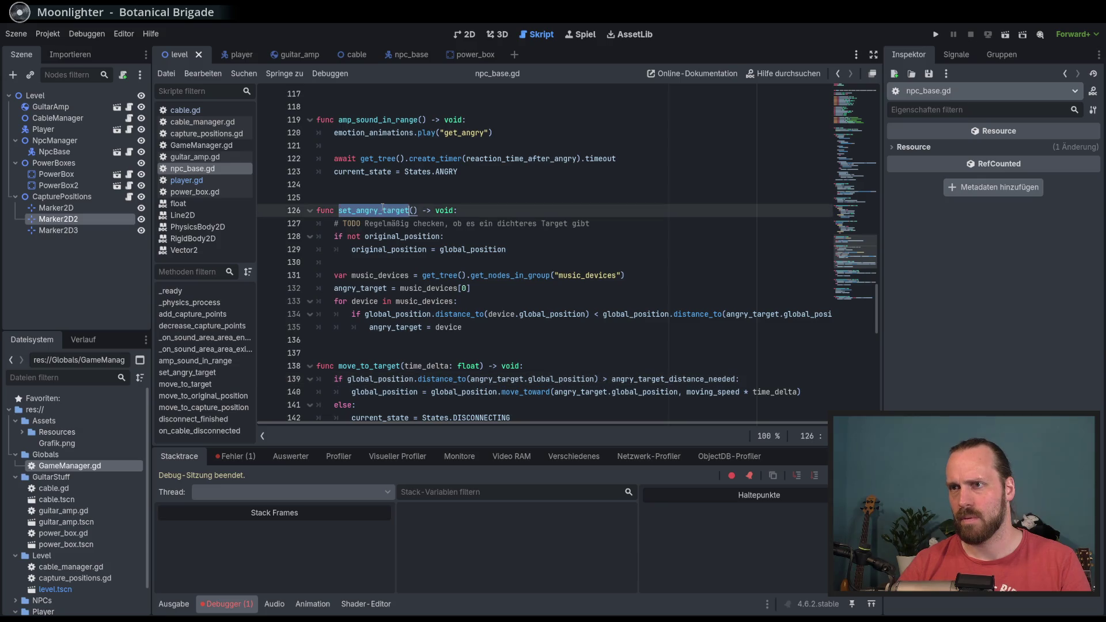
{"action": "scroll", "coordinate": [503, 288], "scroll_direction": "up", "scroll_amount": 5}
{"action": "scroll", "coordinate": [411, 235], "scroll_direction": "up", "scroll_amount": 2}
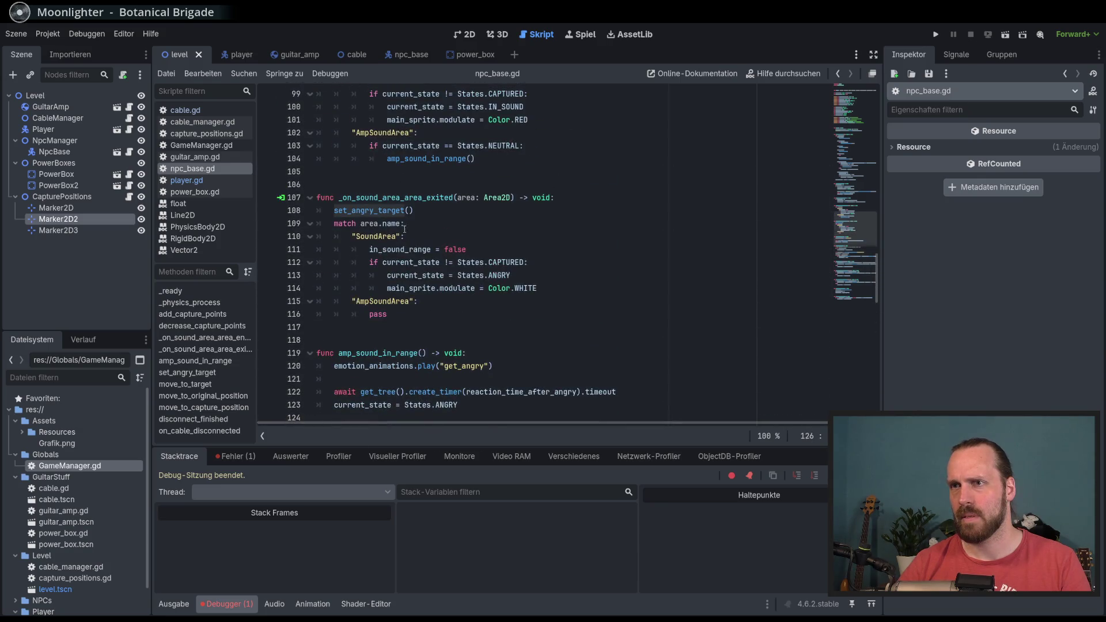
{"action": "left_click", "coordinate": [382, 197]}
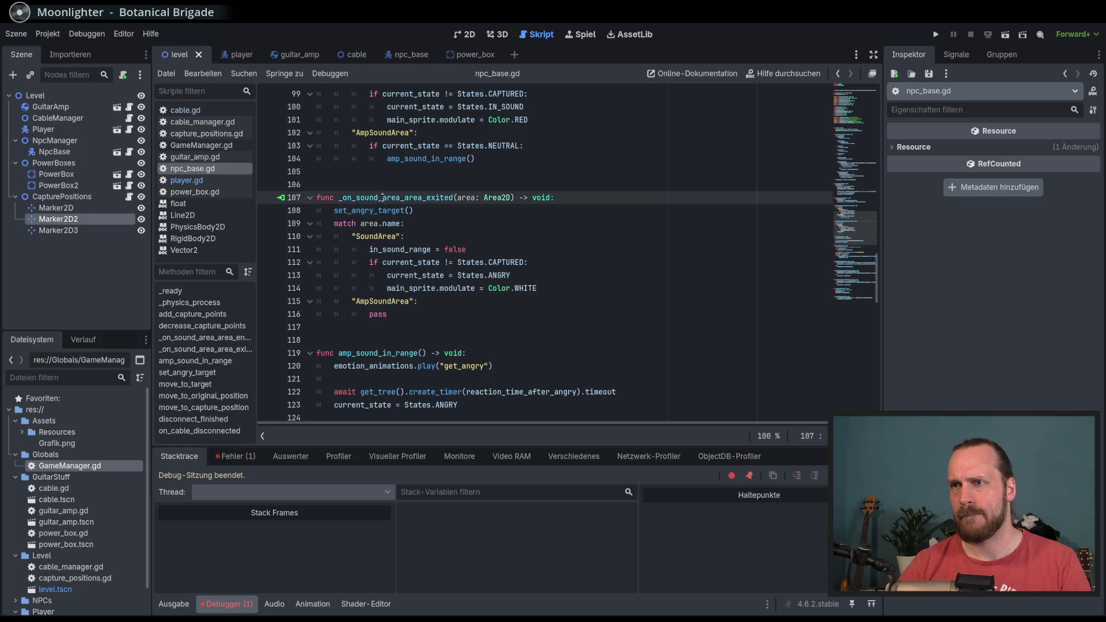
{"action": "double_click", "coordinate": [372, 211]}
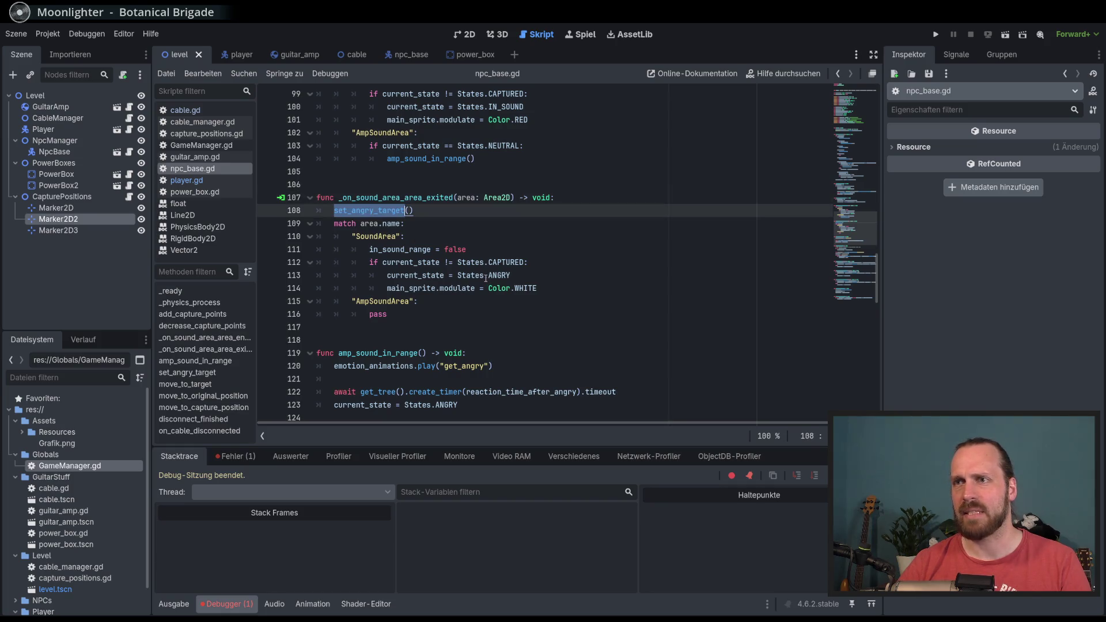
{"action": "scroll", "coordinate": [485, 278], "scroll_direction": "up", "scroll_amount": 3}
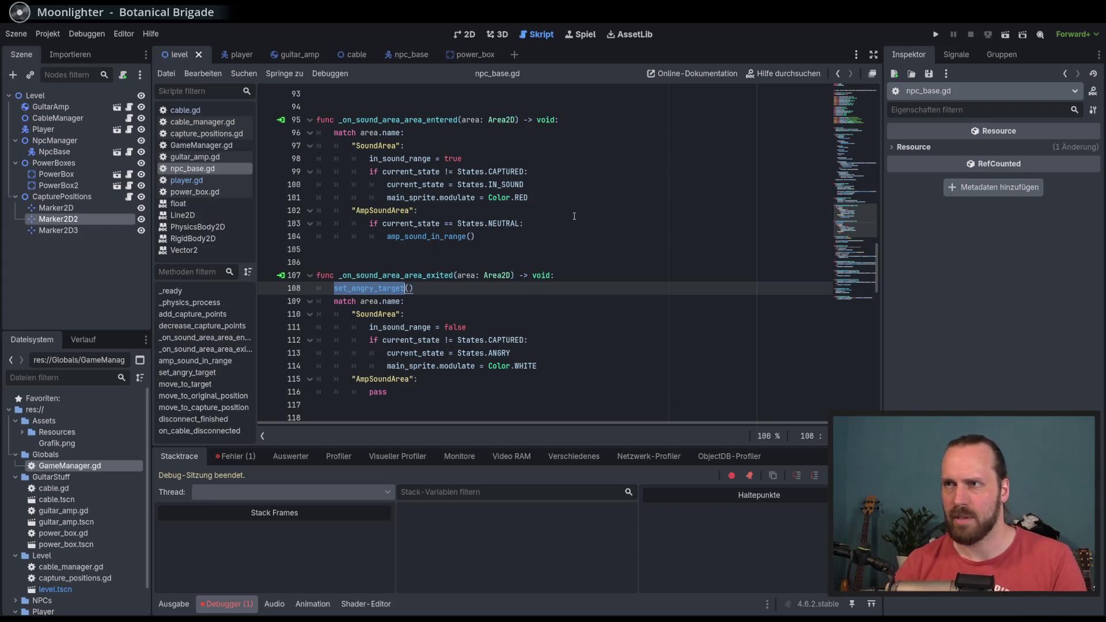
{"action": "left_click", "coordinate": [569, 124]}
Move the set_angry_target() call from _on_sound_area_area_exited into _on_sound_area_area_entered.
{"action": "key", "text": "Return"}
{"action": "mouse_move", "coordinate": [334, 301]}
{"action": "left_mouse_down"}
{"action": "mouse_move", "coordinate": [413, 301]}
{"action": "mouse_move", "coordinate": [362, 240]}
{"action": "mouse_move", "coordinate": [335, 133]}
{"action": "left_mouse_up"}
{"action": "left_click", "coordinate": [593, 297]}
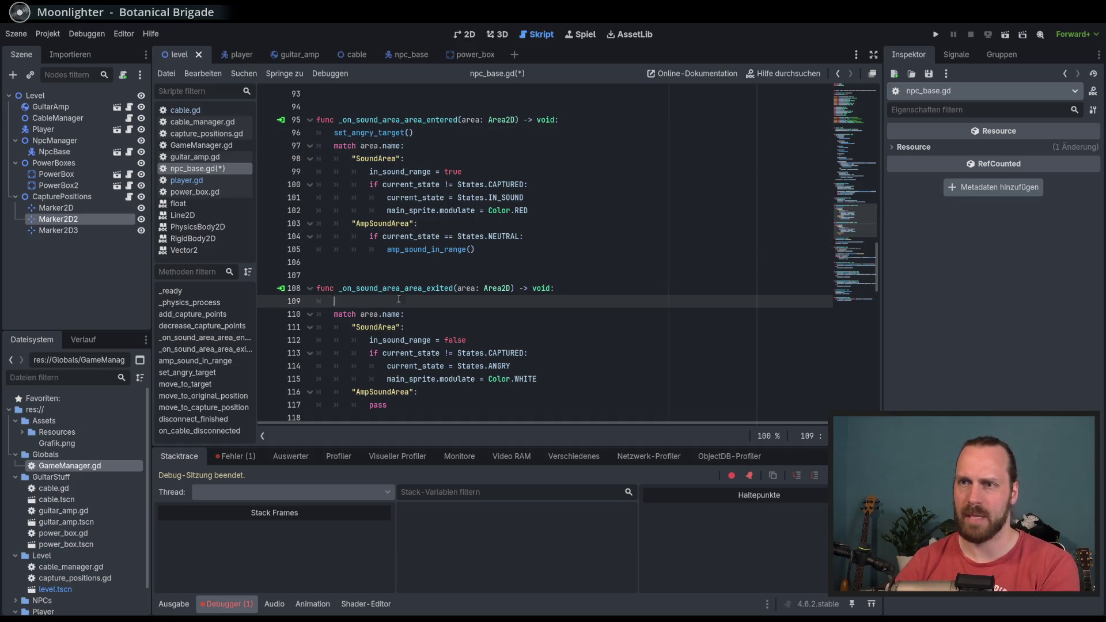
{"action": "key", "text": "BackSpace"}
{"action": "key", "text": "BackSpace"}
Test-play with F5: plug in the amp, play guitar at the NPC, then stop with F8.
{"action": "key", "text": "F5"}
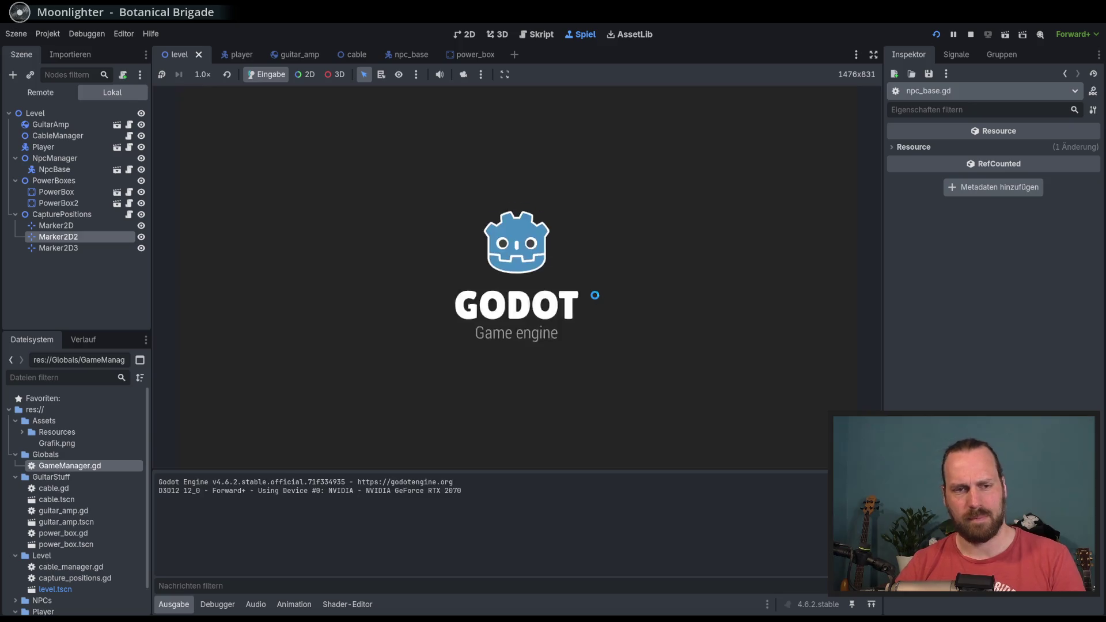
{"action": "key", "text": "Right"}
{"action": "key", "text": "Left"}
{"action": "key", "text": "Right"}
{"action": "key", "text": "Left"}
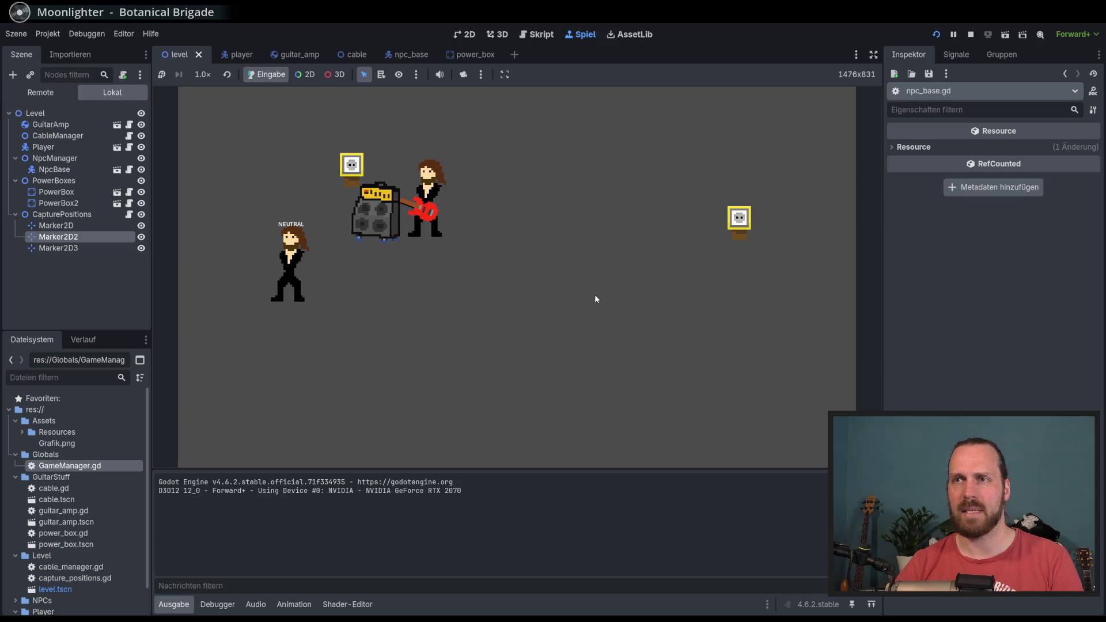
{"action": "key", "text": "Up"}
{"action": "key", "text": "Left"}
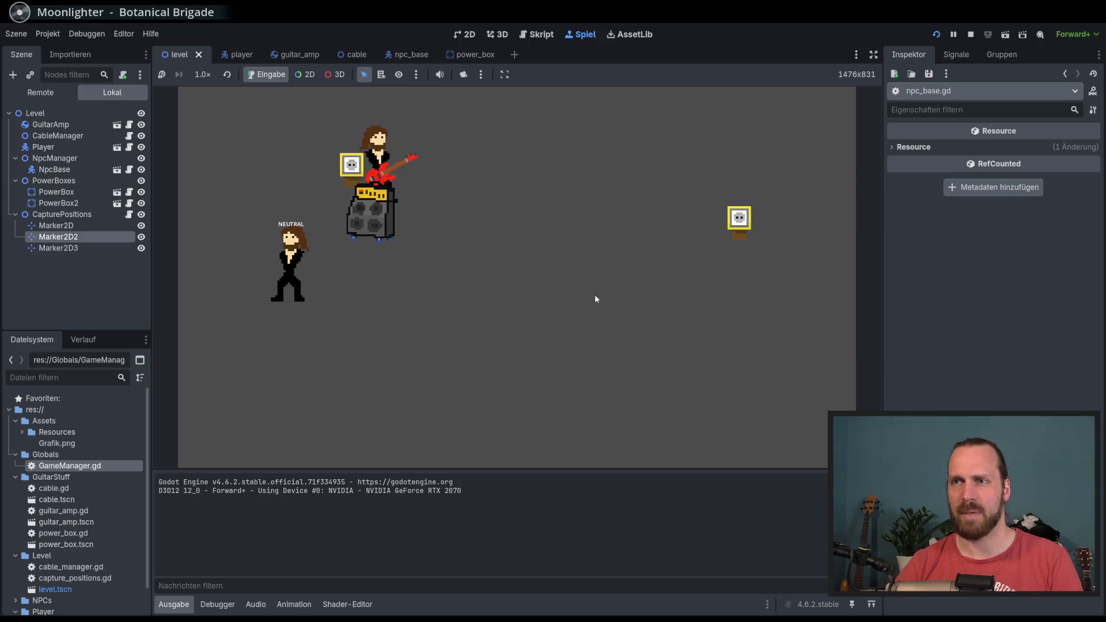
{"action": "key", "text": "Right"}
{"action": "key", "text": "Right"}
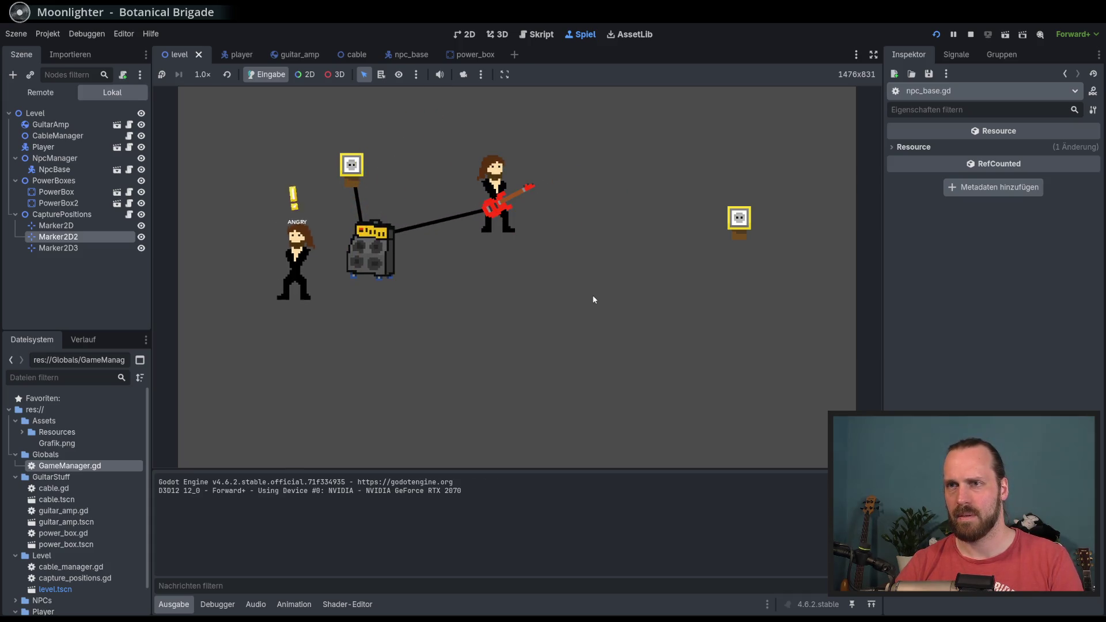
{"action": "key", "text": "space"}
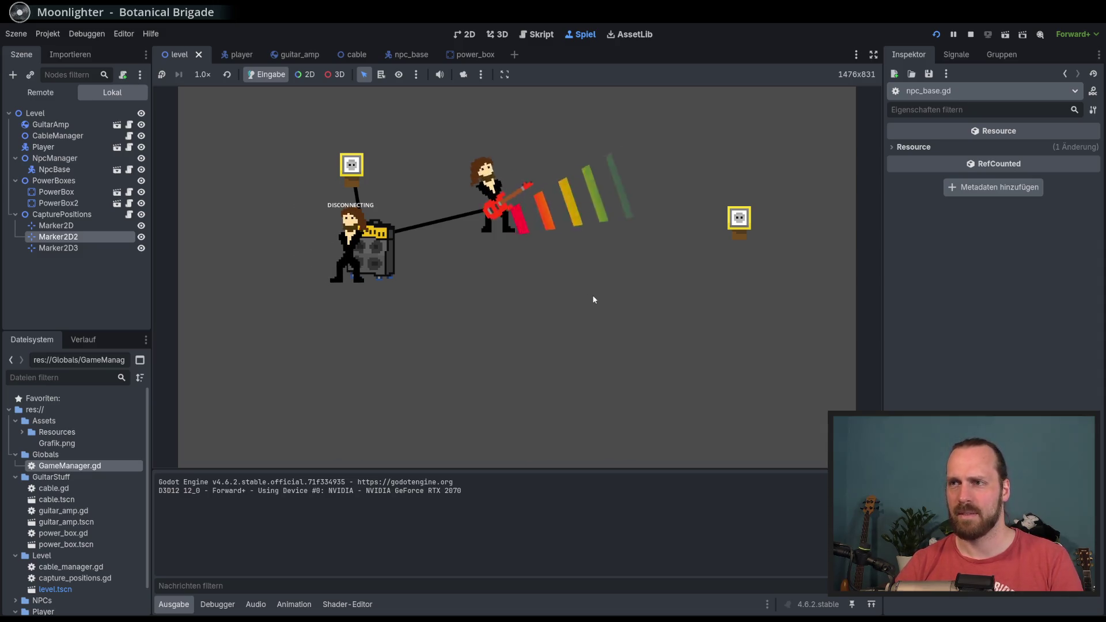
{"action": "key", "text": "Left"}
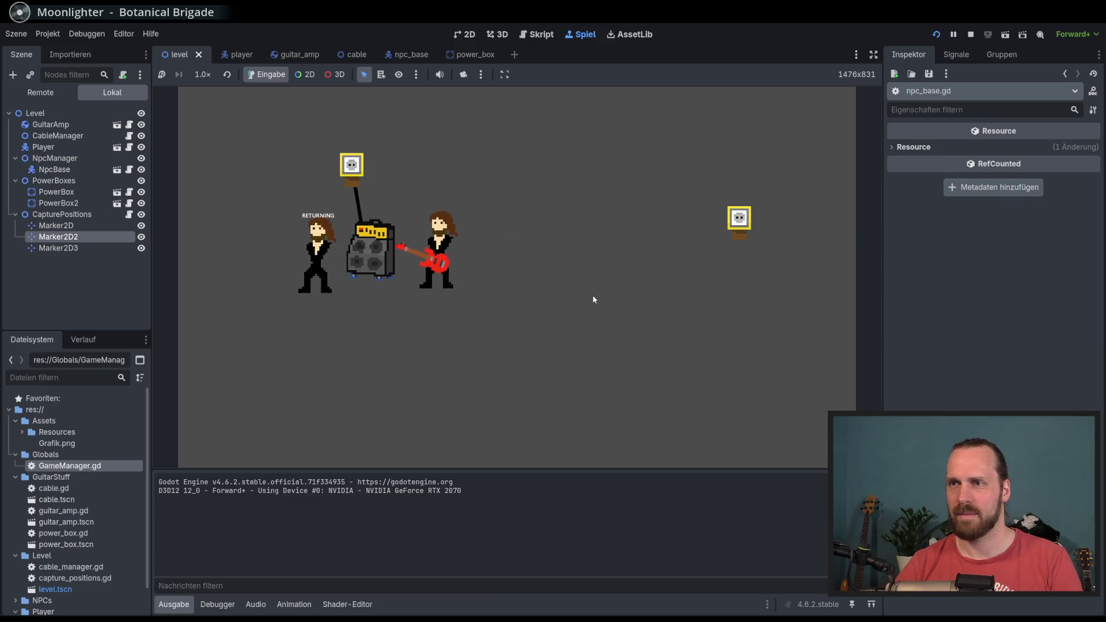
{"action": "key", "text": "Right"}
{"action": "key", "text": "space"}
{"action": "key", "text": "Down"}
{"action": "key", "text": "Left"}
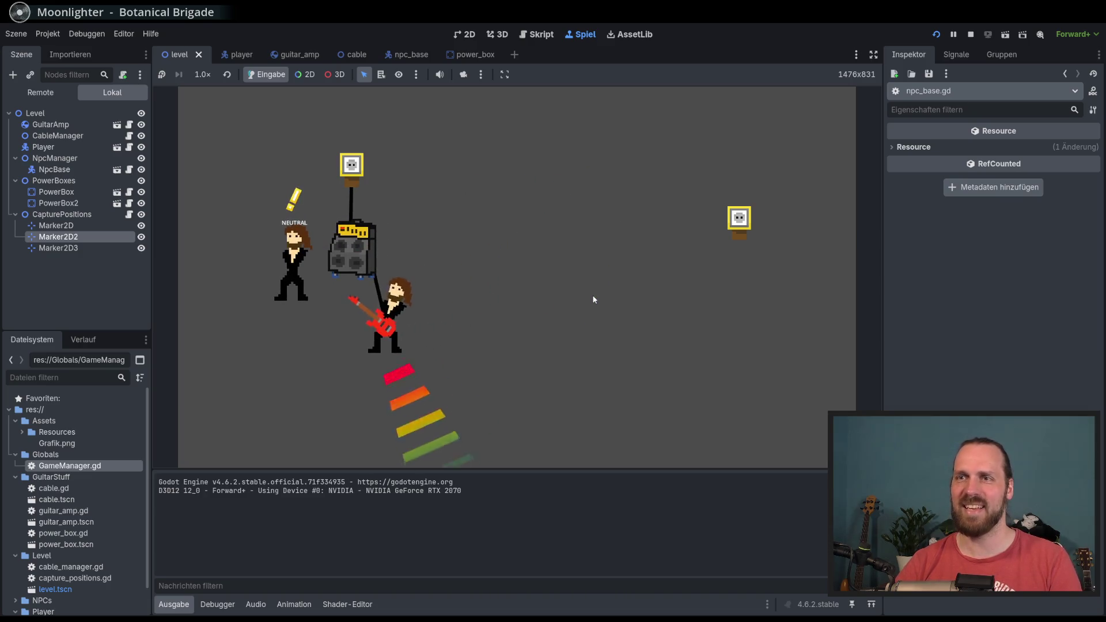
{"action": "key", "text": "Up"}
{"action": "key", "text": "Left"}
{"action": "key", "text": "Right"}
{"action": "key", "text": "Up"}
{"action": "key", "text": "Right"}
{"action": "key", "text": "space"}
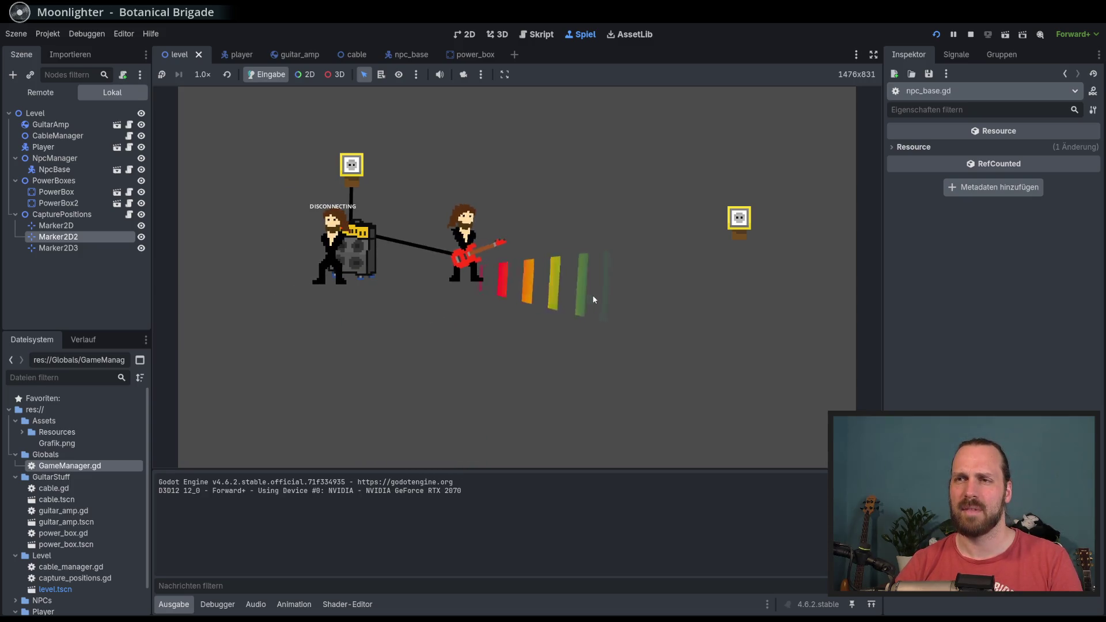
{"action": "key", "text": "Left"}
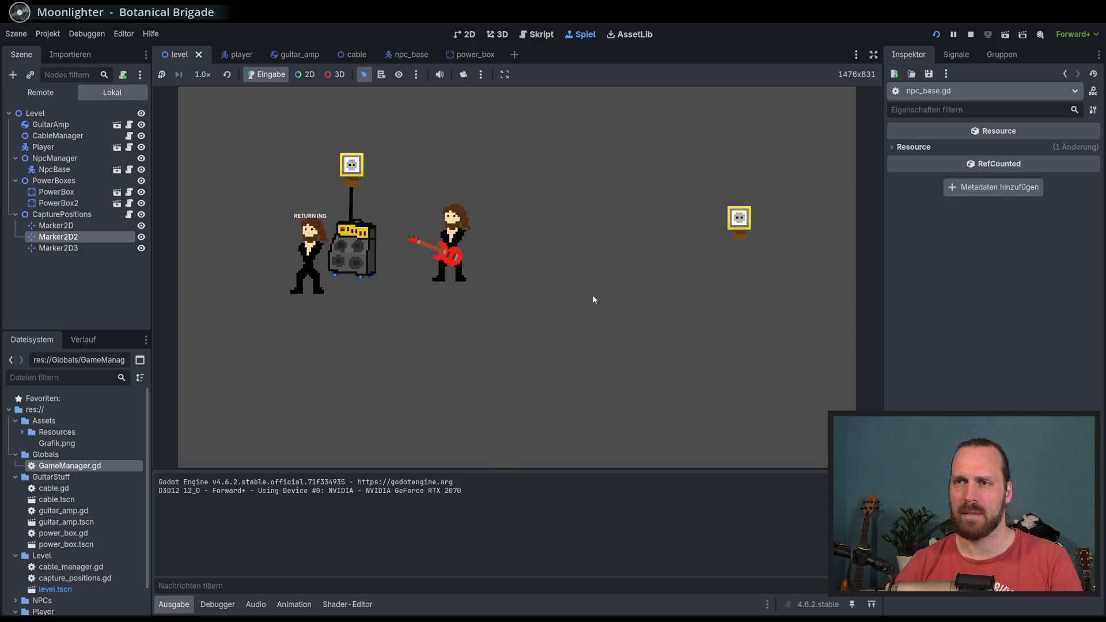
{"action": "key", "text": "space"}
{"action": "key", "text": "Left"}
{"action": "key", "text": "Down"}
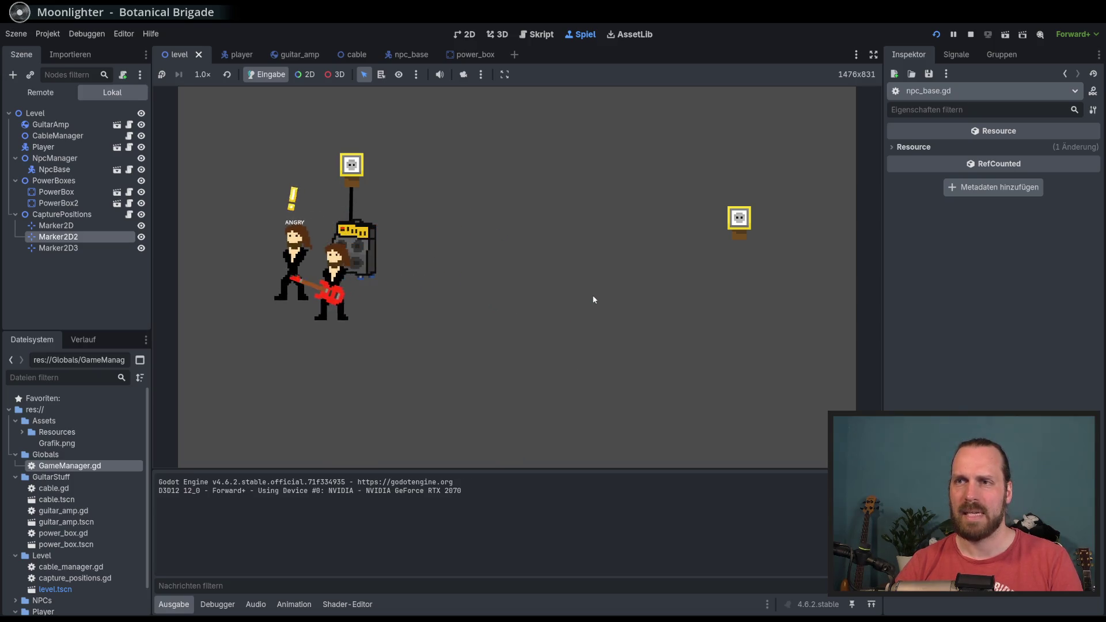
{"action": "key", "text": "Right"}
{"action": "key", "text": "space"}
{"action": "key", "text": "Right"}
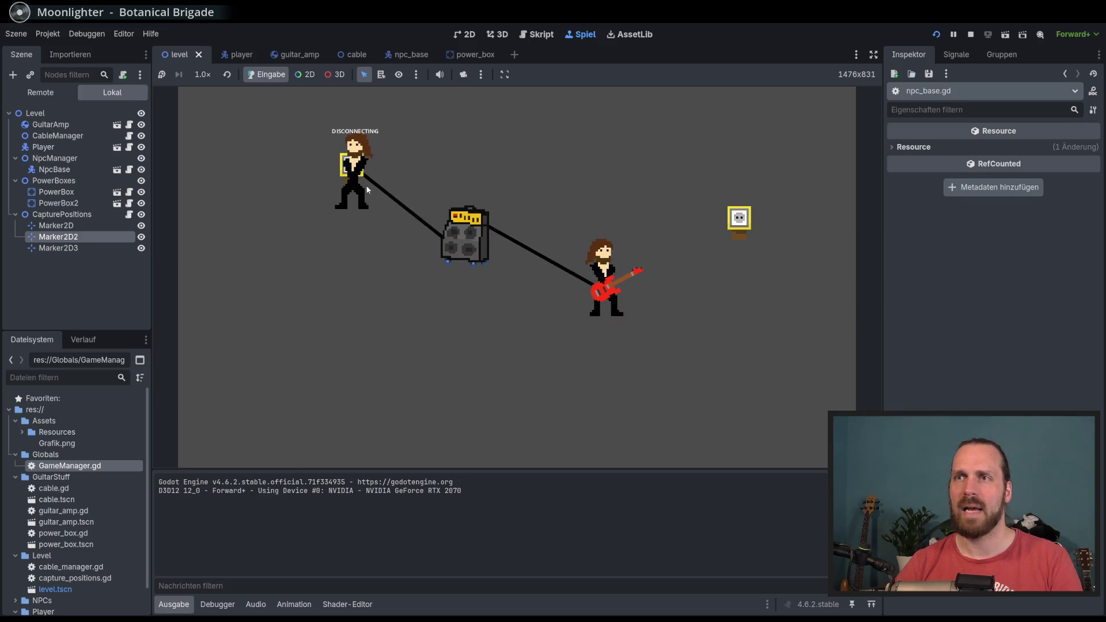
{"action": "key", "text": "Up"}
{"action": "key", "text": "space"}
{"action": "key", "text": "Left"}
{"action": "key", "text": "Up"}
{"action": "key", "text": "Left"}
{"action": "key", "text": "Down"}
{"action": "key", "text": "Up"}
{"action": "key", "text": "Right"}
{"action": "key", "text": "space"}
{"action": "key", "text": "Up"}
{"action": "key", "text": "Left"}
{"action": "key", "text": "Down"}
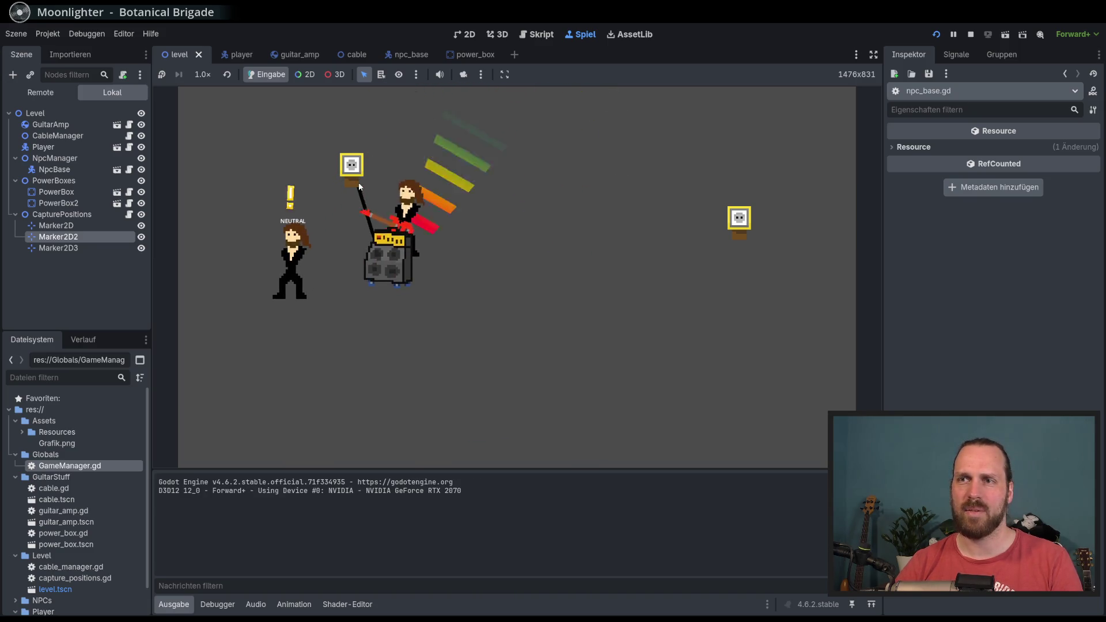
{"action": "key", "text": "F8"}
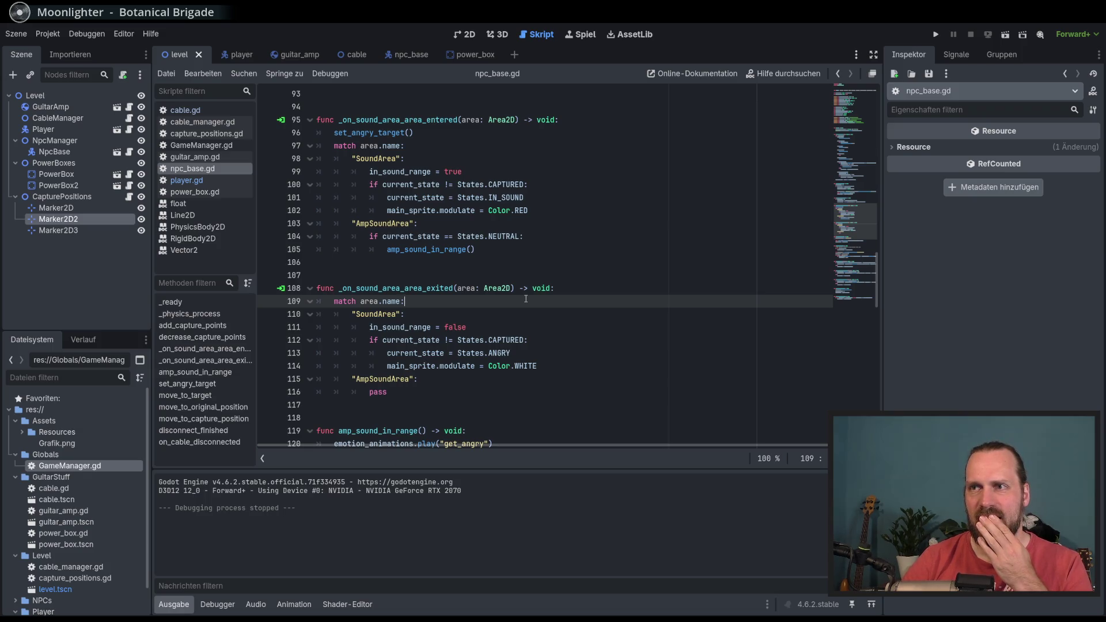
Review the CAPTURED and NEUTRAL state checks in the sound-area handler around line 104.
{"action": "double_click", "coordinate": [433, 122]}
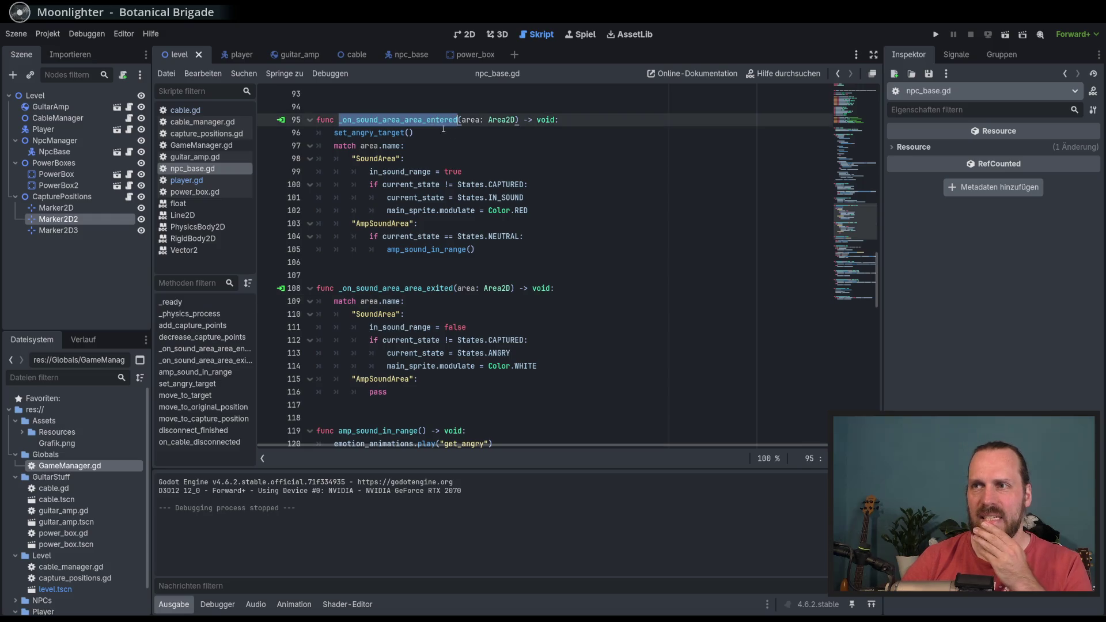
{"action": "double_click", "coordinate": [511, 184]}
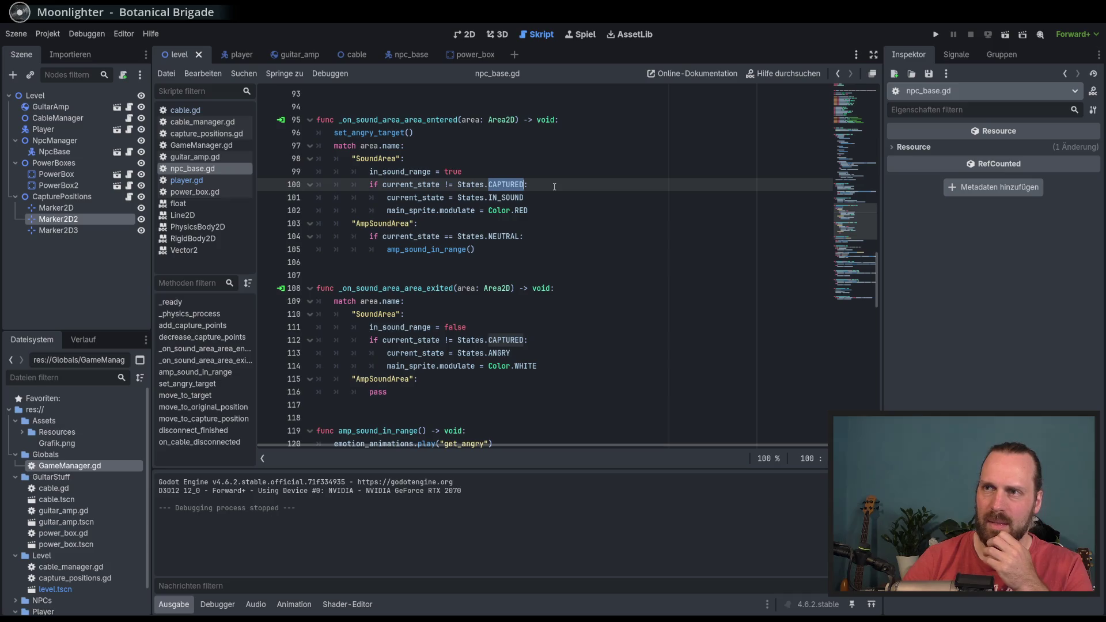
{"action": "left_click", "coordinate": [527, 185]}
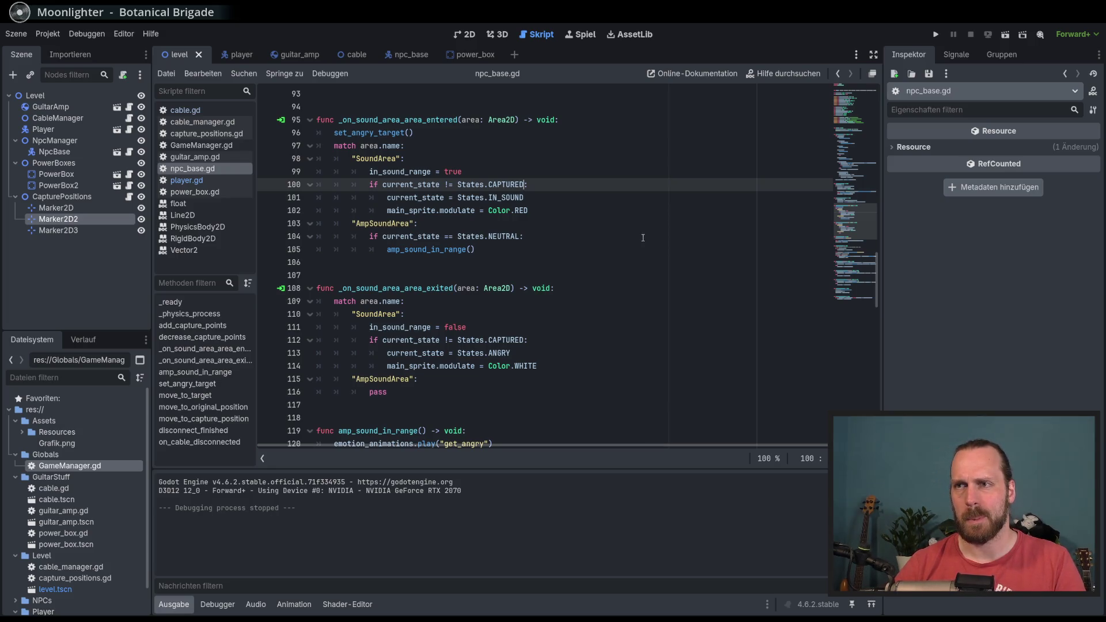
{"action": "double_click", "coordinate": [546, 245]}
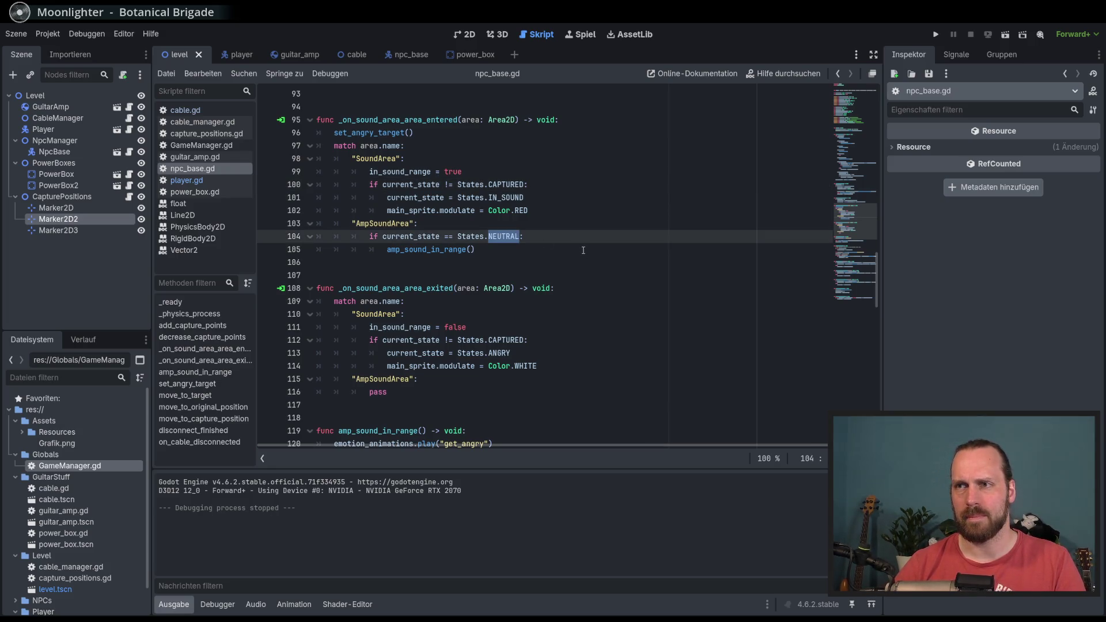
{"action": "double_click", "coordinate": [438, 250]}
{"action": "left_click", "coordinate": [518, 250]}
{"action": "double_click", "coordinate": [504, 236]}
{"action": "left_click", "coordinate": [566, 245]}
{"action": "double_click", "coordinate": [500, 237]}
Append 'or current_state == States.RETURNING' to the NEUTRAL check on line 104.
{"action": "key", "text": "Right"}
{"action": "type", "text": "or c"}
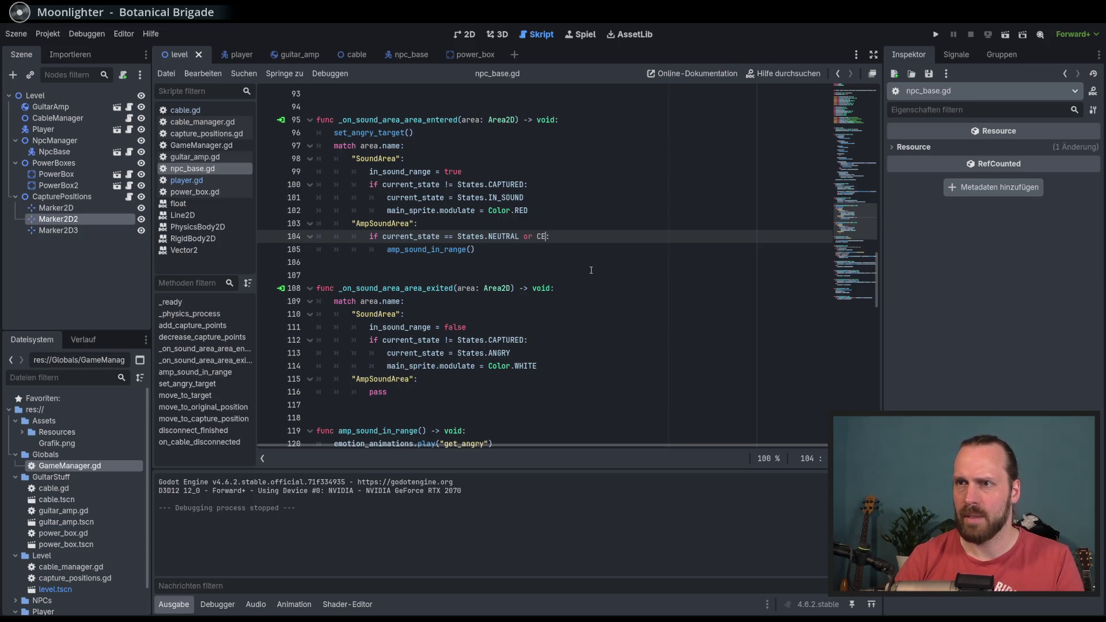
{"action": "key", "text": "Return"}
{"action": "key", "text": "BackSpace"}
{"action": "key", "text": "BackSpace"}
{"action": "key", "text": "BackSpace"}
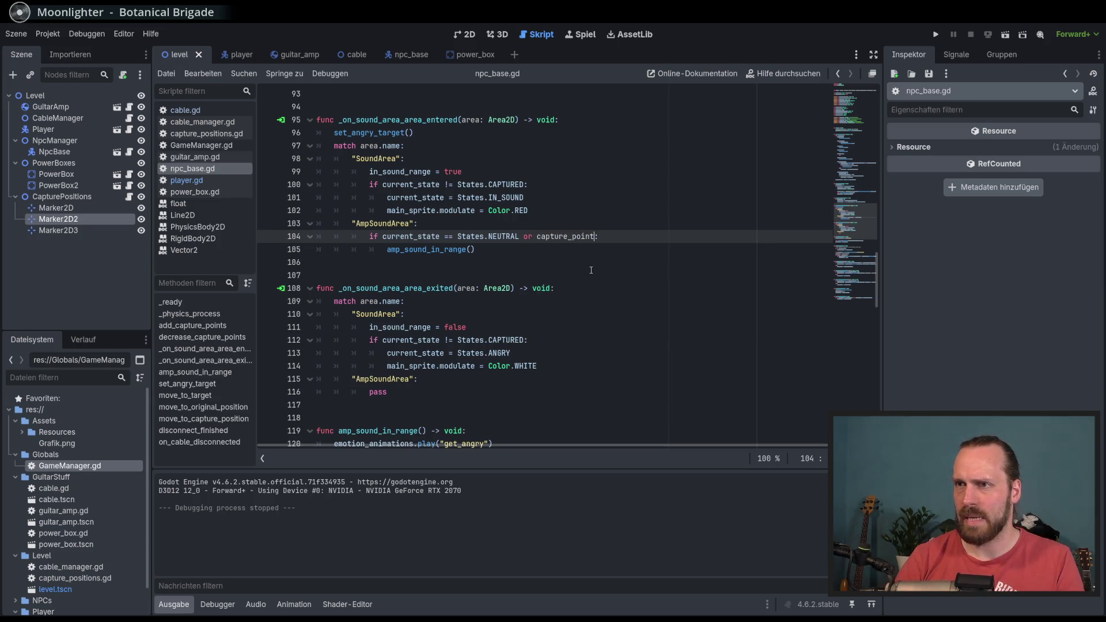
{"action": "key", "text": "BackSpace"}
{"action": "key", "text": "BackSpace"}
{"action": "key", "text": "BackSpace"}
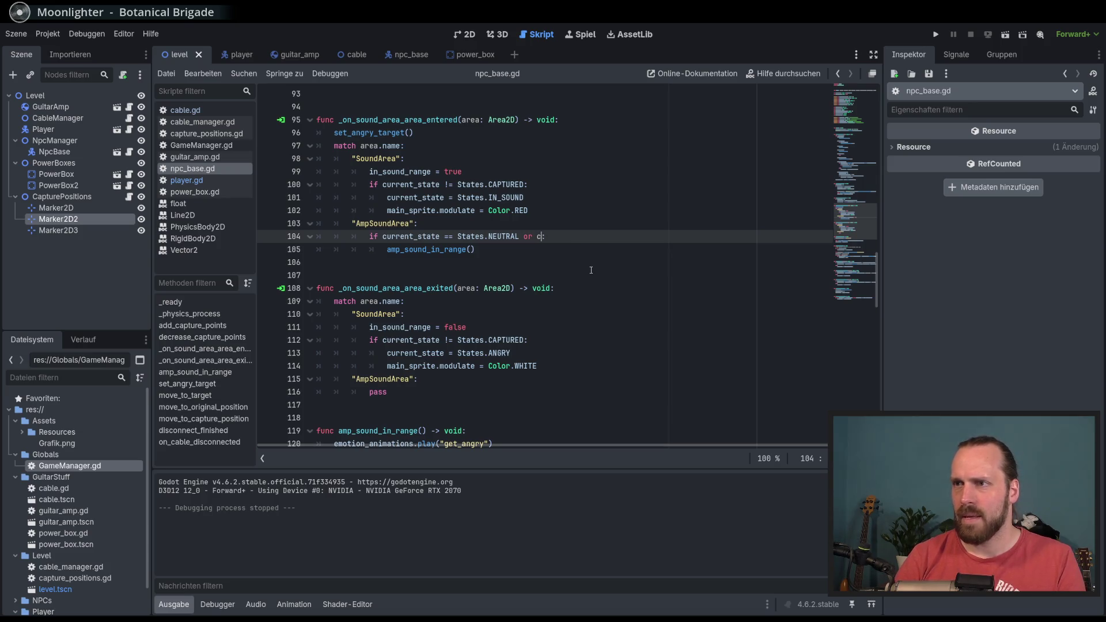
{"action": "type", "text": "urre"}
{"action": "key", "text": "Return"}
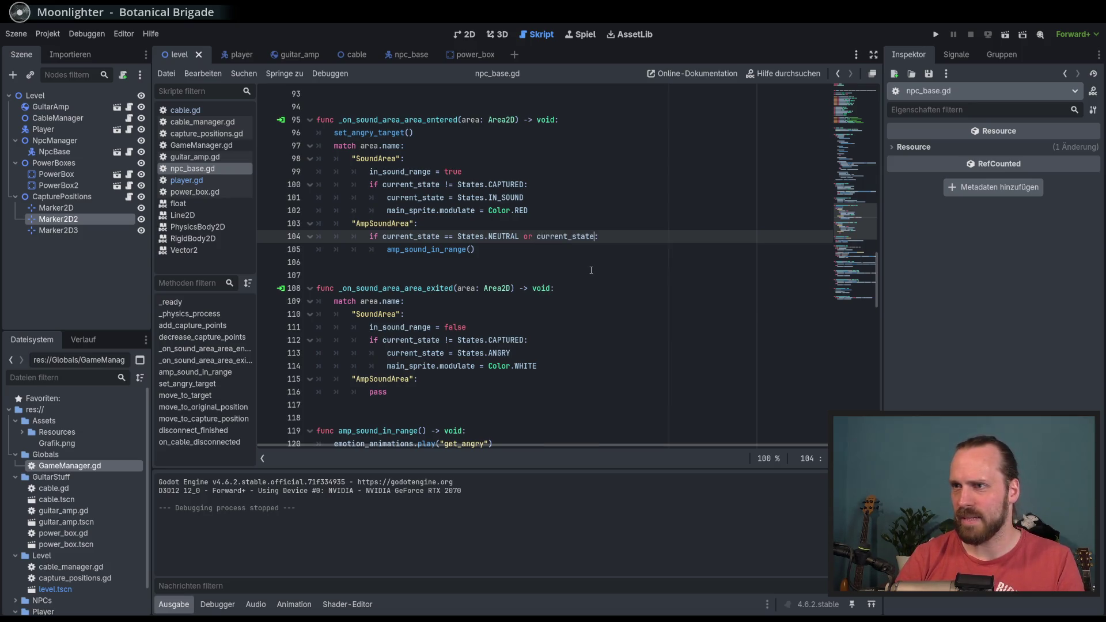
{"action": "type", "text": "== "}
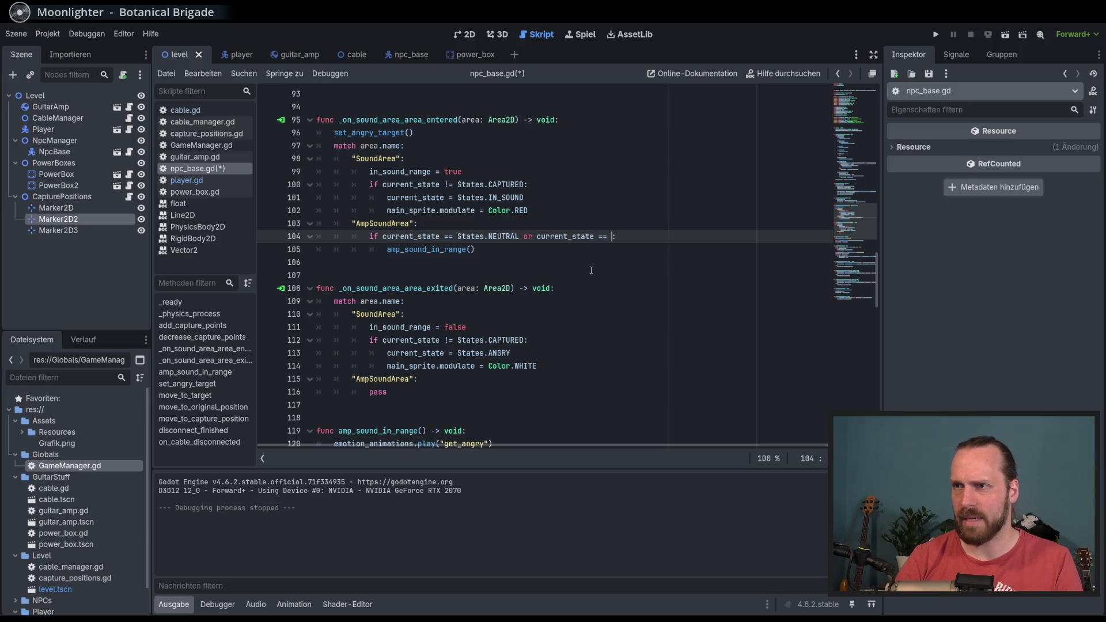
{"action": "type", "text": "States.RE"}
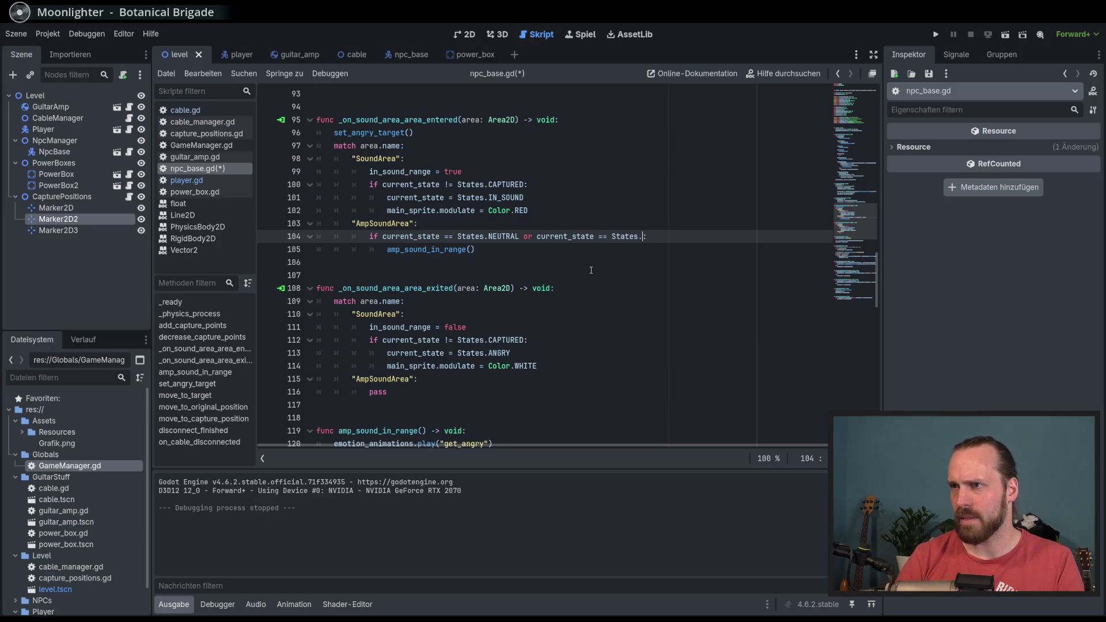
{"action": "key", "text": "Return"}
Run the game with F5 and walk the guitarist around to plug the amp into a power box.
{"action": "key", "text": "F5"}
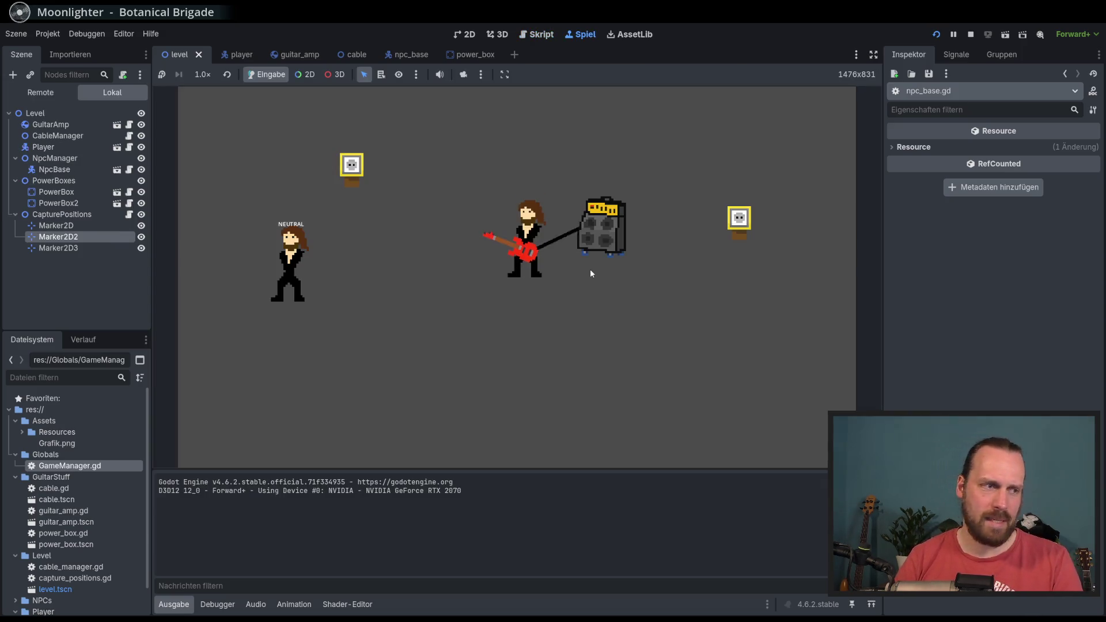
{"action": "key", "text": "Left"}
{"action": "key", "text": "Up"}
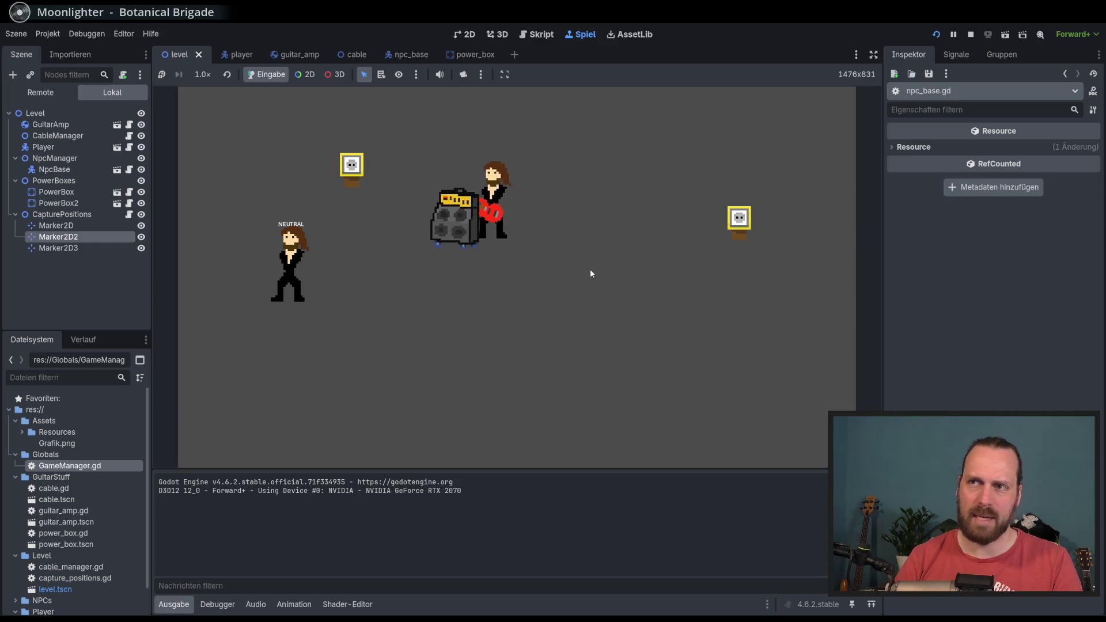
{"action": "key", "text": "Left"}
{"action": "key", "text": "Down"}
{"action": "key", "text": "Right"}
{"action": "key", "text": "Right"}
{"action": "key", "text": "Down"}
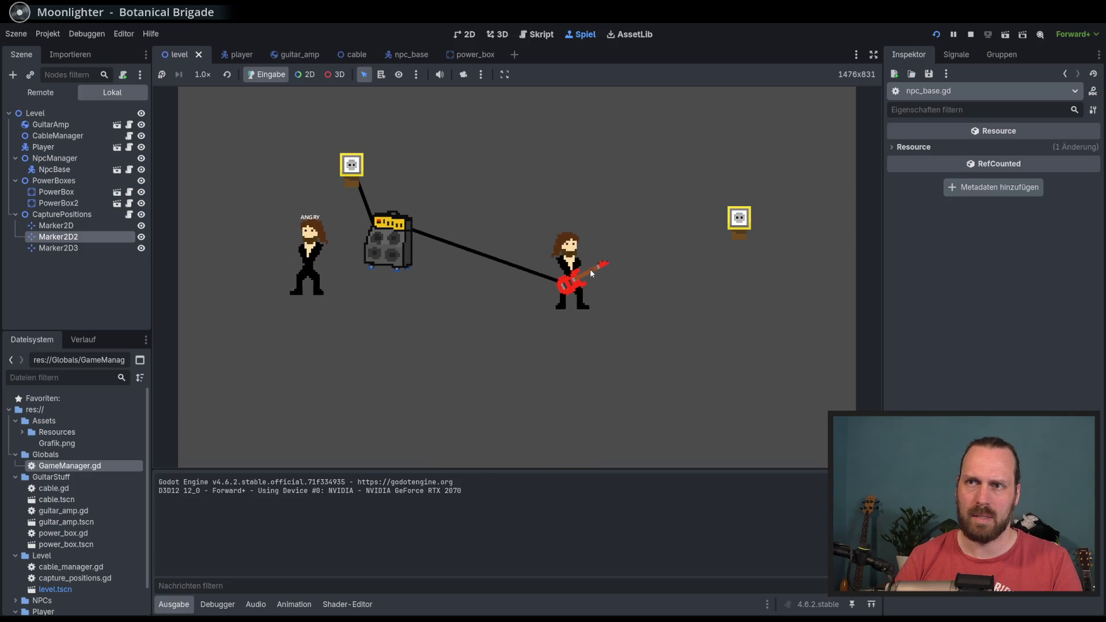
{"action": "key", "text": "Left"}
{"action": "key", "text": "Up"}
{"action": "key", "text": "Left"}
{"action": "key", "text": "Up"}
{"action": "key", "text": "Right"}
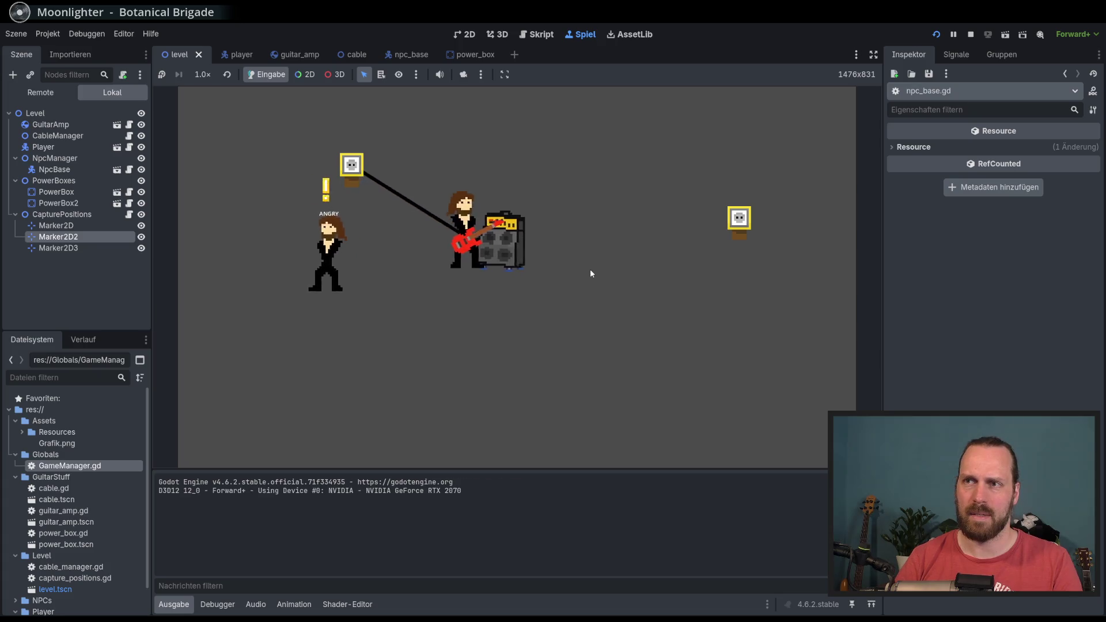
{"action": "key", "text": "Down"}
{"action": "key", "text": "Right"}
{"action": "key", "text": "Up"}
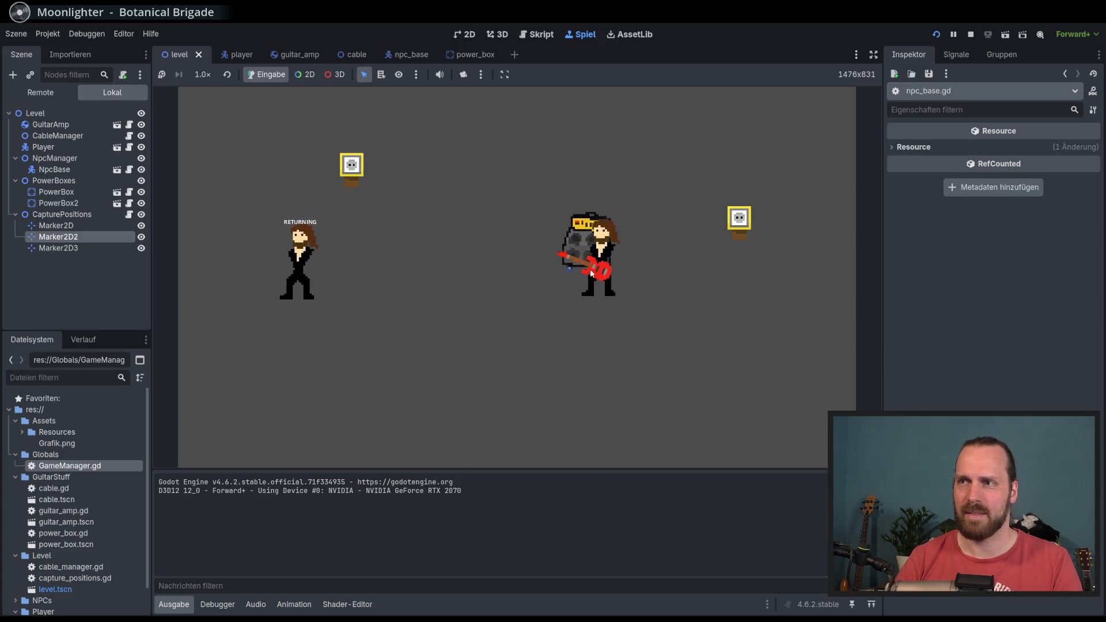
{"action": "key", "text": "Left"}
{"action": "key", "text": "Up"}
{"action": "key", "text": "Down"}
{"action": "key", "text": "Right"}
{"action": "key", "text": "Up"}
{"action": "key", "text": "Left"}
{"action": "key", "text": "Down"}
{"action": "key", "text": "Right"}
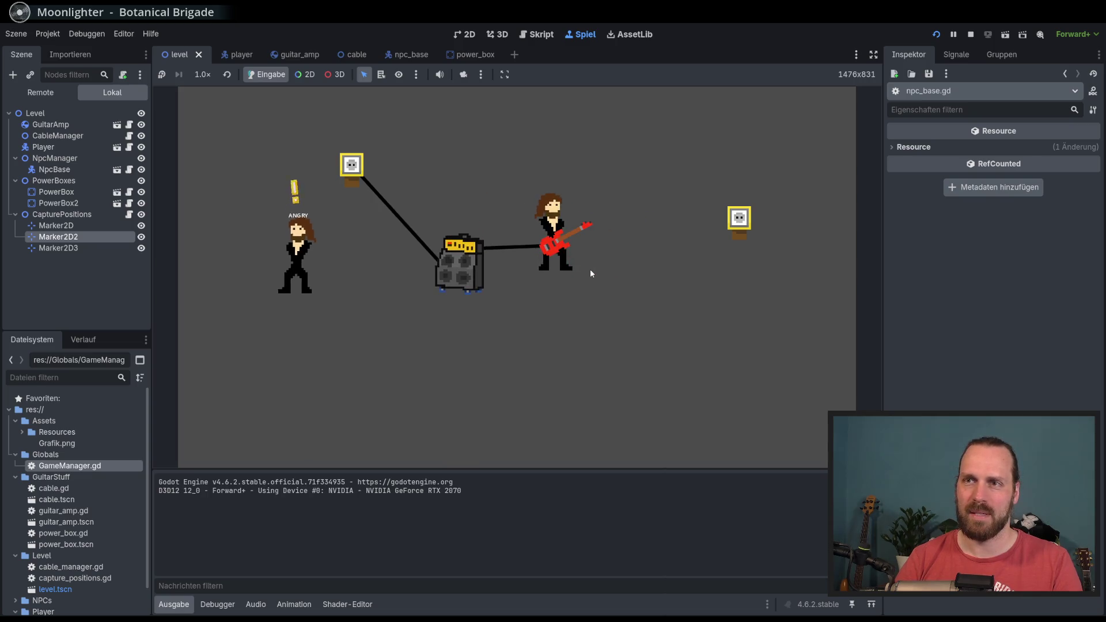
Fire sound waves at the returning NPC until it turns angry, then stop the game with F8.
{"action": "key", "text": "Right"}
{"action": "key", "text": "space"}
{"action": "key", "text": "Right"}
{"action": "key", "text": "Left"}
{"action": "key", "text": "Right"}
{"action": "key", "text": "space"}
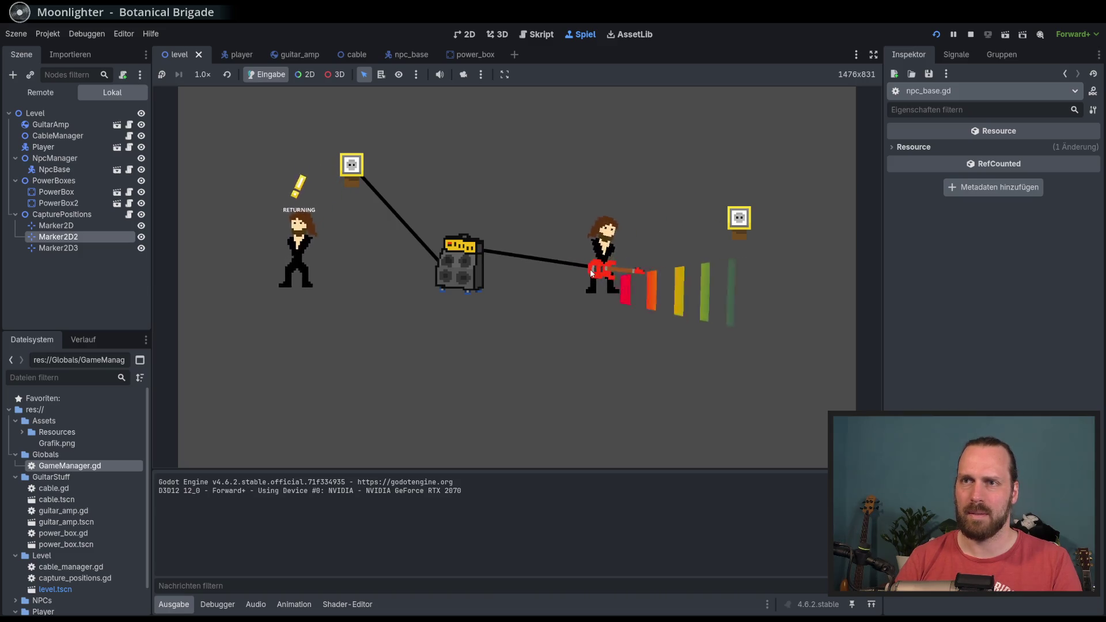
{"action": "key", "text": "Left"}
{"action": "key", "text": "Up"}
{"action": "key", "text": "Left"}
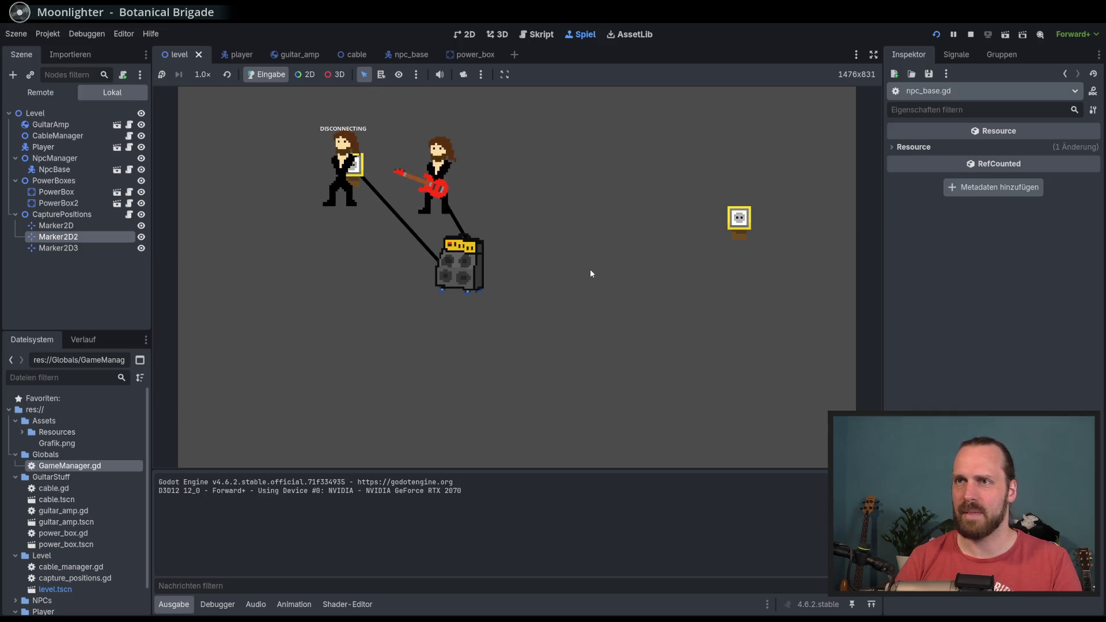
{"action": "key", "text": "Right"}
{"action": "key", "text": "F8"}
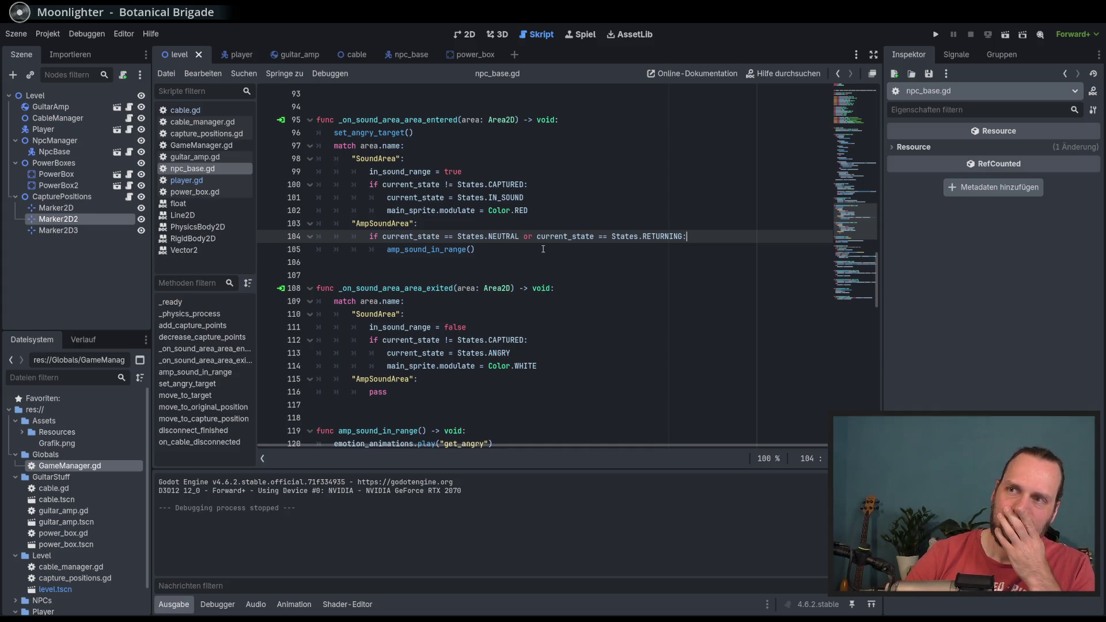
Jump to and read the amp_sound_in_range definition, then switch to the 2D level view.
{"action": "double_click", "coordinate": [419, 250]}
{"action": "left_click", "coordinate": [423, 249]}
{"action": "left_click", "coordinate": [415, 250], "text": "ctrl"}
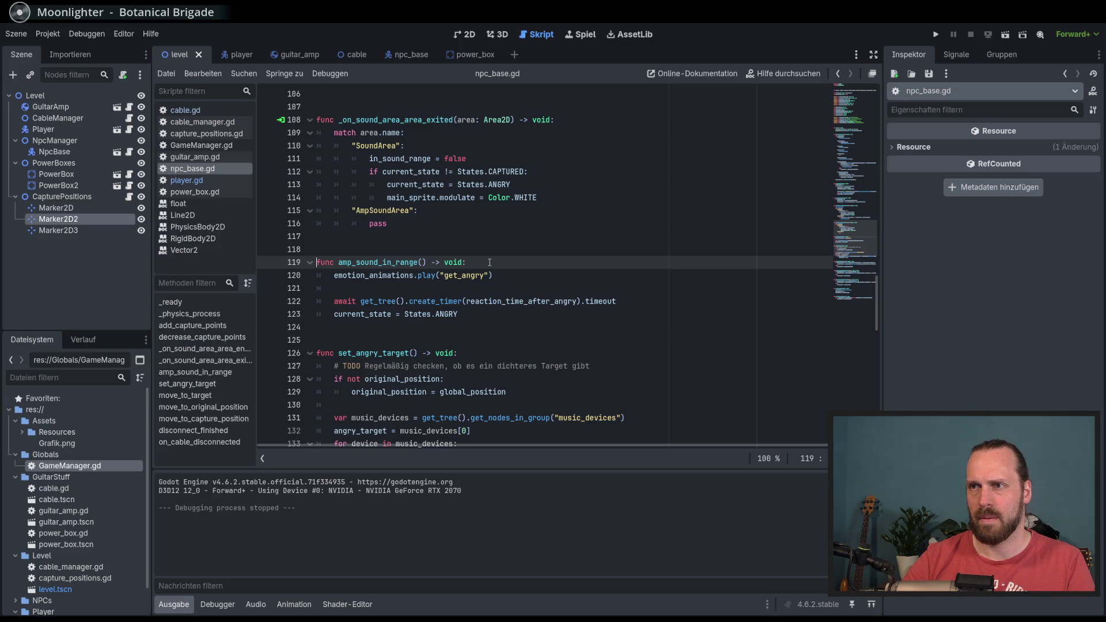
{"action": "left_click", "coordinate": [503, 274]}
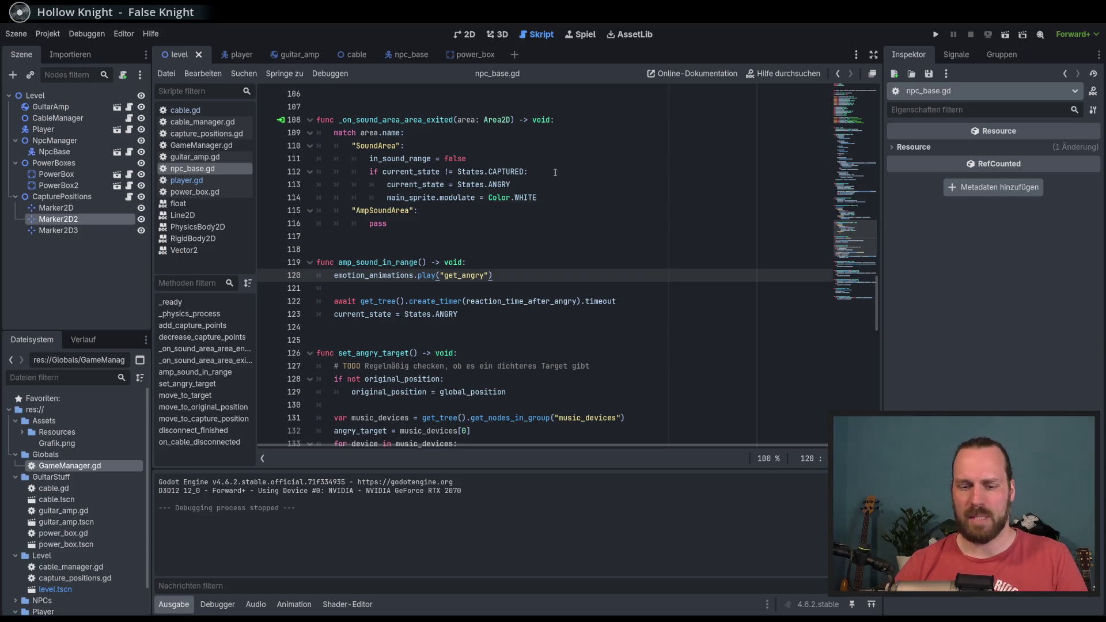
{"action": "left_click", "coordinate": [473, 35]}
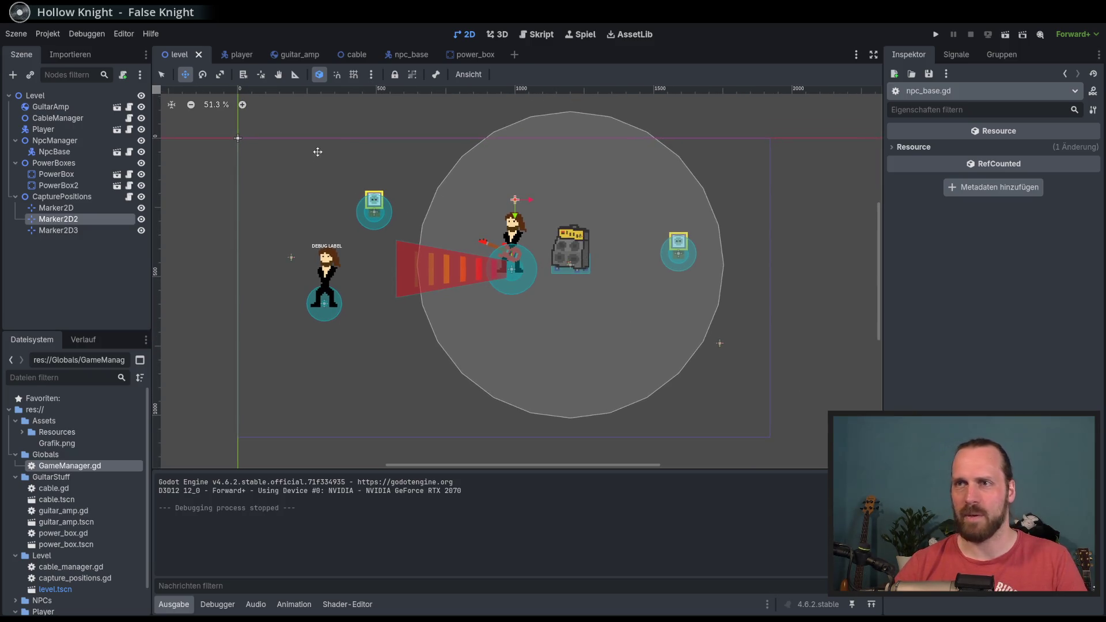
Switch to the Select tool, zoom out the canvas, and select the Level root node.
{"action": "left_click", "coordinate": [162, 74]}
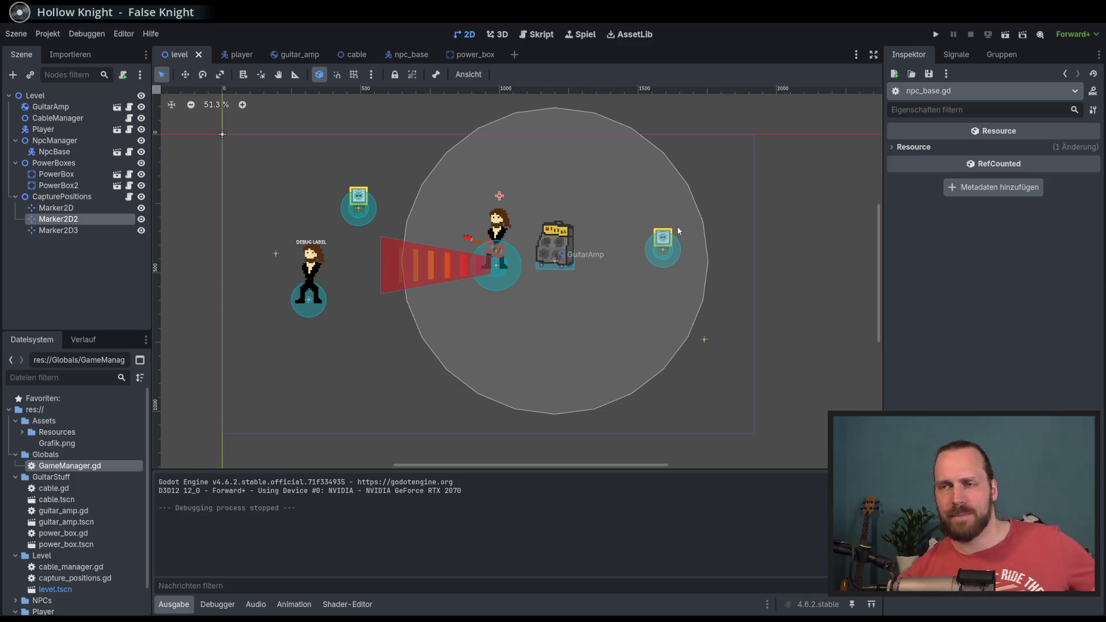
{"action": "scroll", "coordinate": [450, 257], "scroll_direction": "down", "scroll_amount": 2}
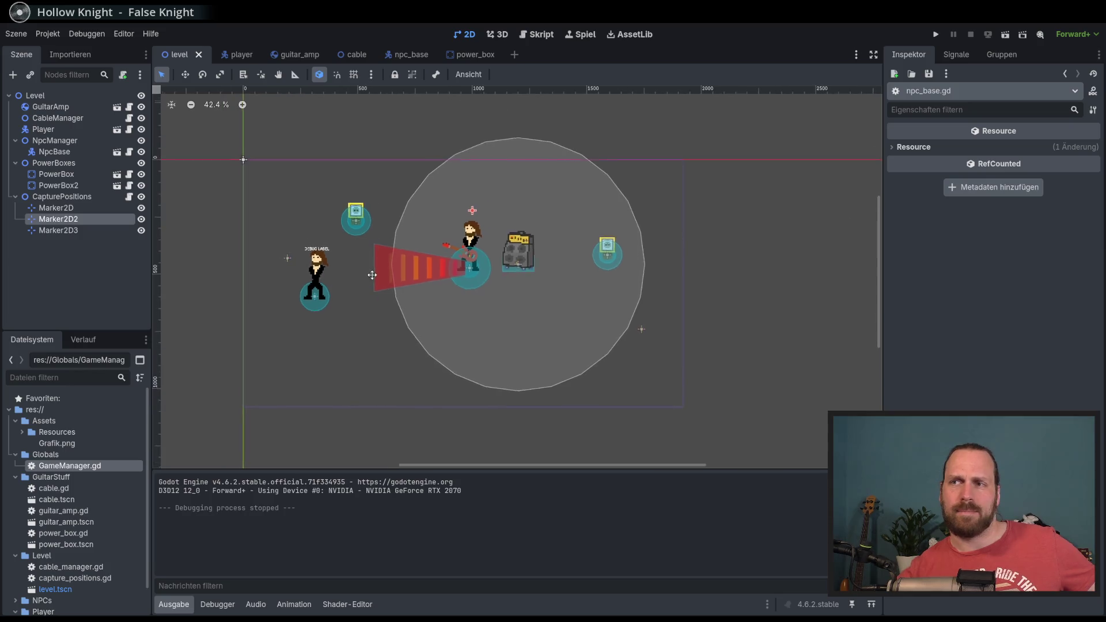
{"action": "left_click_drag", "start_coordinate": [389, 273], "coordinate": [377, 278]}
{"action": "left_click", "coordinate": [35, 95]}
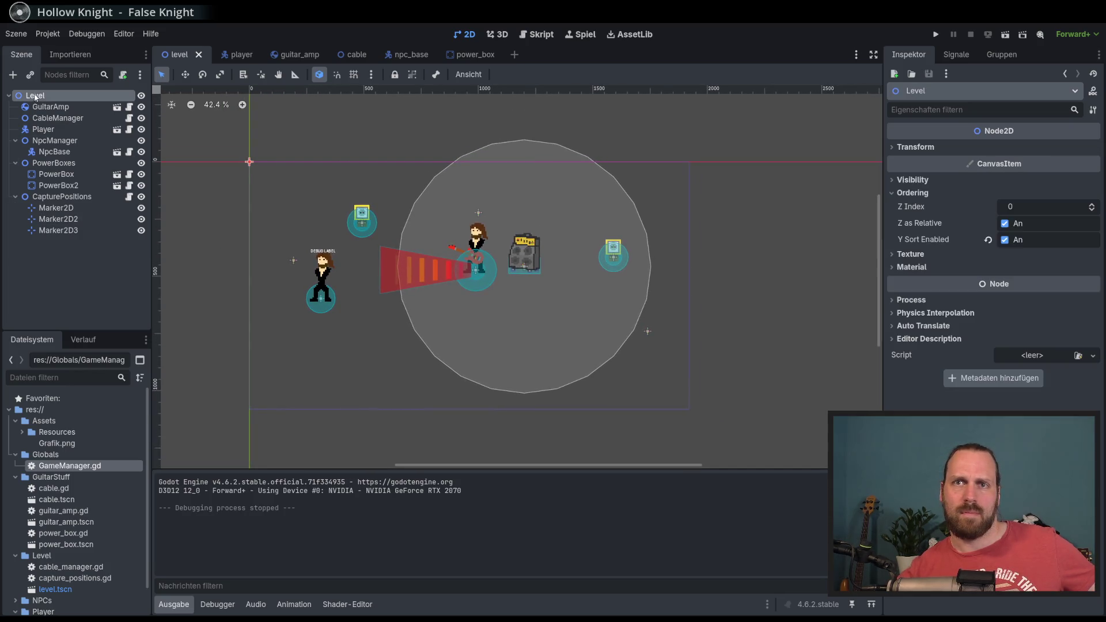
Add a Camera2D node under Level, move it to the top of Level's children, and save.
{"action": "left_click", "coordinate": [13, 76]}
{"action": "type", "text": "camea"}
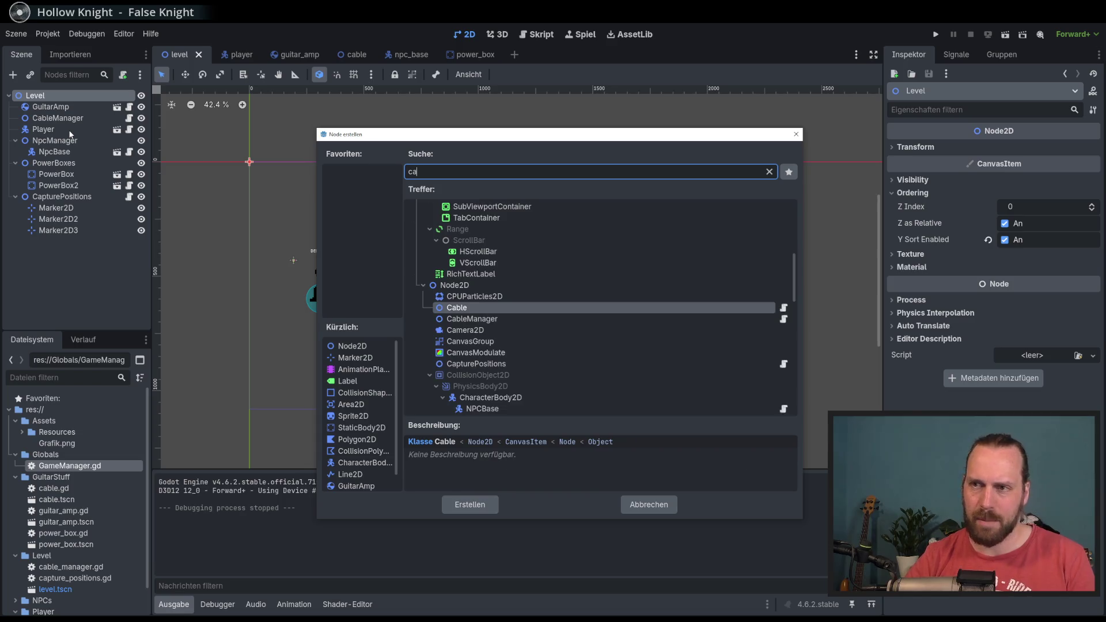
{"action": "key", "text": "Return"}
{"action": "left_click_drag", "start_coordinate": [67, 241], "coordinate": [71, 104]}
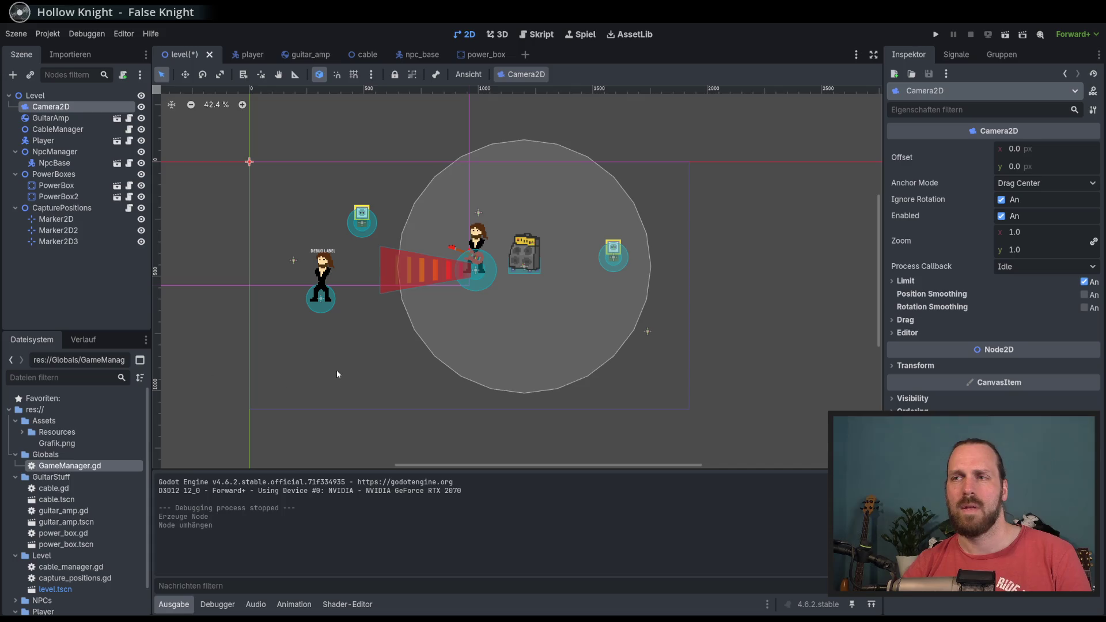
{"action": "key", "text": "ctrl+s"}
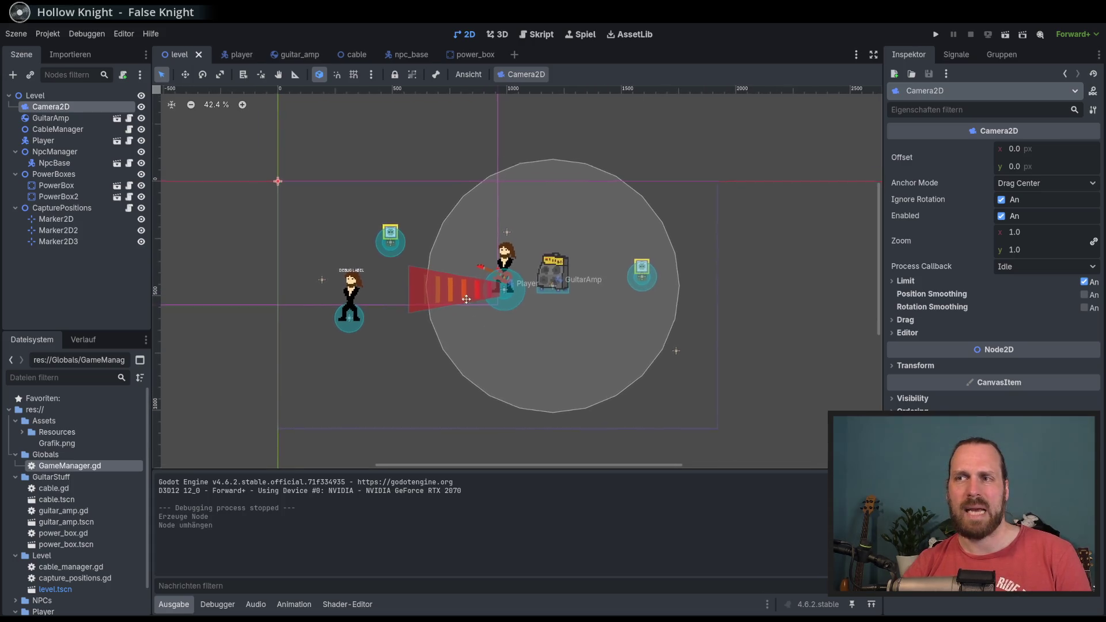
{"action": "scroll", "coordinate": [441, 311], "scroll_direction": "down", "scroll_amount": 4}
{"action": "scroll", "coordinate": [441, 309], "scroll_direction": "up", "scroll_amount": 2}
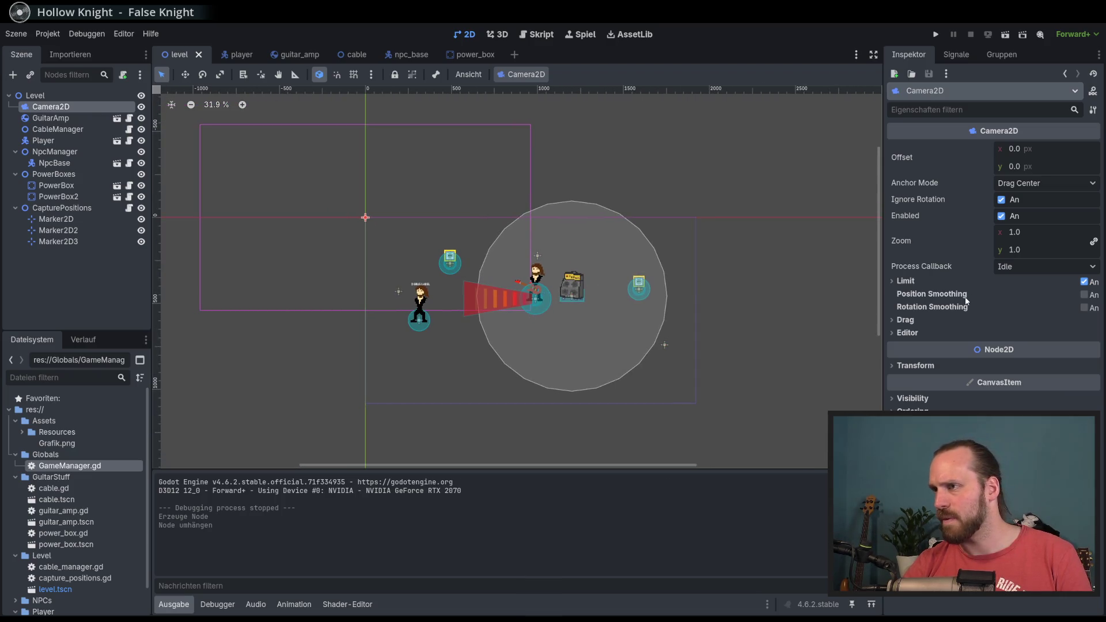
Expand the camera's Limit settings and turn on position smoothing.
{"action": "left_click", "coordinate": [905, 281]}
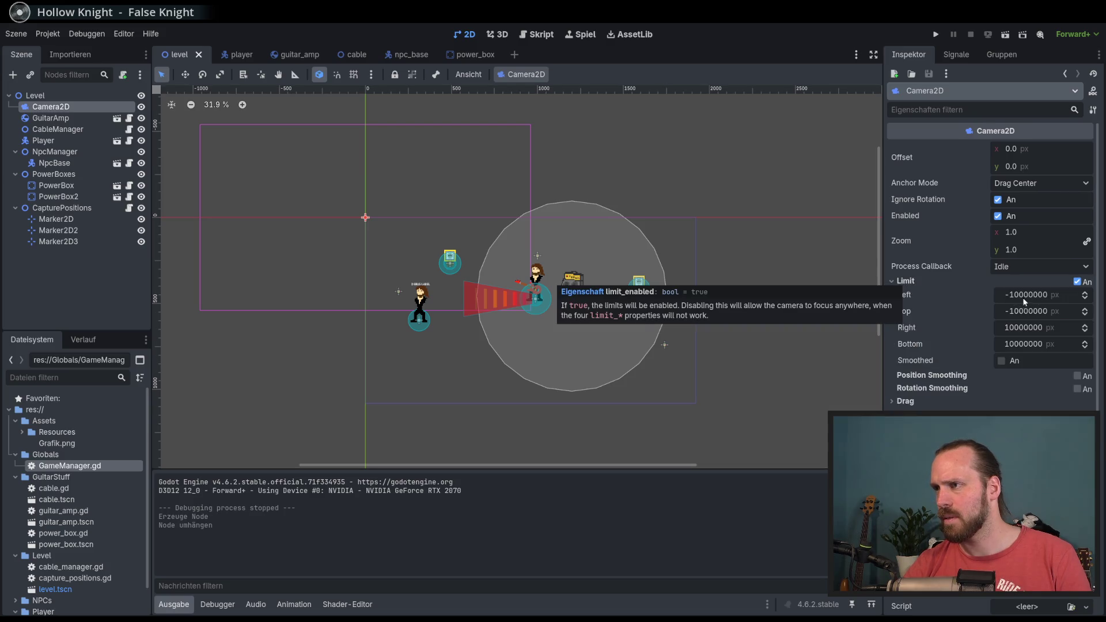
{"action": "scroll", "coordinate": [576, 265], "scroll_direction": "down", "scroll_amount": 3}
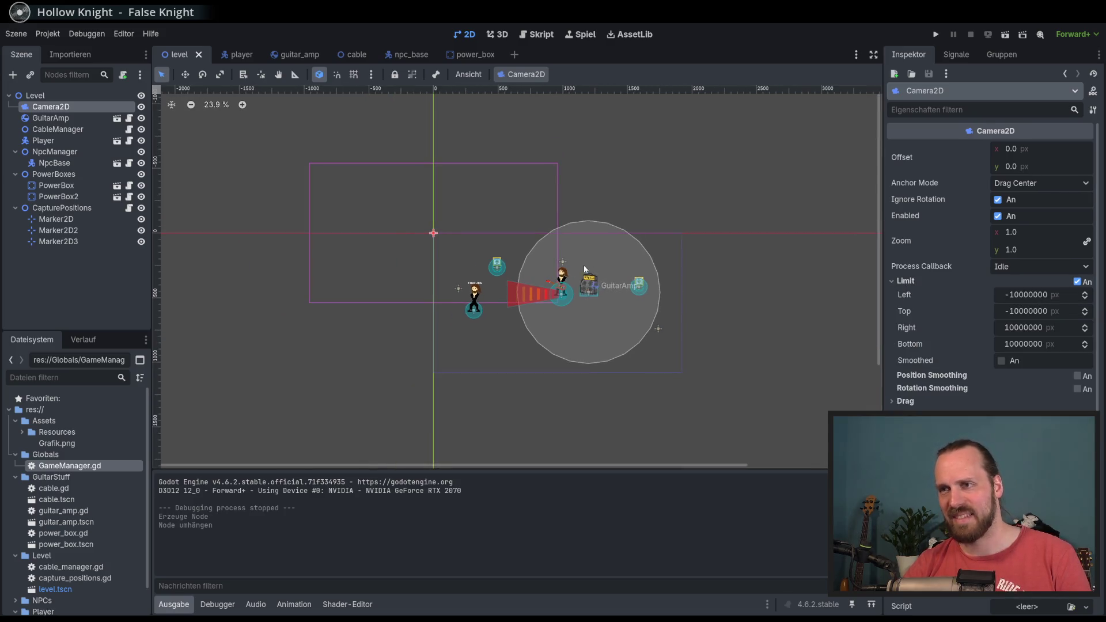
{"action": "scroll", "coordinate": [518, 265], "scroll_direction": "right", "scroll_amount": 3}
{"action": "scroll", "coordinate": [495, 265], "scroll_direction": "up", "scroll_amount": 1}
{"action": "scroll", "coordinate": [495, 265], "scroll_direction": "left", "scroll_amount": 2}
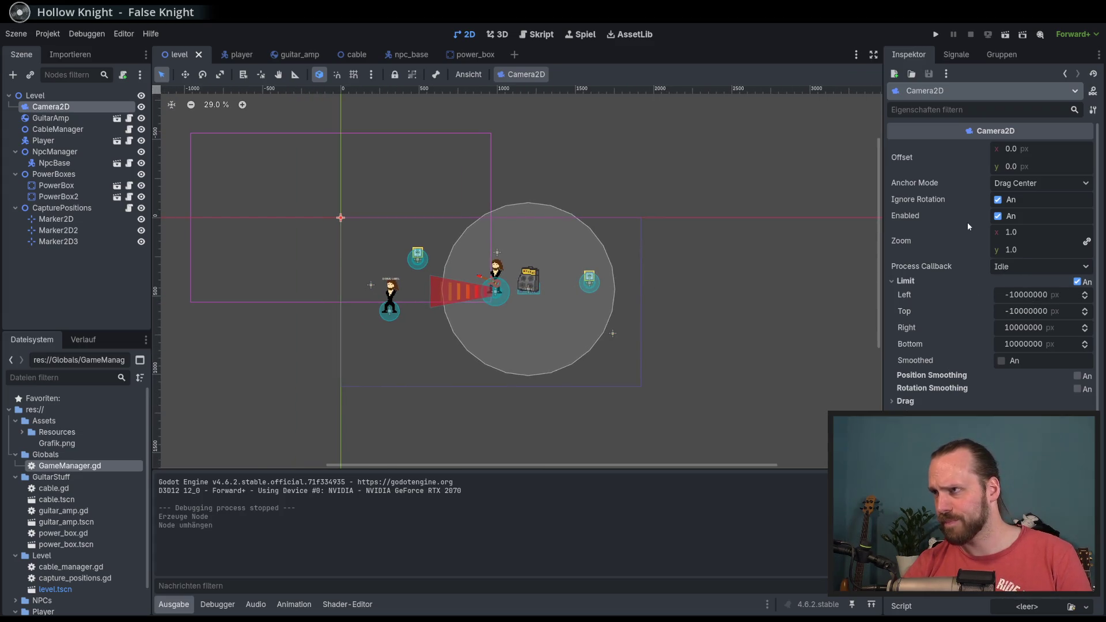
{"action": "mouse_move", "coordinate": [968, 226]}
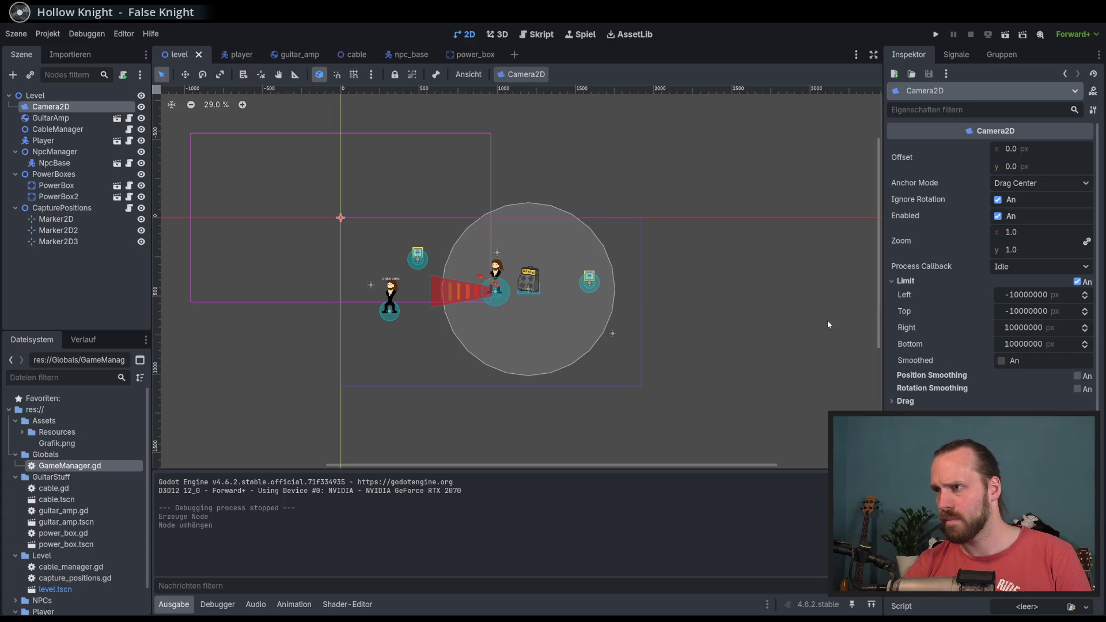
{"action": "mouse_move", "coordinate": [906, 281]}
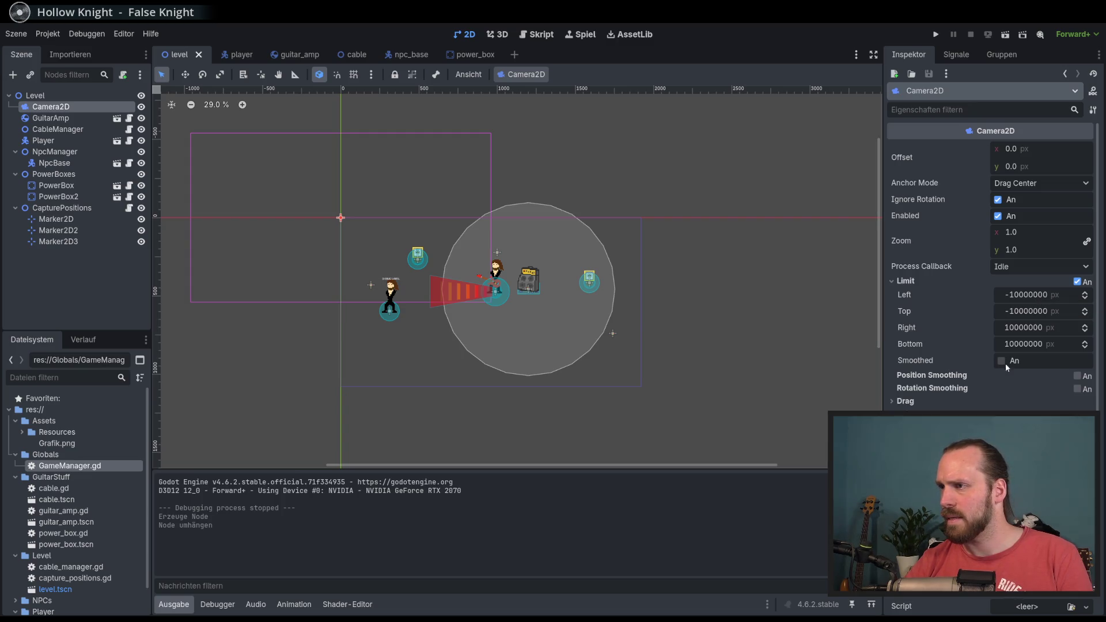
{"action": "mouse_move", "coordinate": [920, 365]}
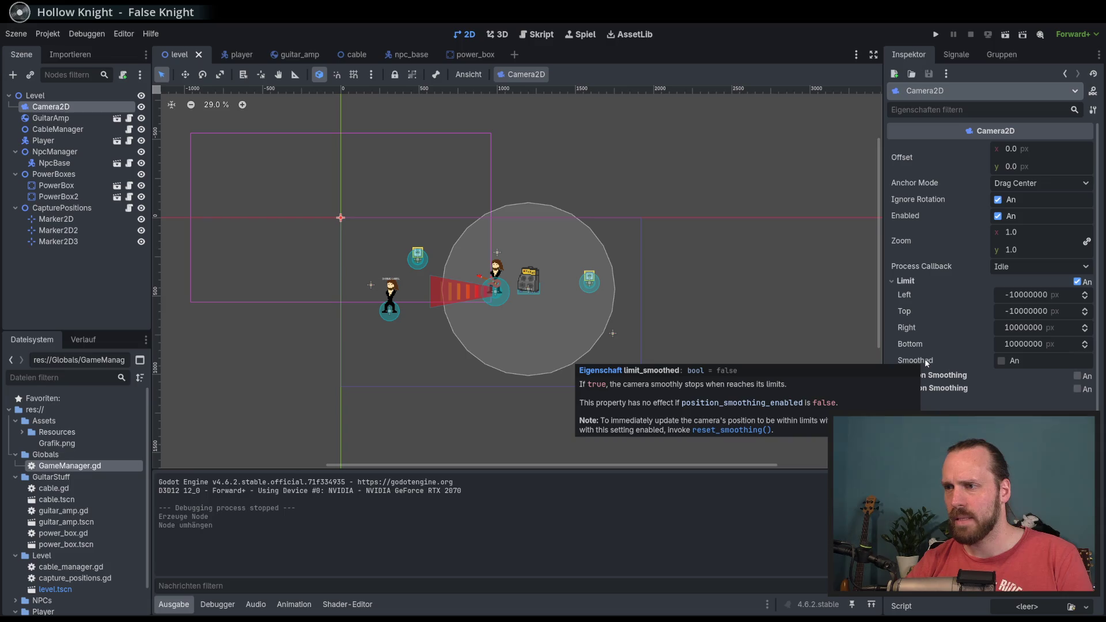
{"action": "mouse_move", "coordinate": [946, 379]}
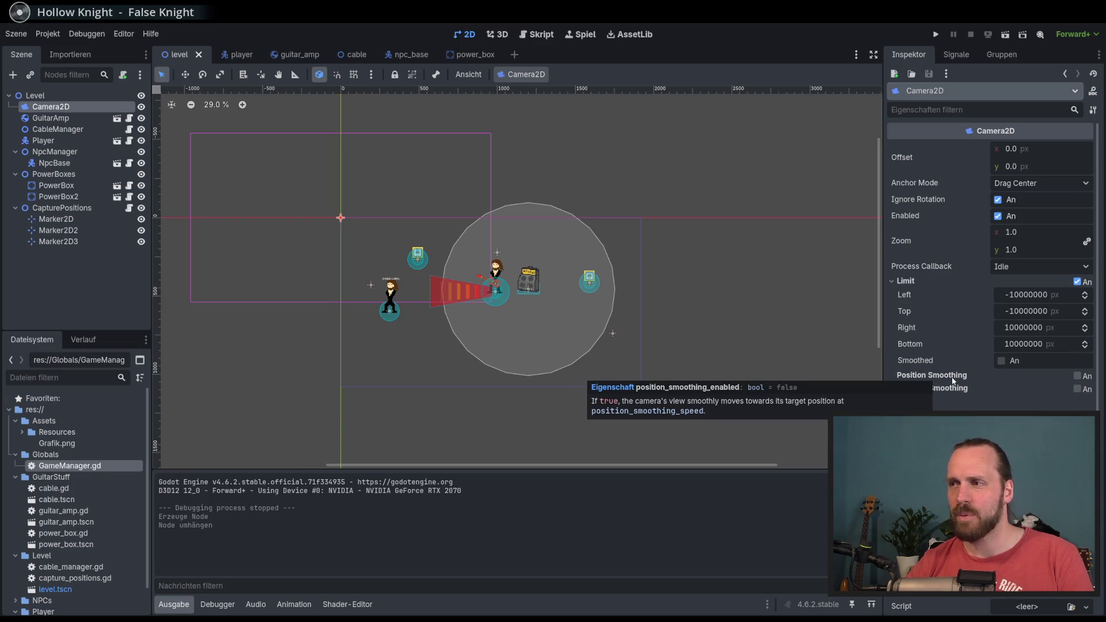
{"action": "left_click", "coordinate": [1077, 377]}
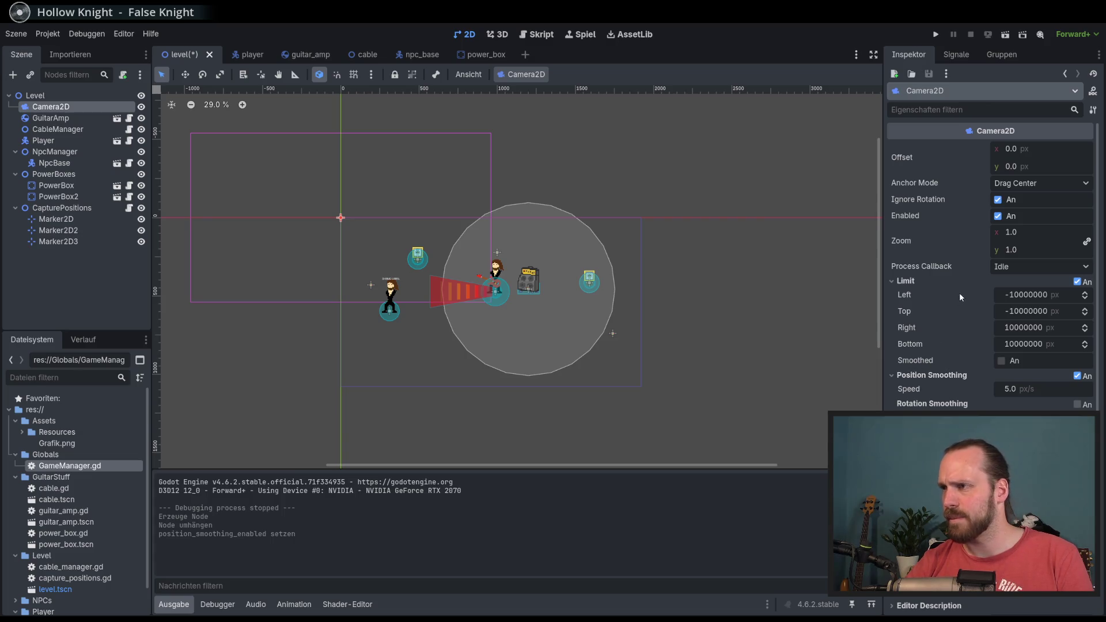
Try Physics for the camera's process callback, return it to Idle, and save.
{"action": "mouse_move", "coordinate": [949, 282]}
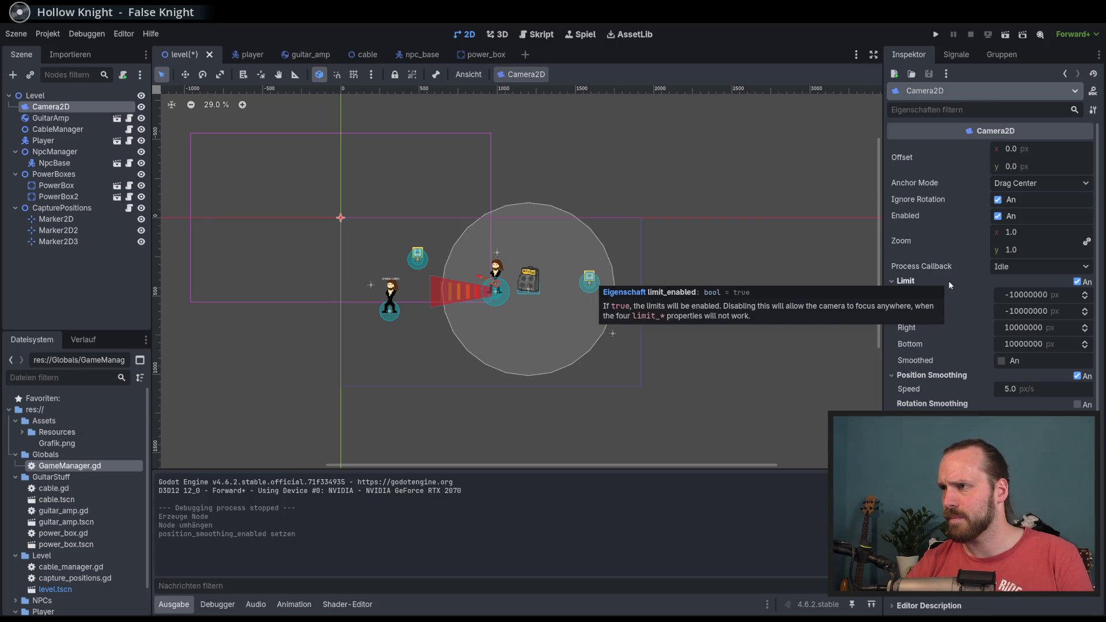
{"action": "left_click", "coordinate": [1048, 267]}
{"action": "left_click", "coordinate": [1046, 262]}
{"action": "left_click", "coordinate": [1046, 263]}
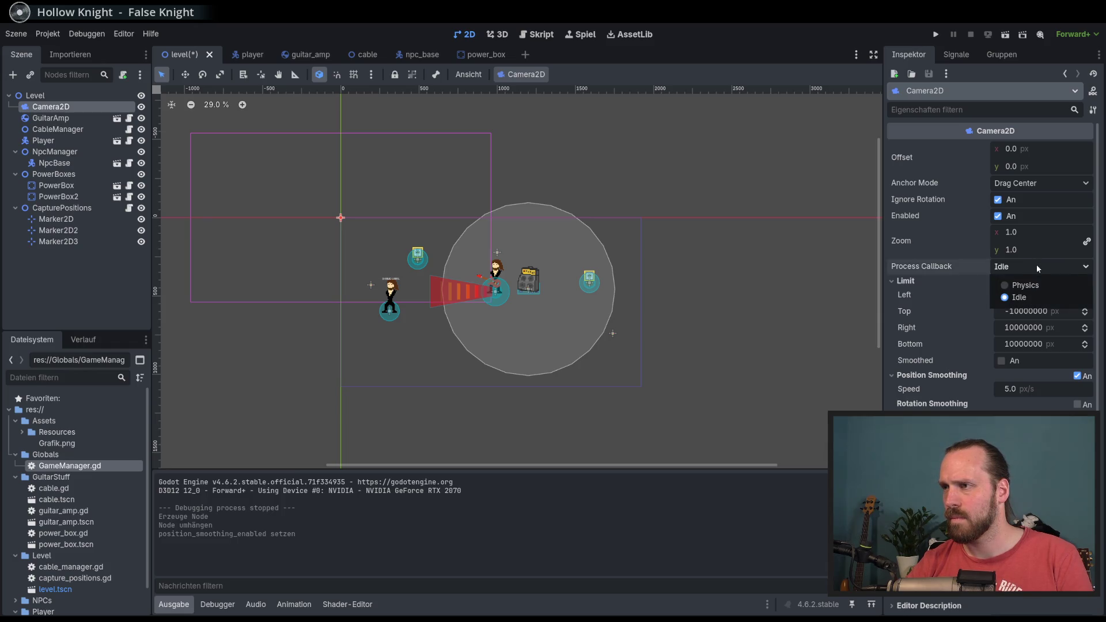
{"action": "left_click", "coordinate": [1035, 264]}
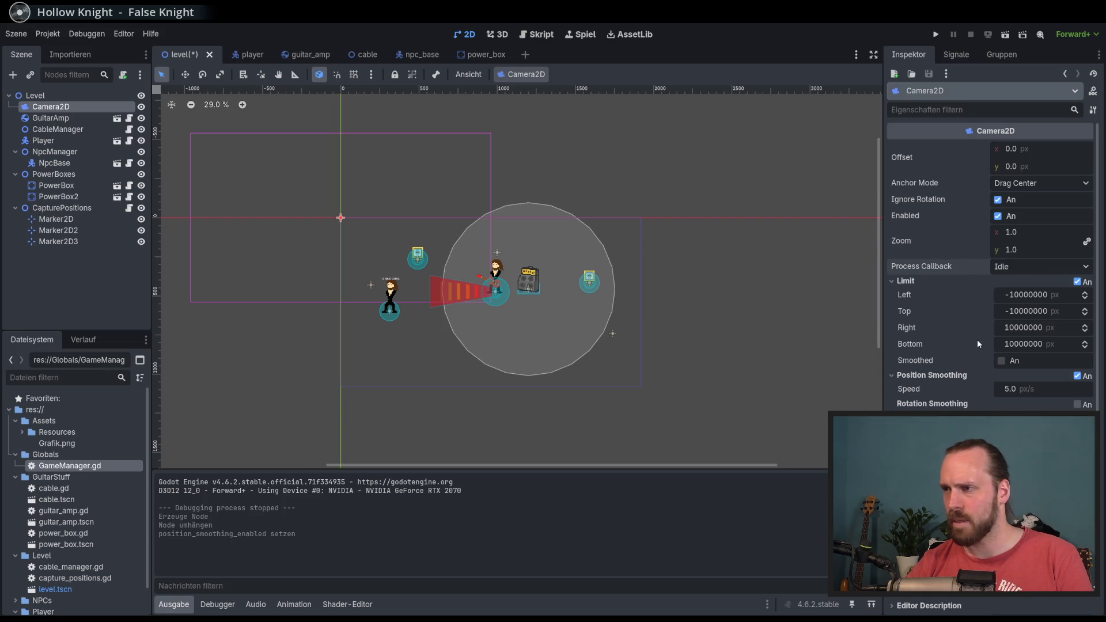
{"action": "left_click", "coordinate": [1038, 269]}
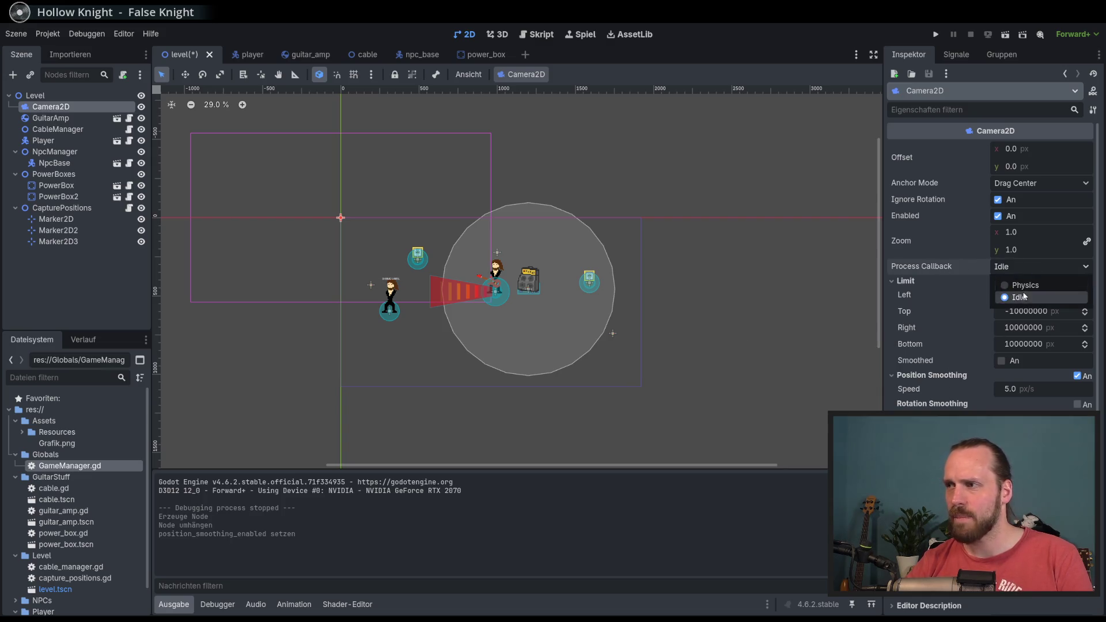
{"action": "left_click", "coordinate": [1025, 285]}
{"action": "left_click", "coordinate": [981, 267]}
{"action": "key", "text": "ctrl+s"}
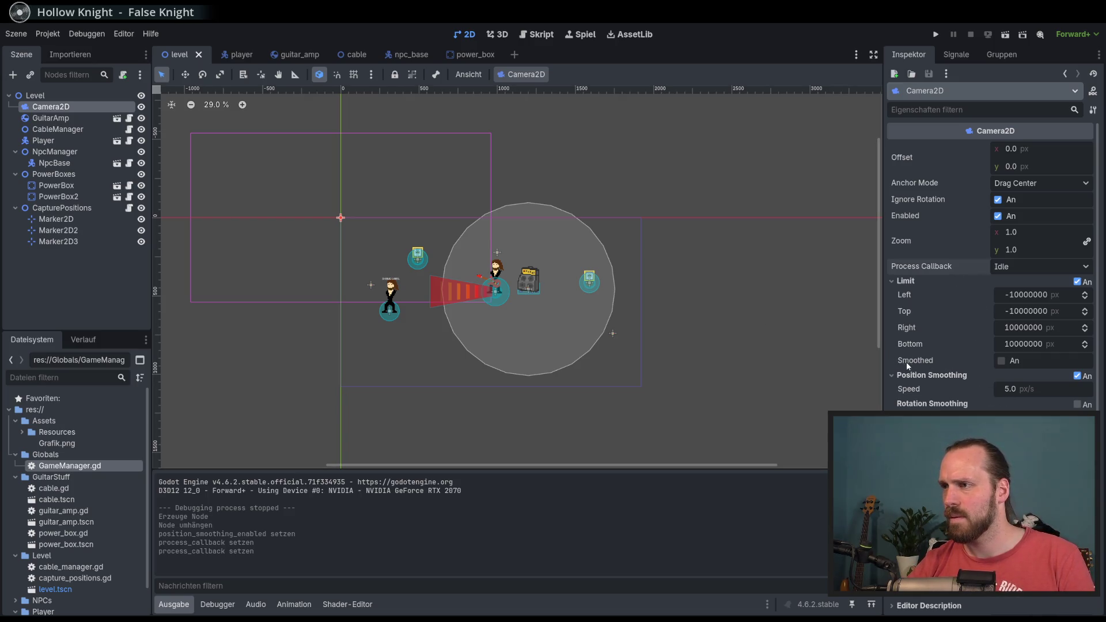
Set the camera's Left and Top limits to -100.
{"action": "left_click", "coordinate": [1032, 295]}
{"action": "left_click_drag", "start_coordinate": [1049, 295], "coordinate": [1025, 296]}
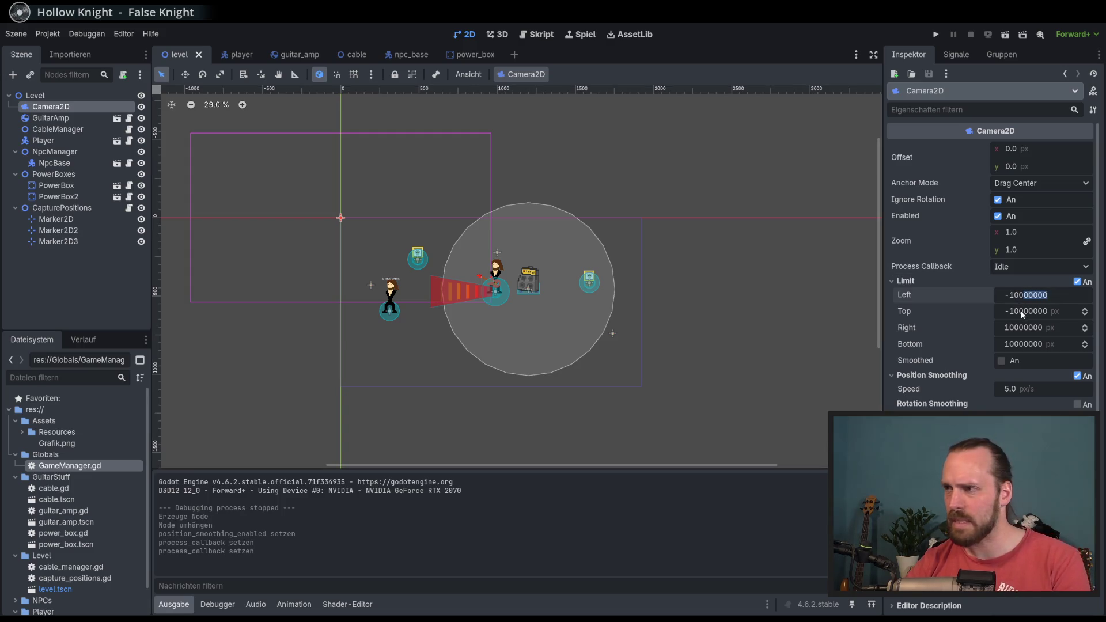
{"action": "key", "text": "BackSpace"}
{"action": "left_click", "coordinate": [1056, 312]}
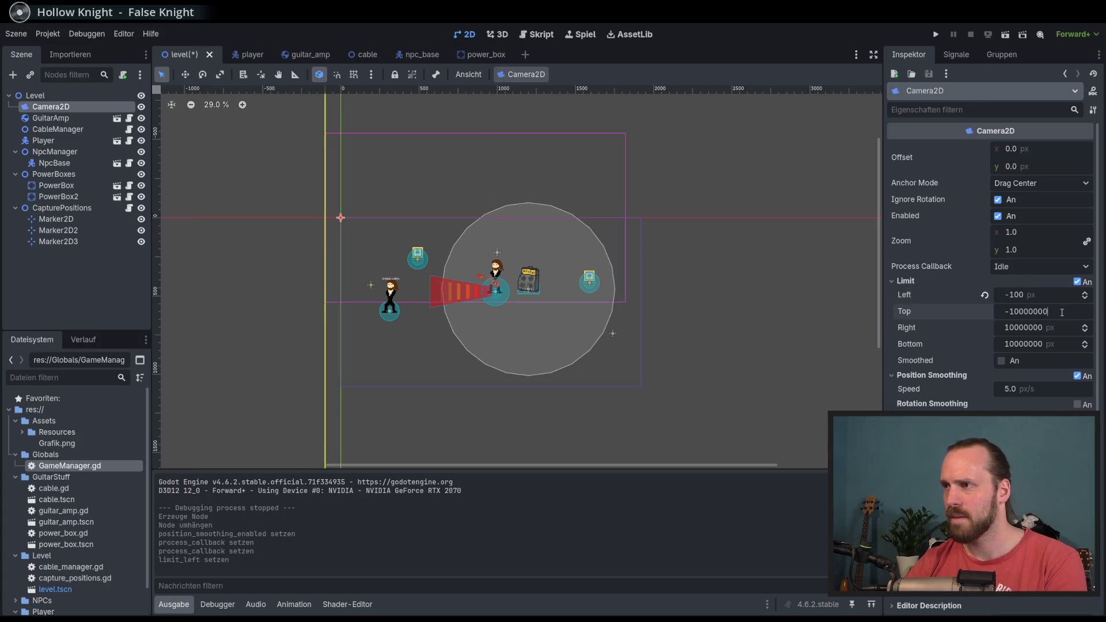
{"action": "left_click_drag", "start_coordinate": [1056, 311], "coordinate": [1026, 312]}
{"action": "key", "text": "BackSpace"}
{"action": "key", "text": "Return"}
Set the Right and Bottom limits to 100, save, and test-run the level.
{"action": "left_click", "coordinate": [1060, 328]}
{"action": "type", "text": "100"}
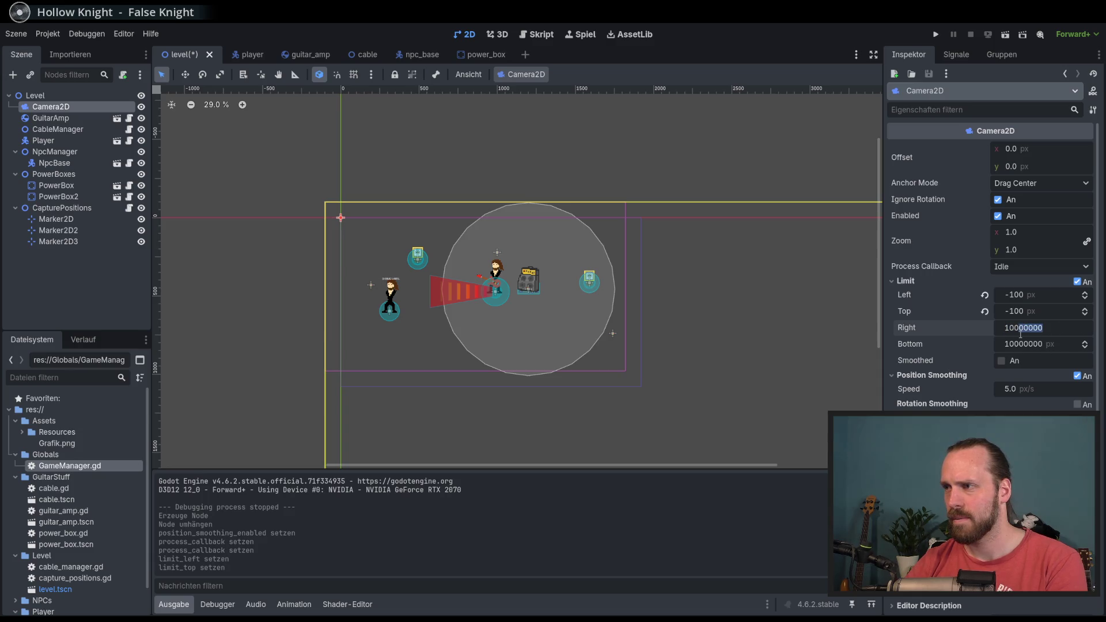
{"action": "key", "text": "Return"}
{"action": "left_click", "coordinate": [1066, 346]}
{"action": "type", "text": "100"}
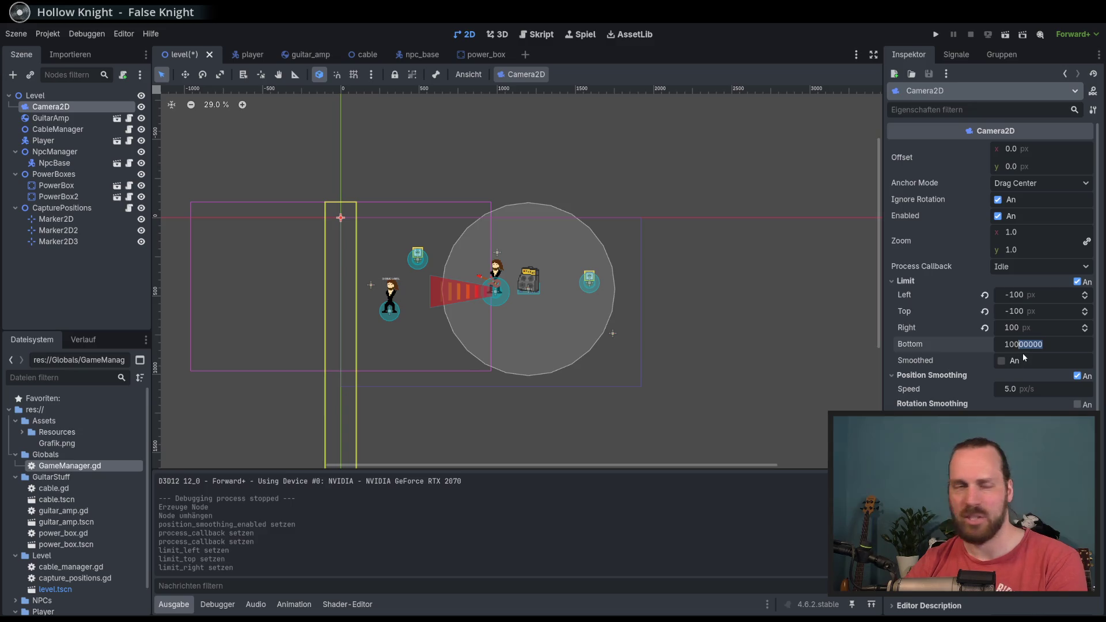
{"action": "key", "text": "Return"}
{"action": "key", "text": "ctrl+s"}
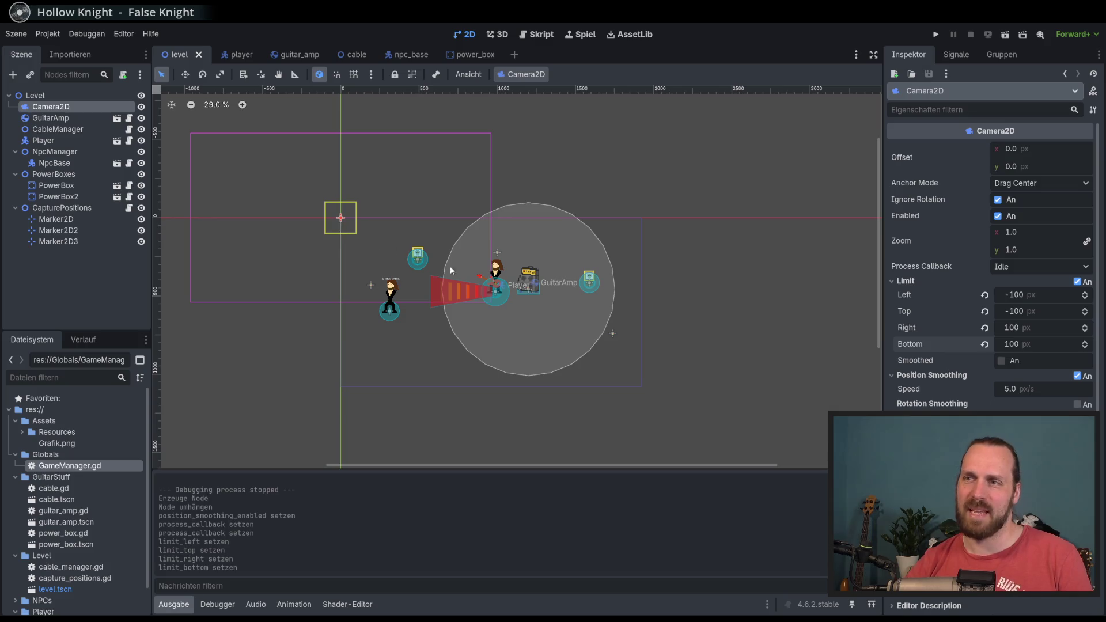
{"action": "key", "text": "F5"}
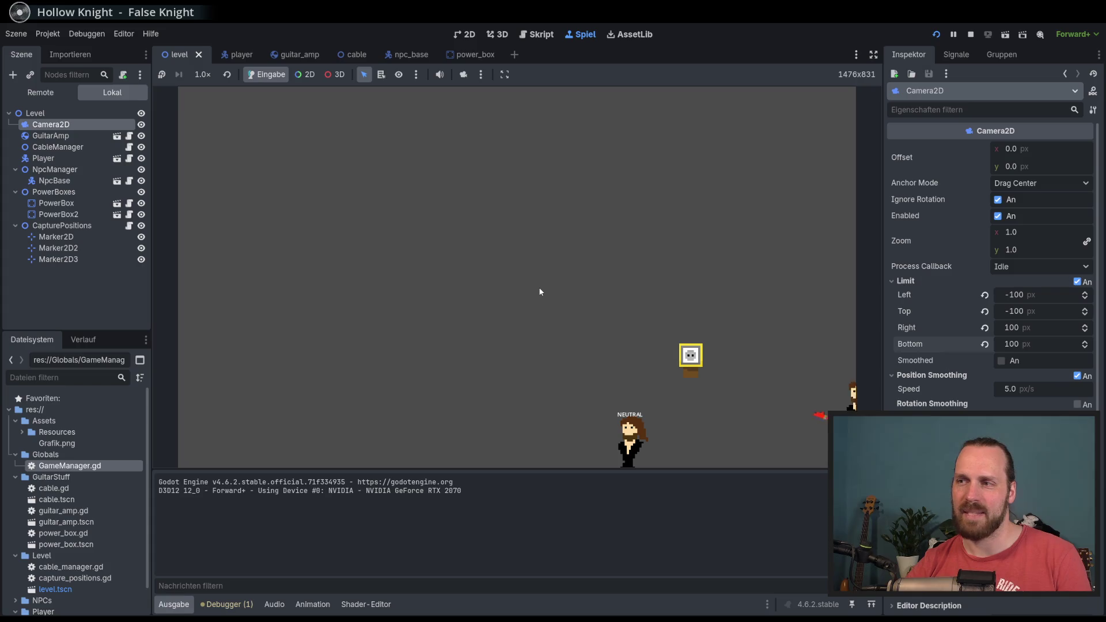
{"action": "key", "text": "F8"}
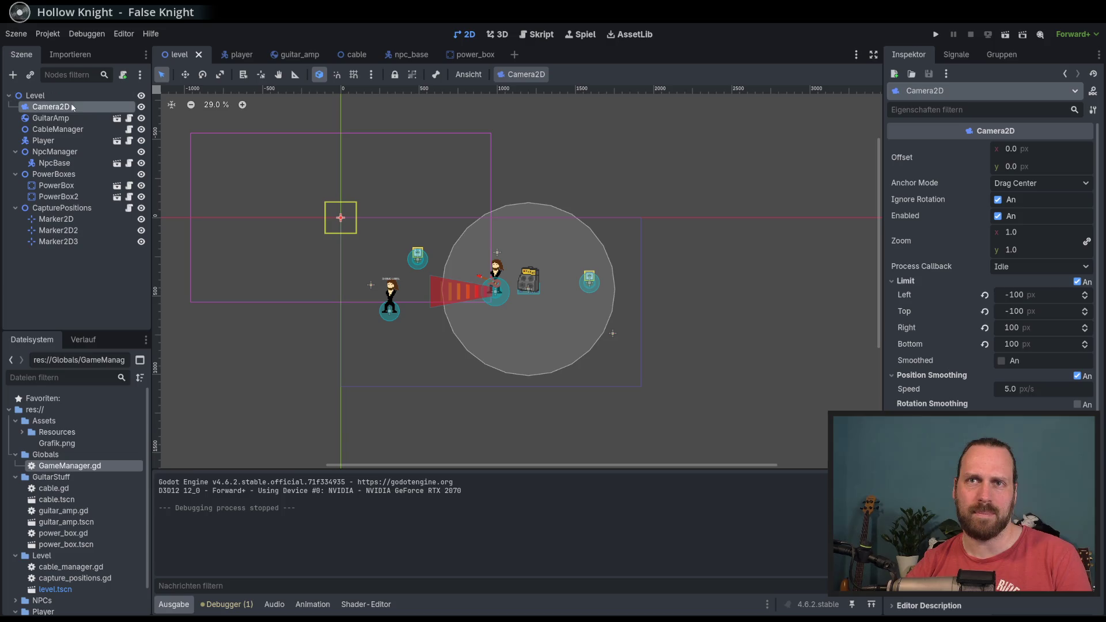
{"action": "left_click_drag", "start_coordinate": [68, 112], "coordinate": [68, 144]}
{"action": "key", "text": "ctrl+s"}
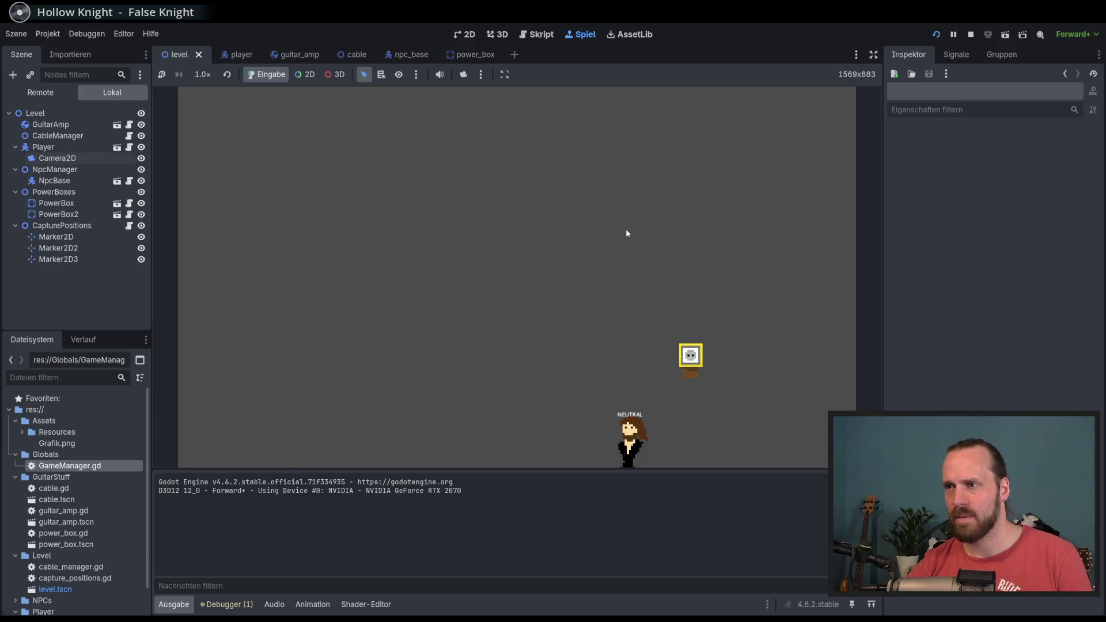
{"action": "key", "text": "F8"}
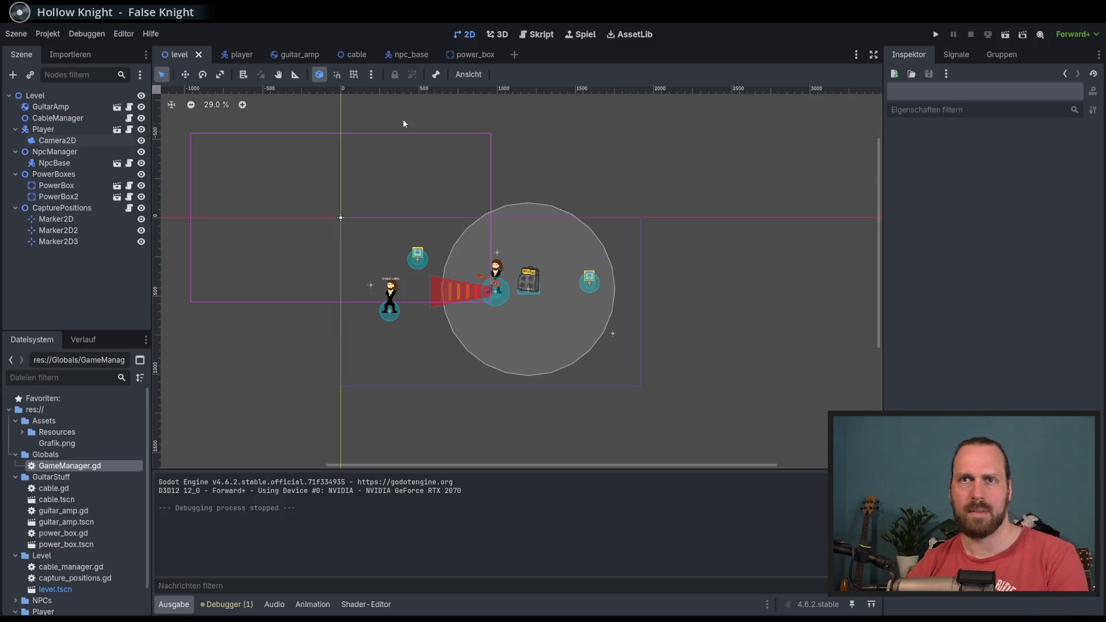
{"action": "left_click_drag", "start_coordinate": [57, 140], "coordinate": [67, 101]}
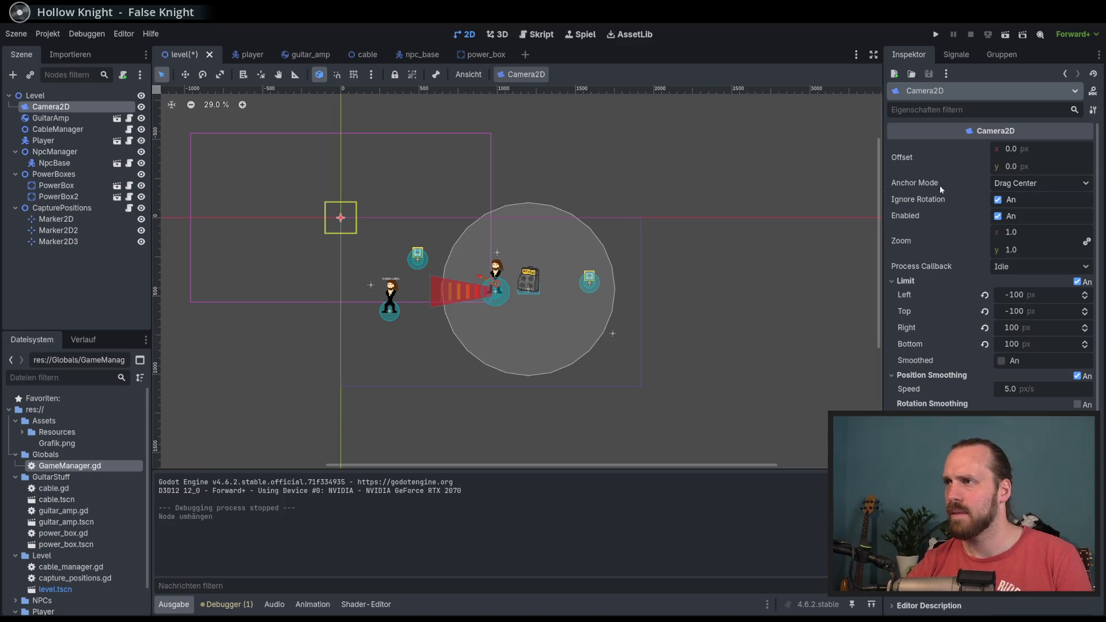
Place the camera on the player in the level and turn off its limits.
{"action": "left_click", "coordinate": [185, 74]}
{"action": "left_click_drag", "start_coordinate": [341, 217], "coordinate": [500, 301]}
{"action": "left_click_drag", "start_coordinate": [371, 214], "coordinate": [425, 218]}
{"action": "key", "text": "ctrl+z"}
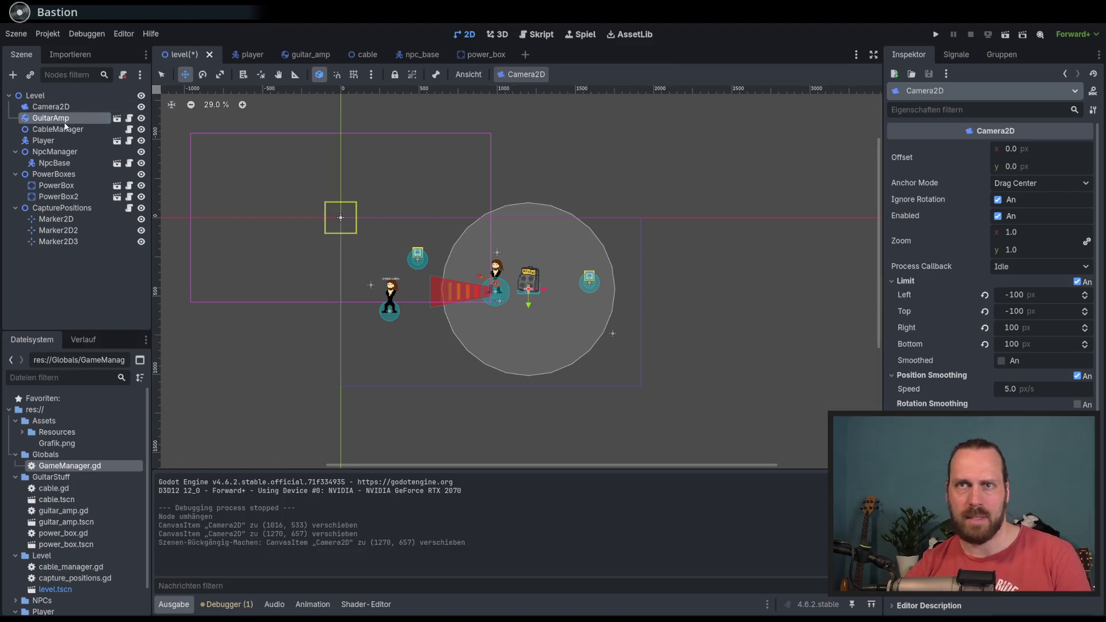
{"action": "left_click", "coordinate": [74, 107]}
{"action": "left_click_drag", "start_coordinate": [356, 213], "coordinate": [401, 255]}
{"action": "key", "text": "ctrl+z"}
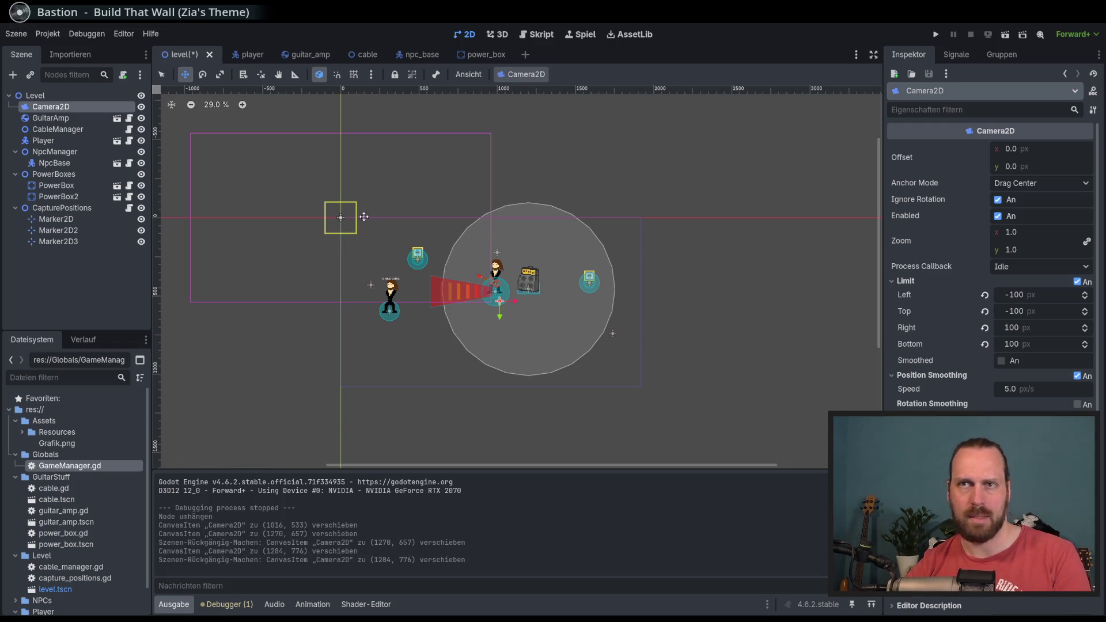
{"action": "left_click", "coordinate": [1077, 281]}
{"action": "left_click_drag", "start_coordinate": [509, 204], "coordinate": [506, 216]}
Parent Camera2D to Player, test walking around, then move Camera2D back under Level.
{"action": "left_click_drag", "start_coordinate": [81, 108], "coordinate": [92, 140]}
{"action": "key", "text": "F5"}
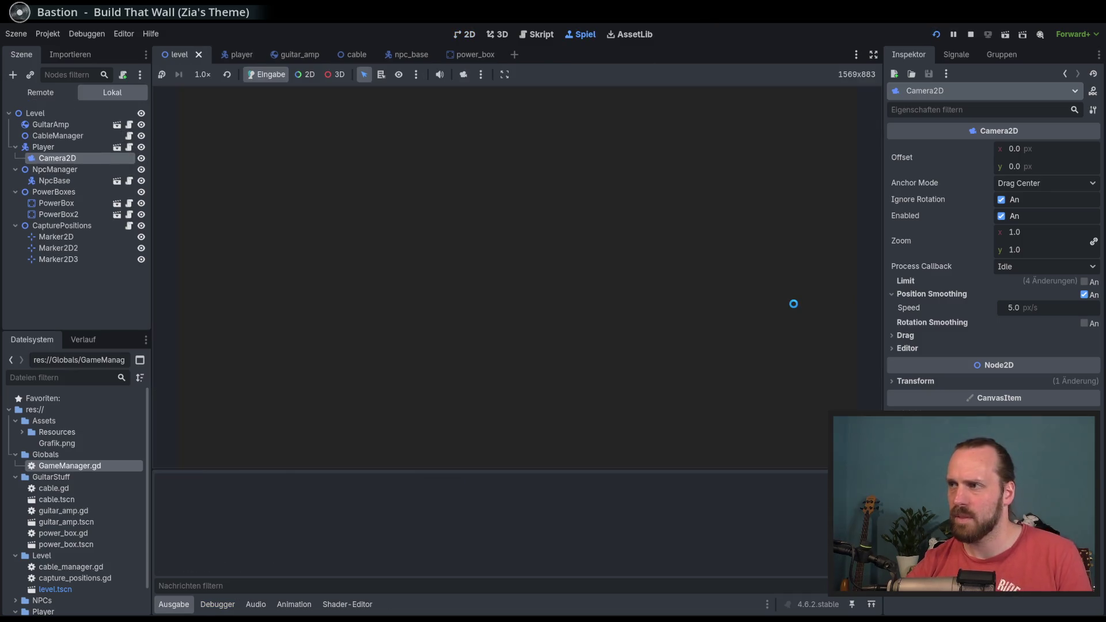
{"action": "key", "text": "Up"}
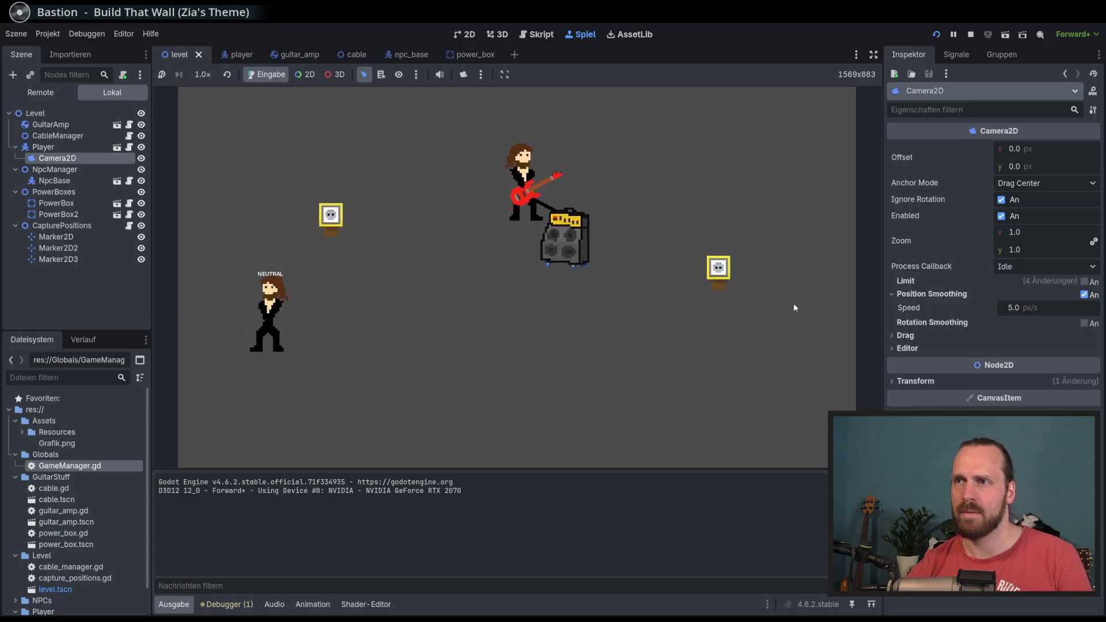
{"action": "key", "text": "Left"}
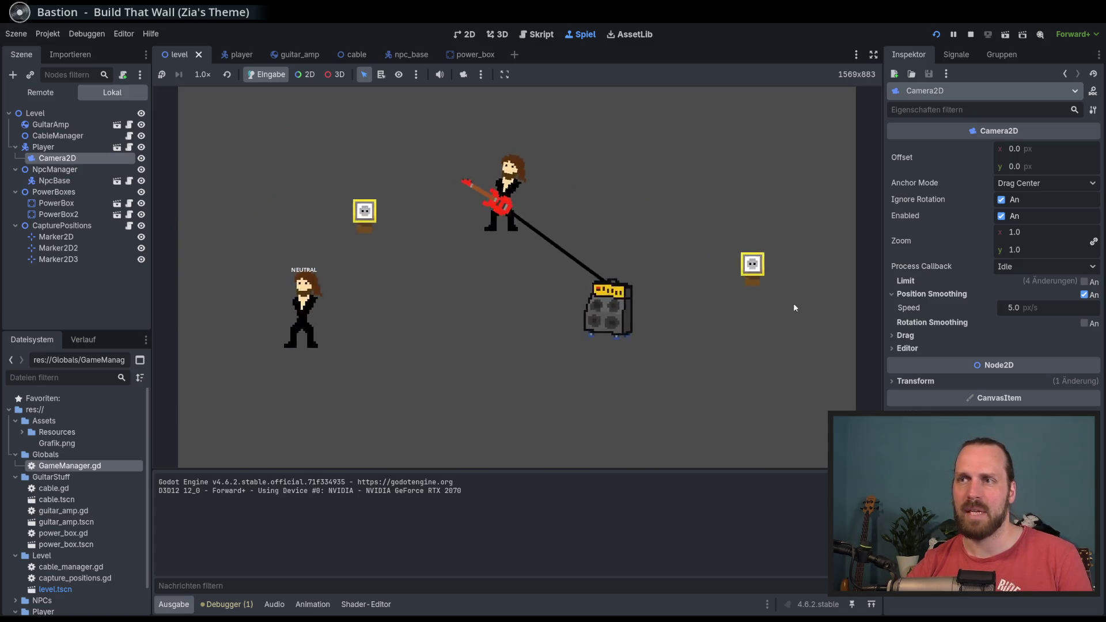
{"action": "key", "text": "Right"}
{"action": "key", "text": "Up"}
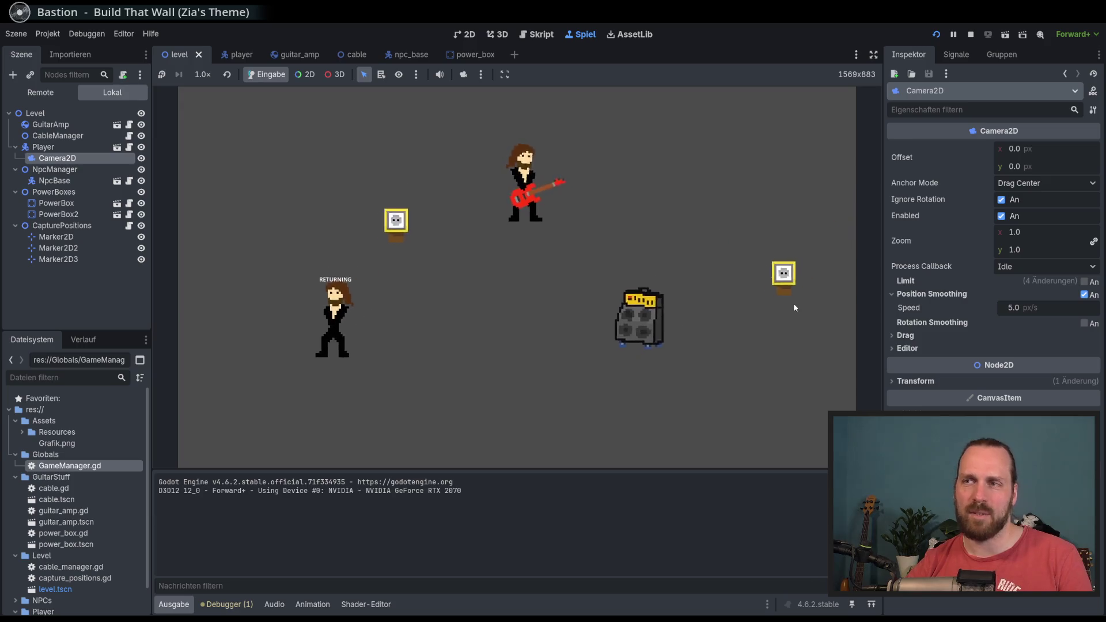
{"action": "key", "text": "F8"}
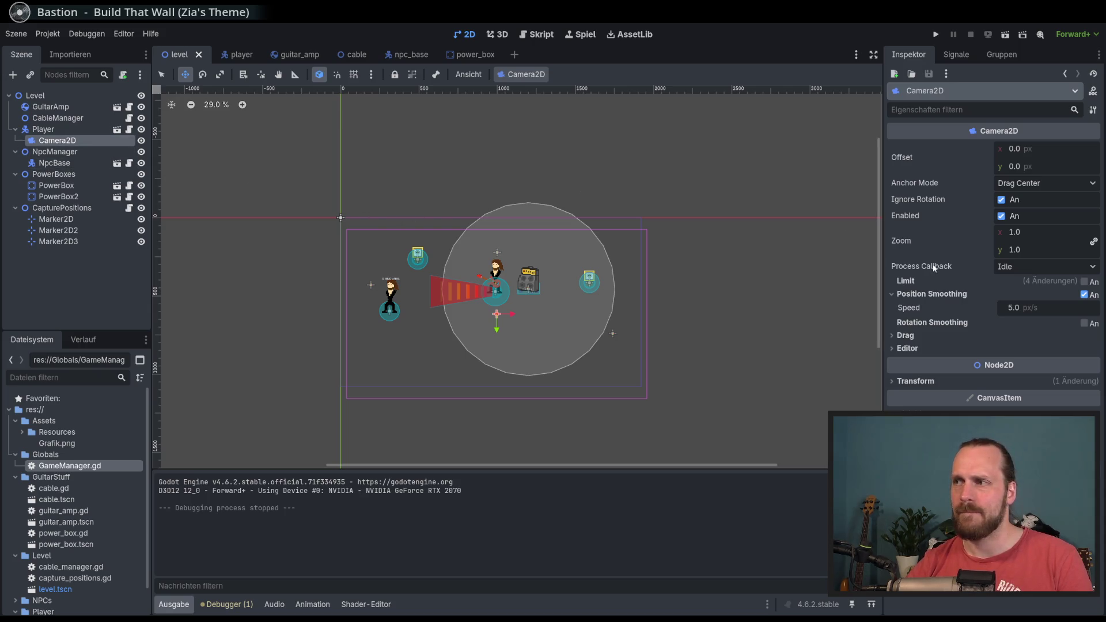
{"action": "left_click_drag", "start_coordinate": [57, 141], "coordinate": [52, 101]}
Attach a new camera_2d.gd script to the Camera2D node.
{"action": "left_click", "coordinate": [123, 75]}
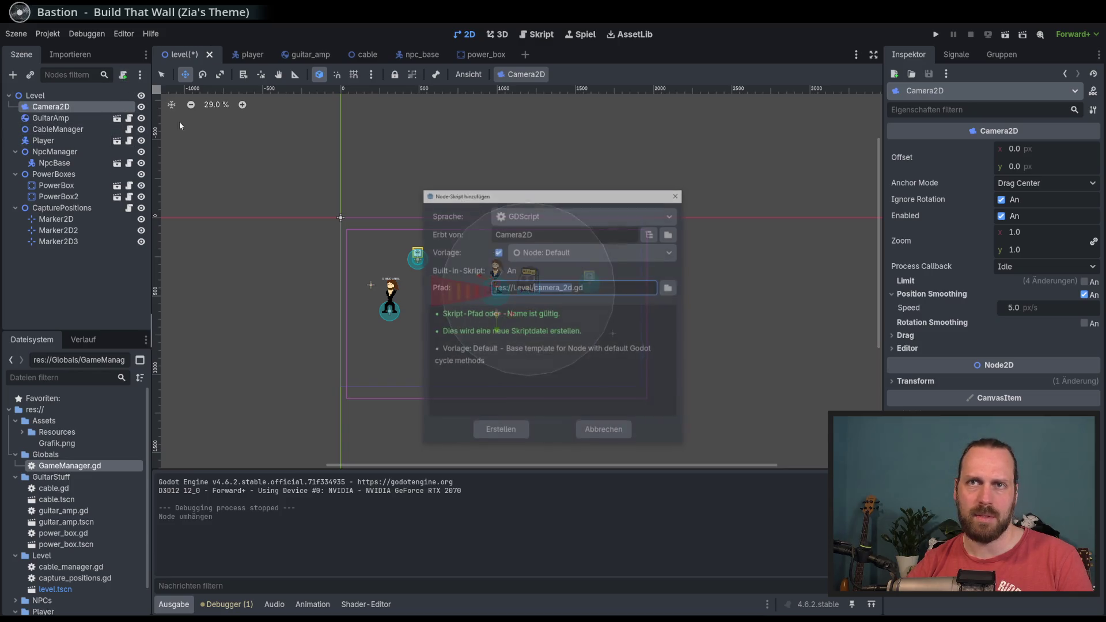
{"action": "key", "text": "Return"}
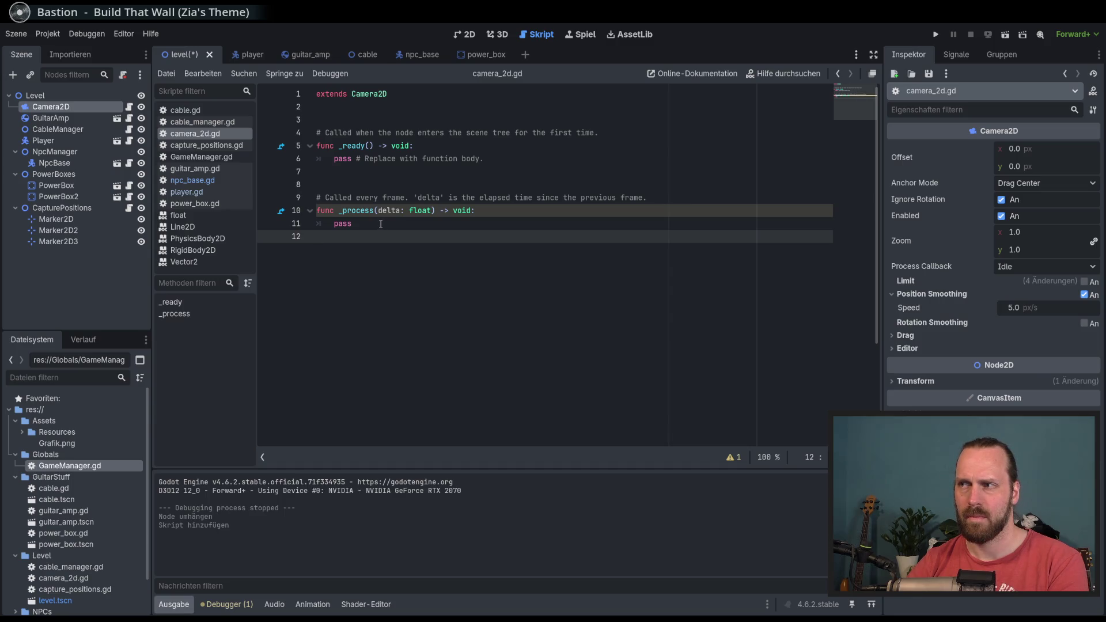
{"action": "left_click", "coordinate": [69, 118]}
Re-enable Limit on the Camera2D in the Inspector.
{"action": "left_click", "coordinate": [64, 107]}
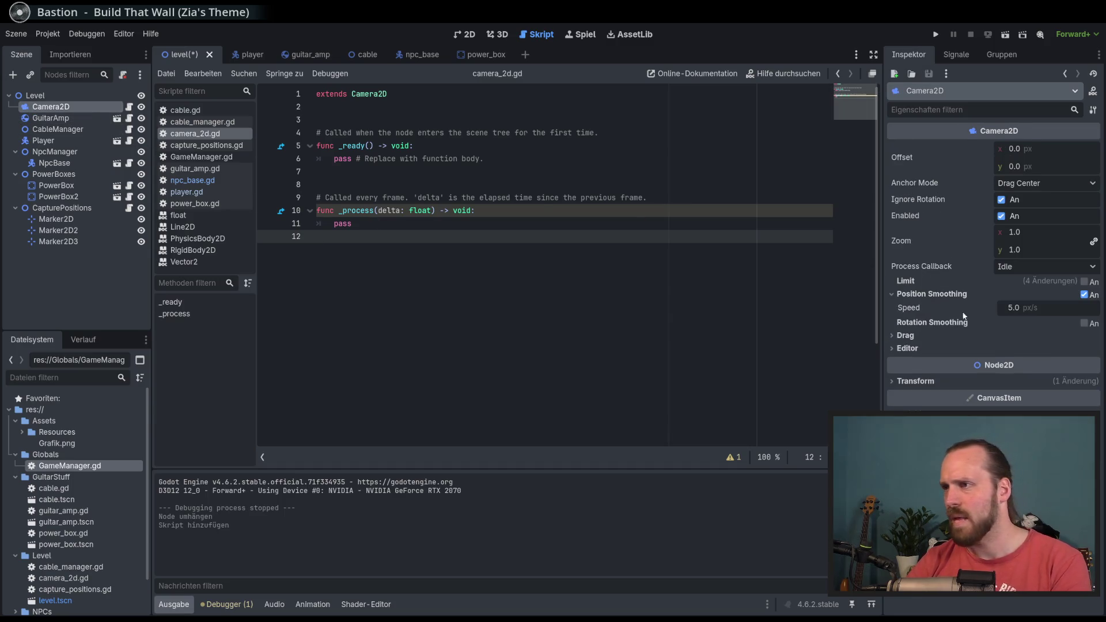
{"action": "left_click", "coordinate": [1084, 281]}
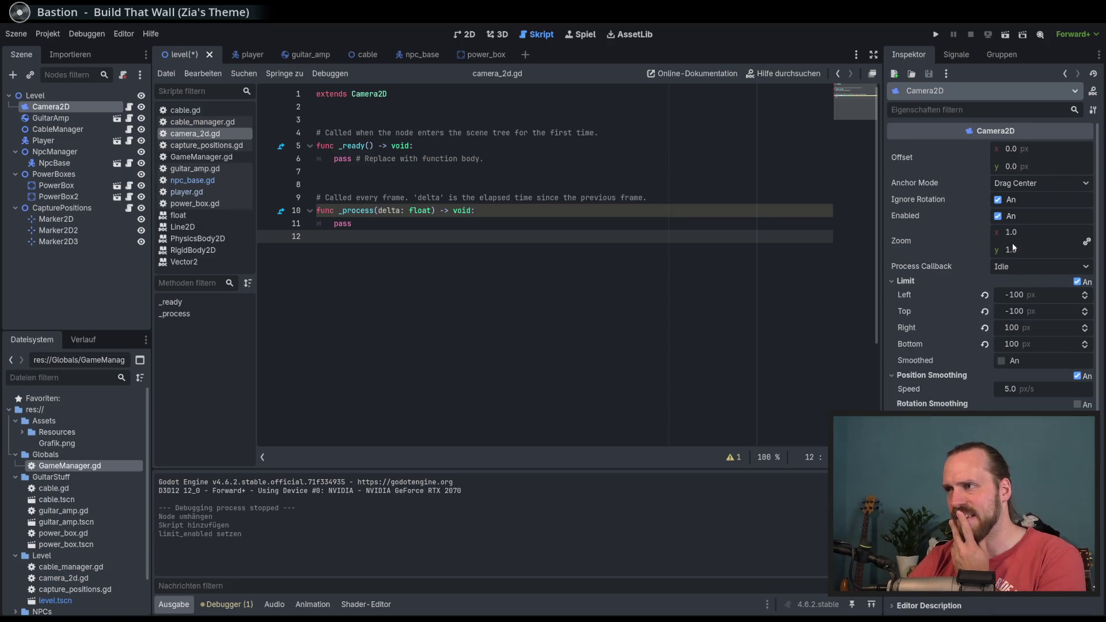
{"action": "mouse_move", "coordinate": [955, 378]}
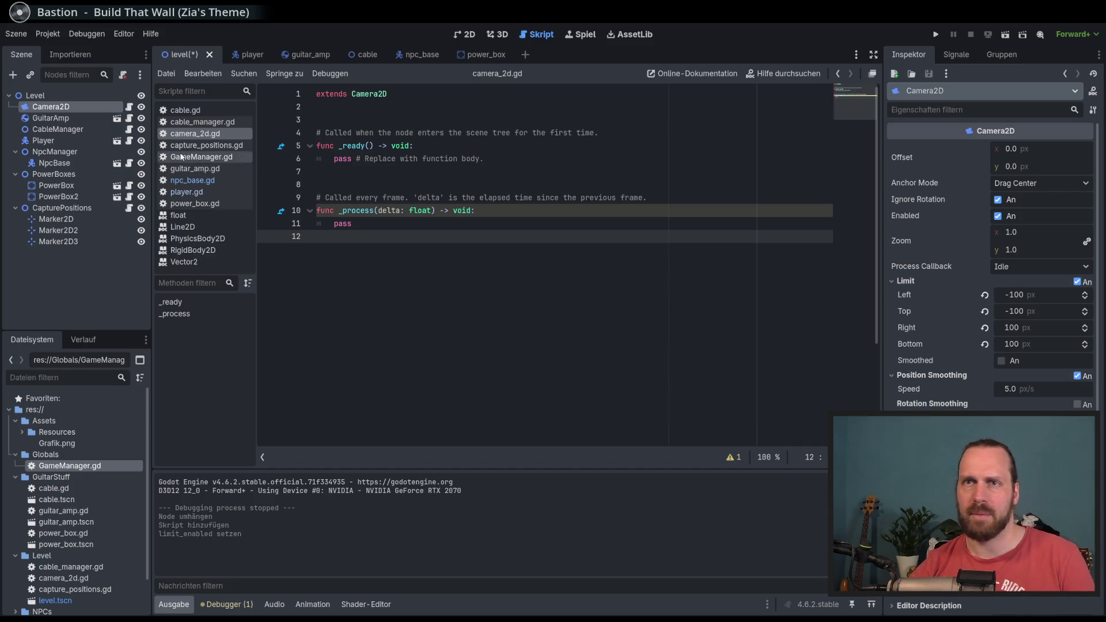
{"action": "right_click", "coordinate": [67, 108]}
Read the Camera2D docs entry for get_target_position(), then return to camera_2d.gd.
{"action": "left_click", "coordinate": [175, 393]}
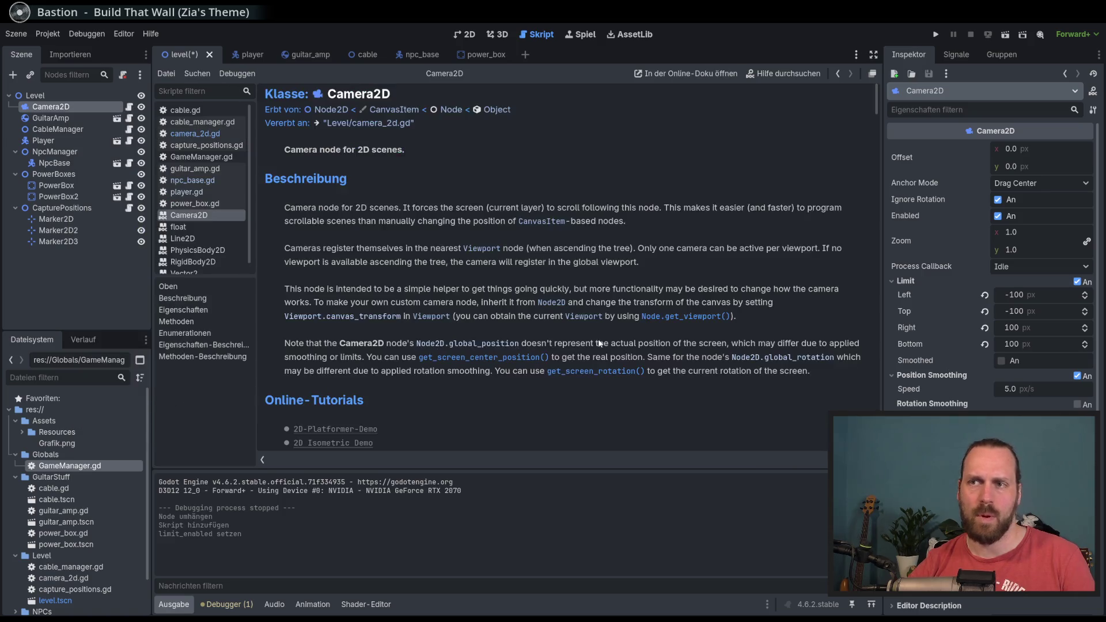
{"action": "scroll", "coordinate": [864, 137], "scroll_direction": "down", "scroll_amount": 10}
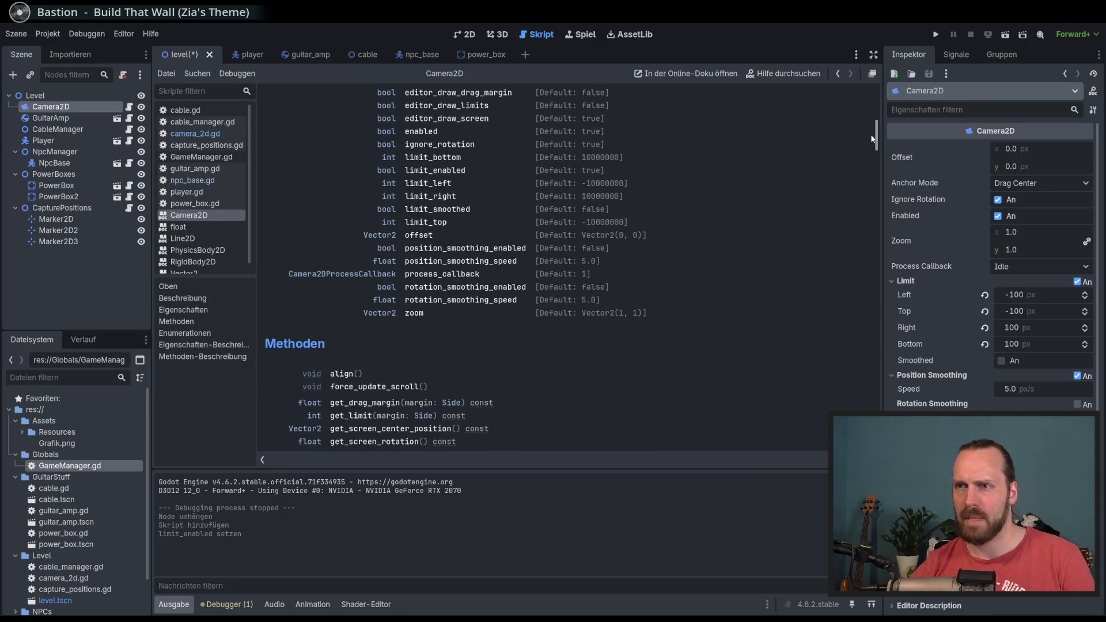
{"action": "scroll", "coordinate": [685, 224], "scroll_direction": "up", "scroll_amount": 3}
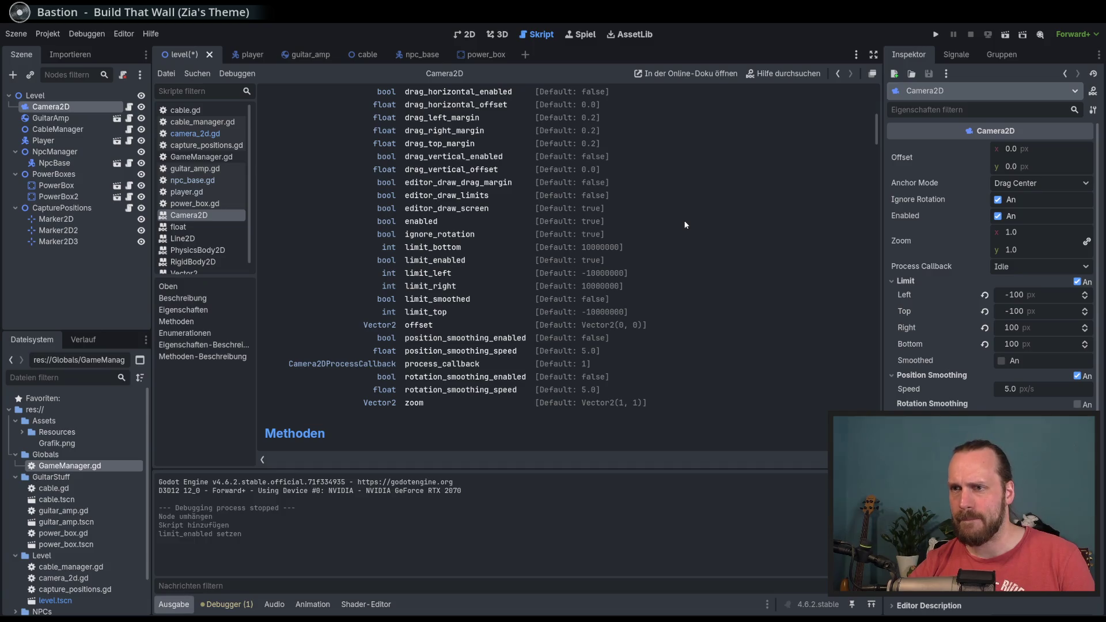
{"action": "scroll", "coordinate": [685, 225], "scroll_direction": "up", "scroll_amount": 2}
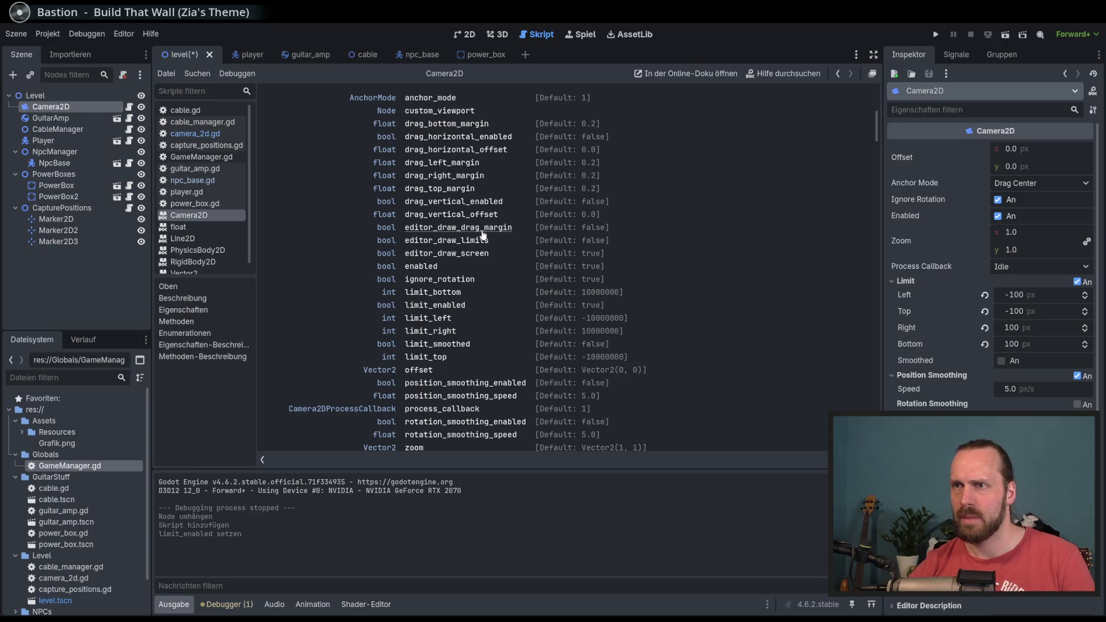
{"action": "scroll", "coordinate": [483, 235], "scroll_direction": "down", "scroll_amount": 6}
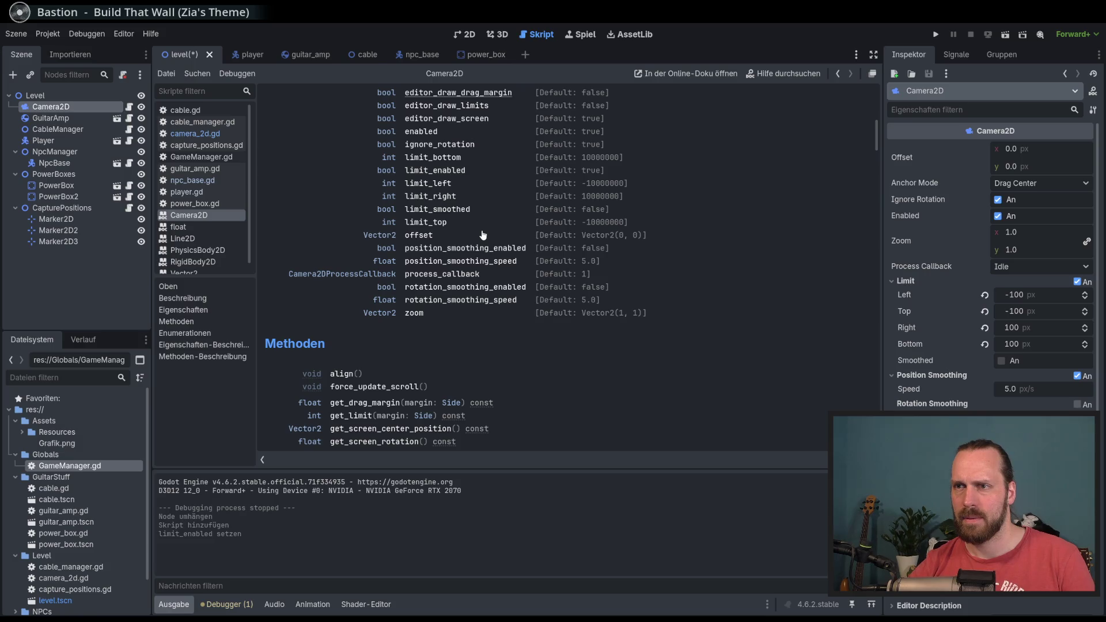
{"action": "scroll", "coordinate": [482, 234], "scroll_direction": "down", "scroll_amount": 8}
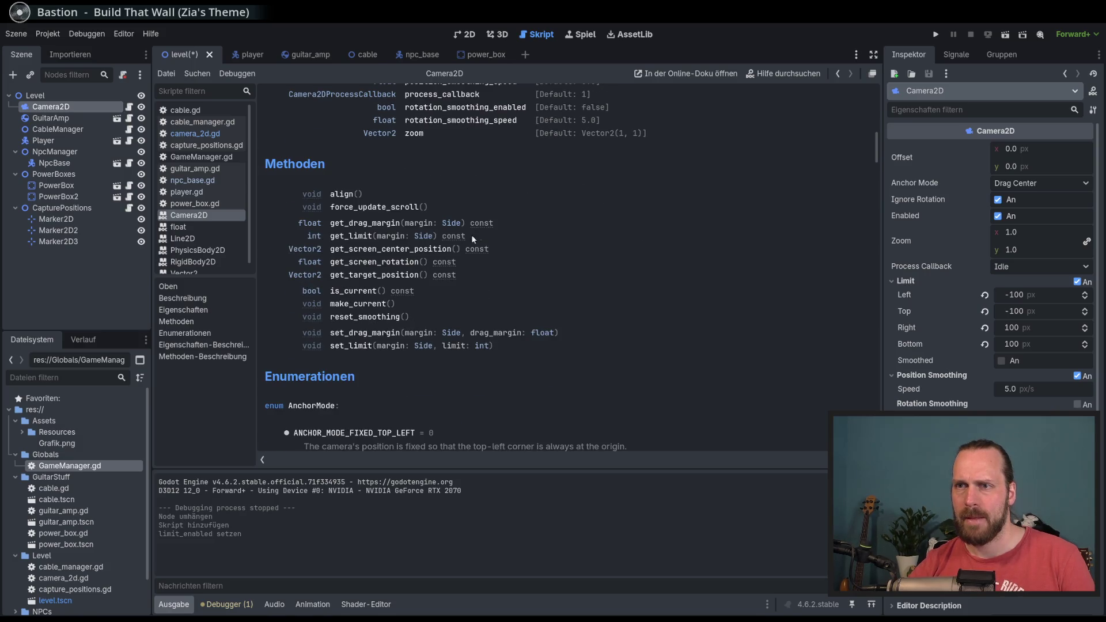
{"action": "left_click", "coordinate": [360, 276]}
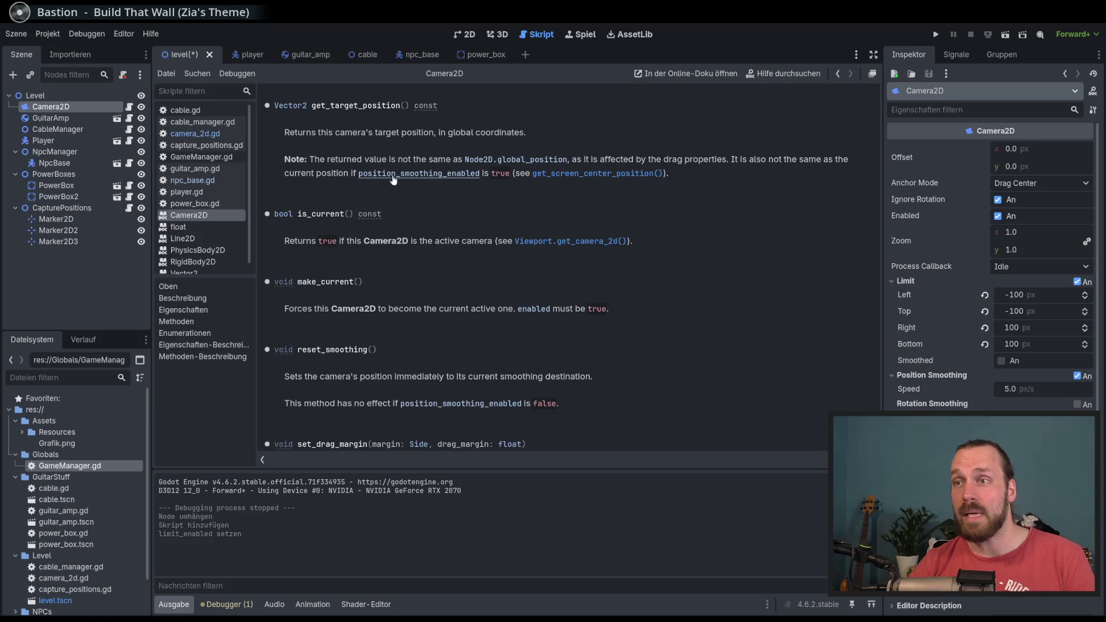
{"action": "left_click", "coordinate": [195, 133]}
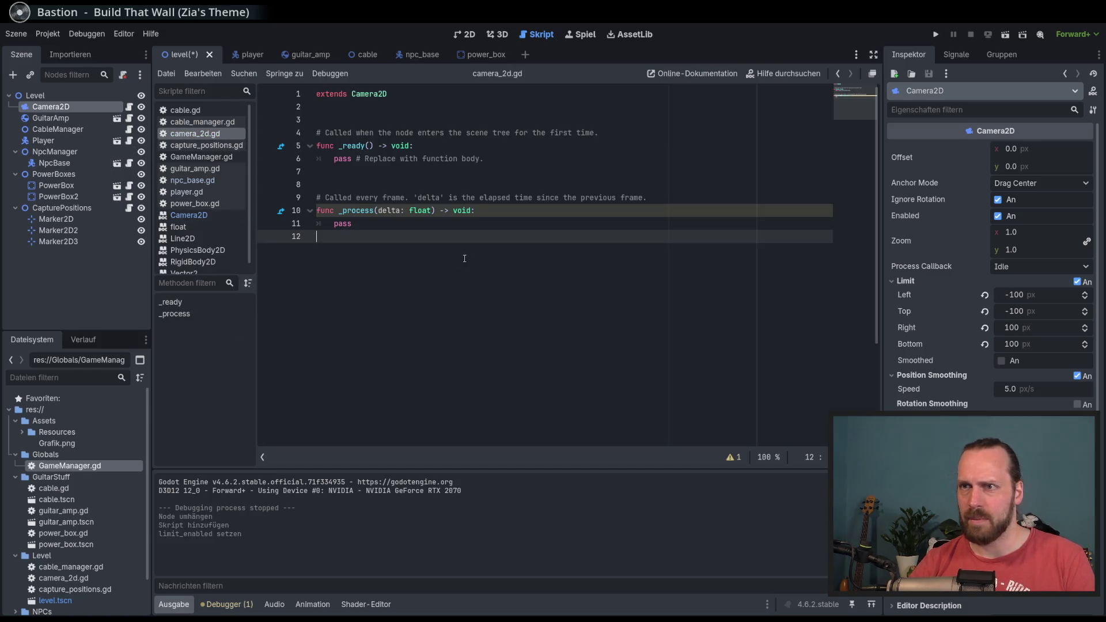
Replace pass in _process with global_position = GameManager.player.global_position and save.
{"action": "double_click", "coordinate": [342, 224]}
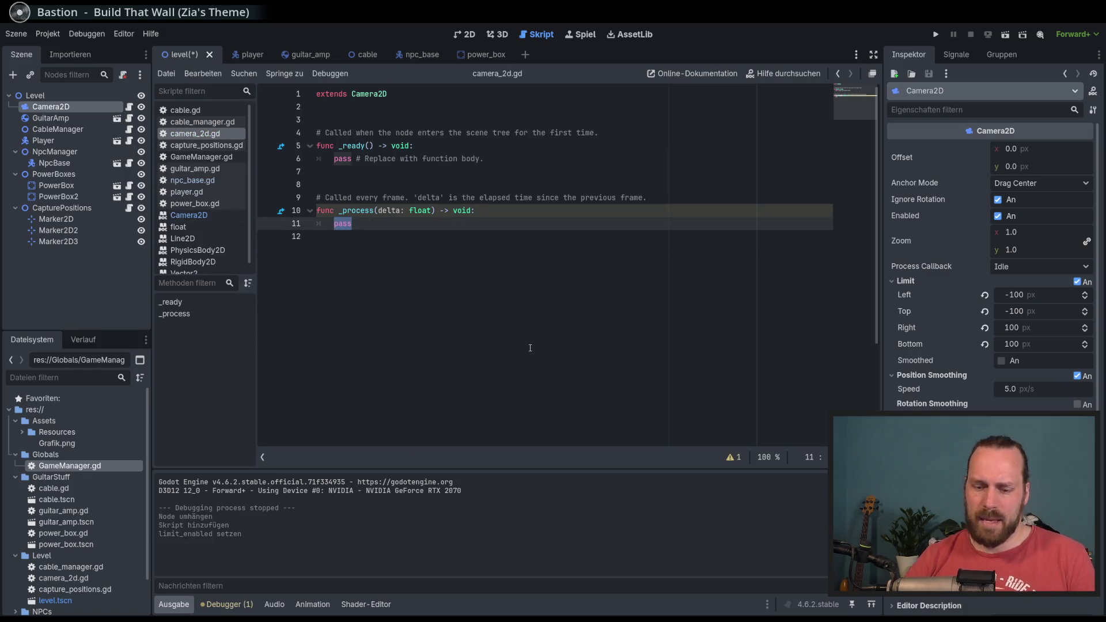
{"action": "type", "text": "global"}
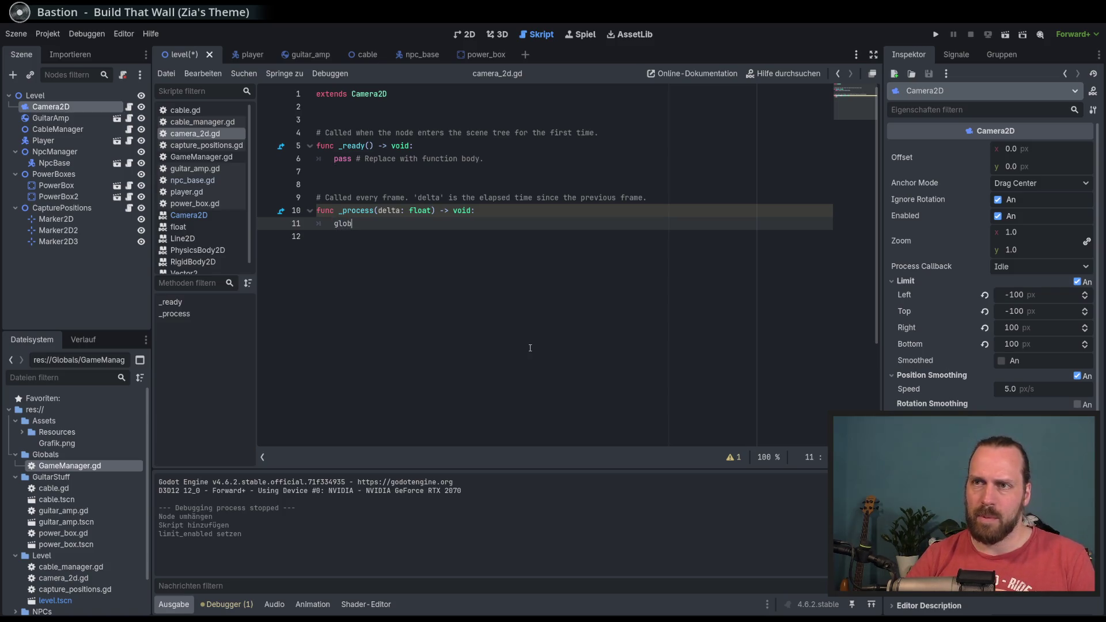
{"action": "key", "text": "Return"}
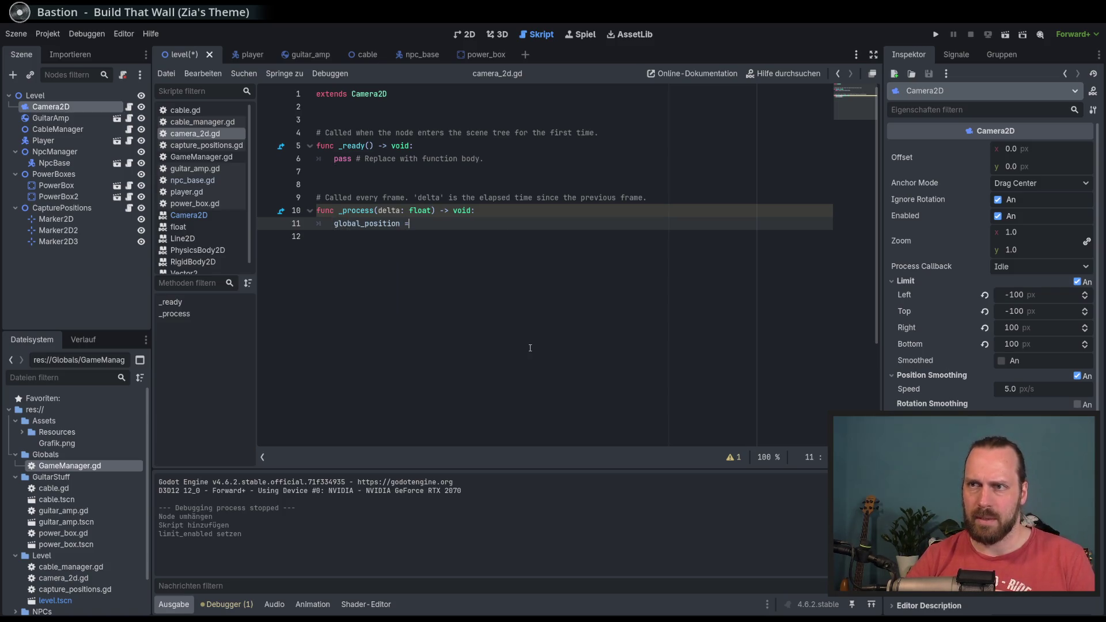
{"action": "type", "text": "GameManager.player.g"}
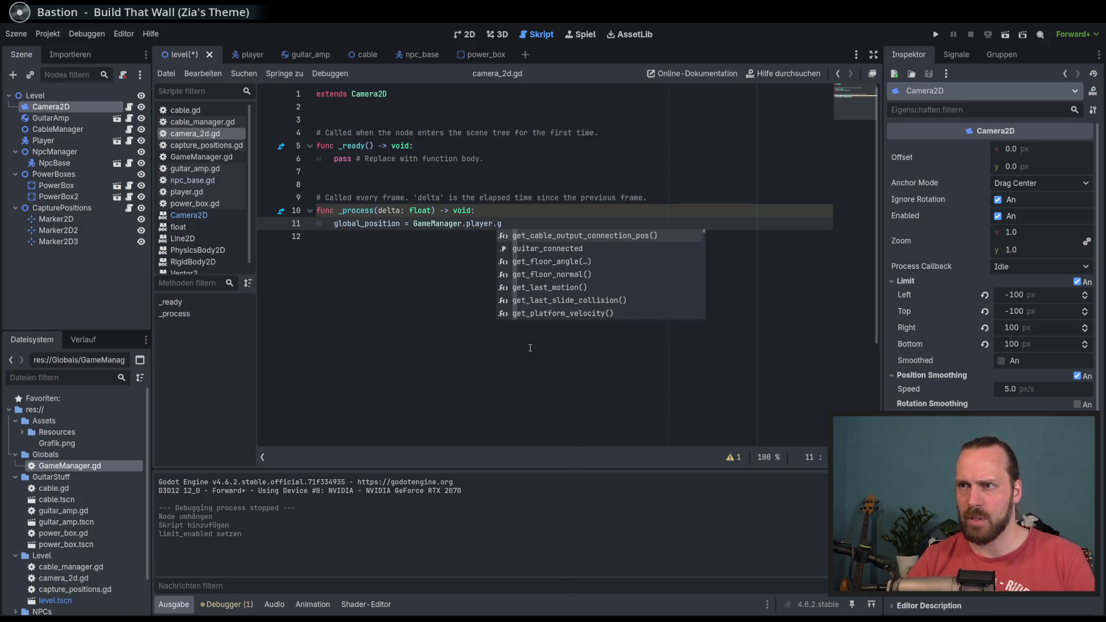
{"action": "type", "text": "lo"}
{"action": "key", "text": "Return"}
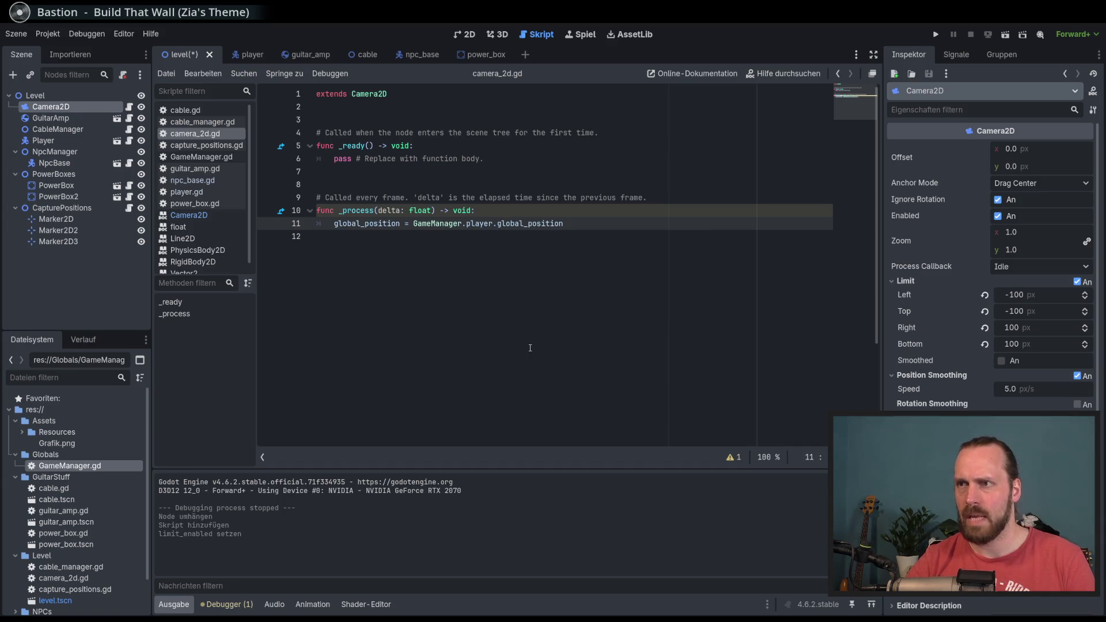
{"action": "key", "text": "ctrl+s"}
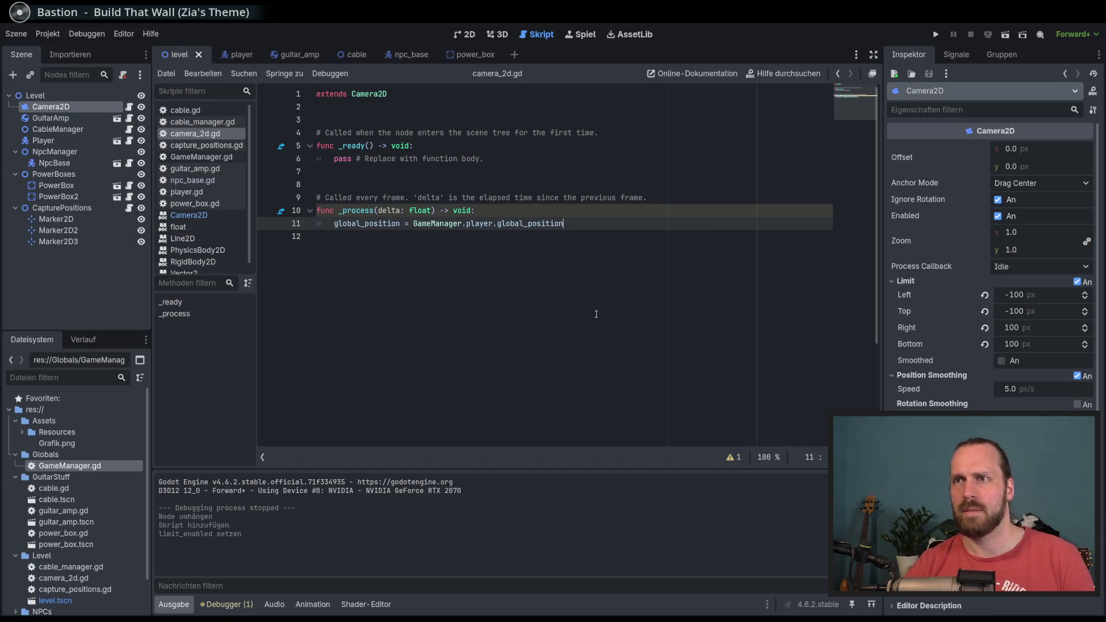
{"action": "left_click", "coordinate": [431, 247]}
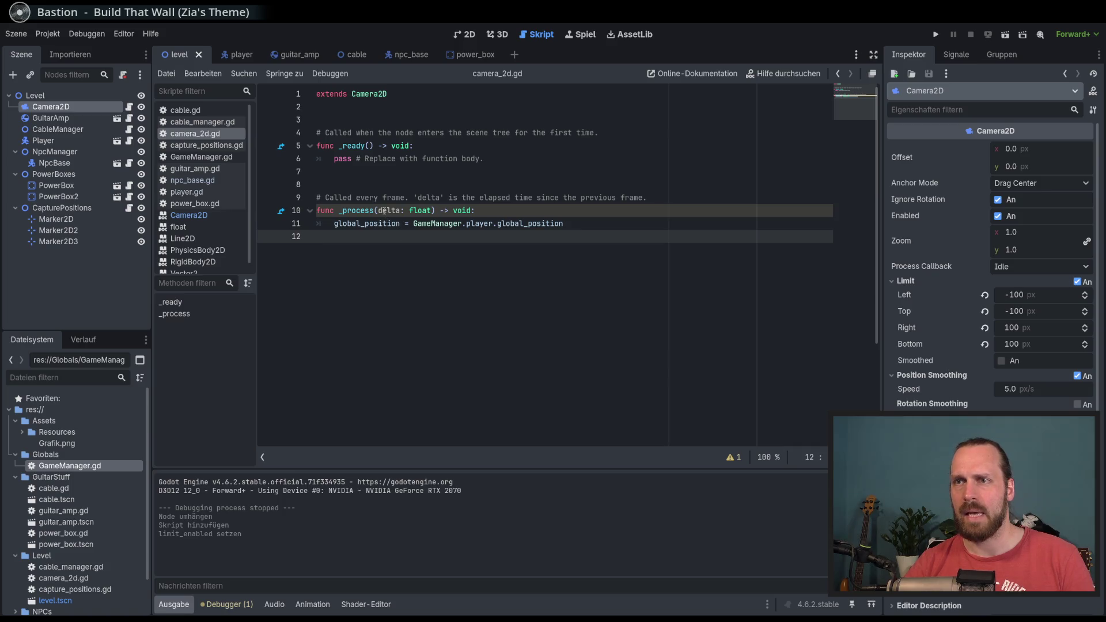
{"action": "mouse_move", "coordinate": [341, 211]}
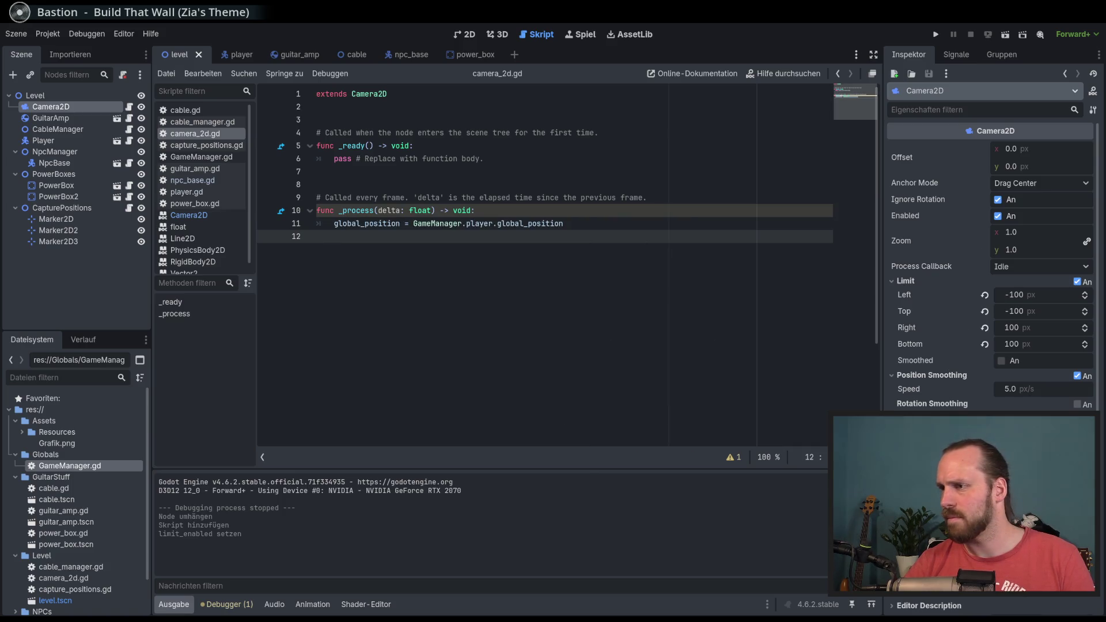
{"action": "scroll", "coordinate": [991, 260], "scroll_direction": "down", "scroll_amount": 2}
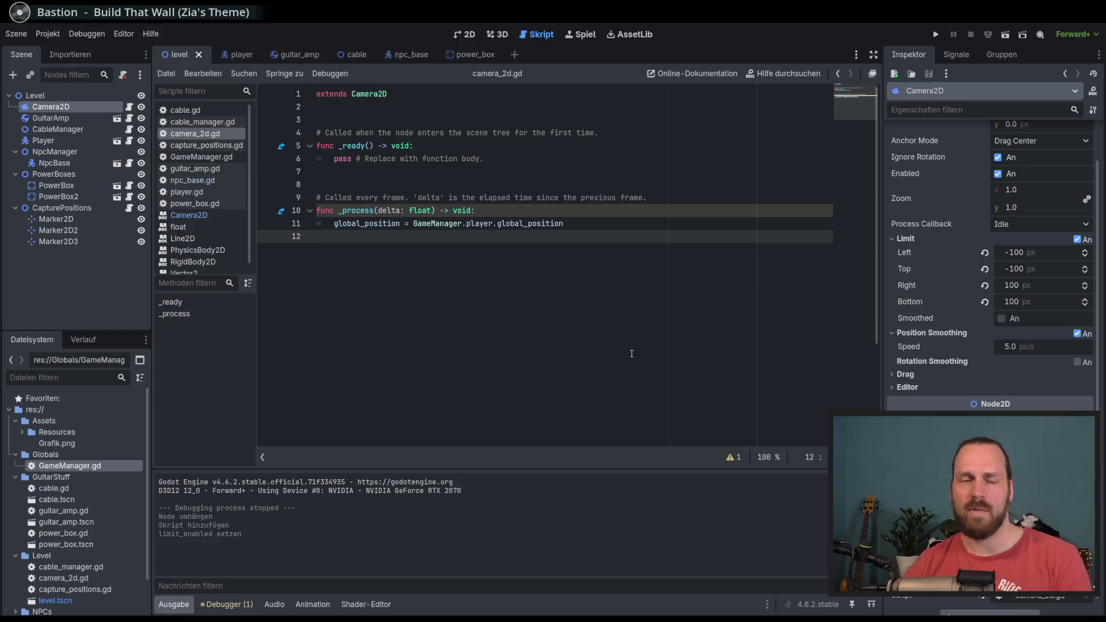
Test-run the game, walking the player in all directions to confirm the camera follows, then stop.
{"action": "key", "text": "F5"}
{"action": "key", "text": "a"}
{"action": "key", "text": "d"}
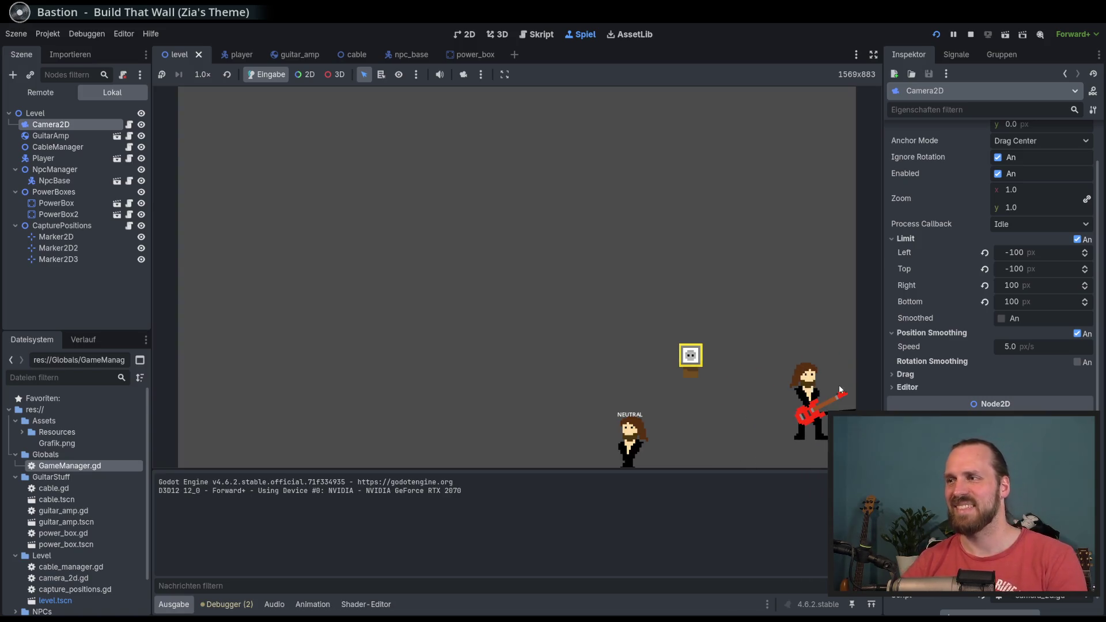
{"action": "key", "text": "F5"}
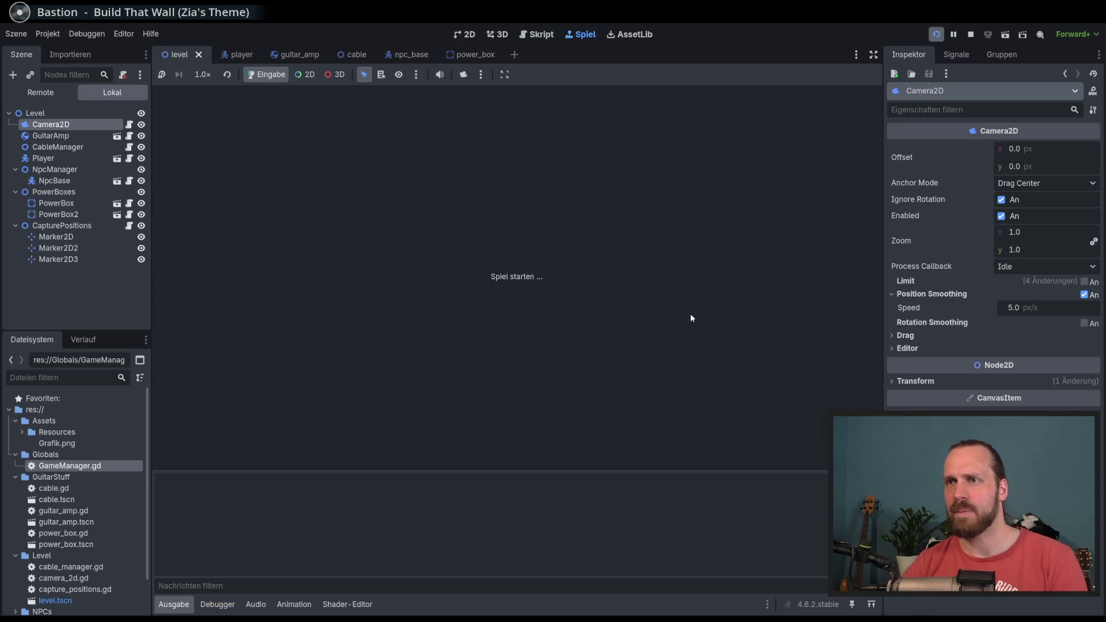
{"action": "key", "text": "w"}
{"action": "key", "text": "d"}
{"action": "key", "text": "s"}
{"action": "key", "text": "a"}
{"action": "key", "text": "w"}
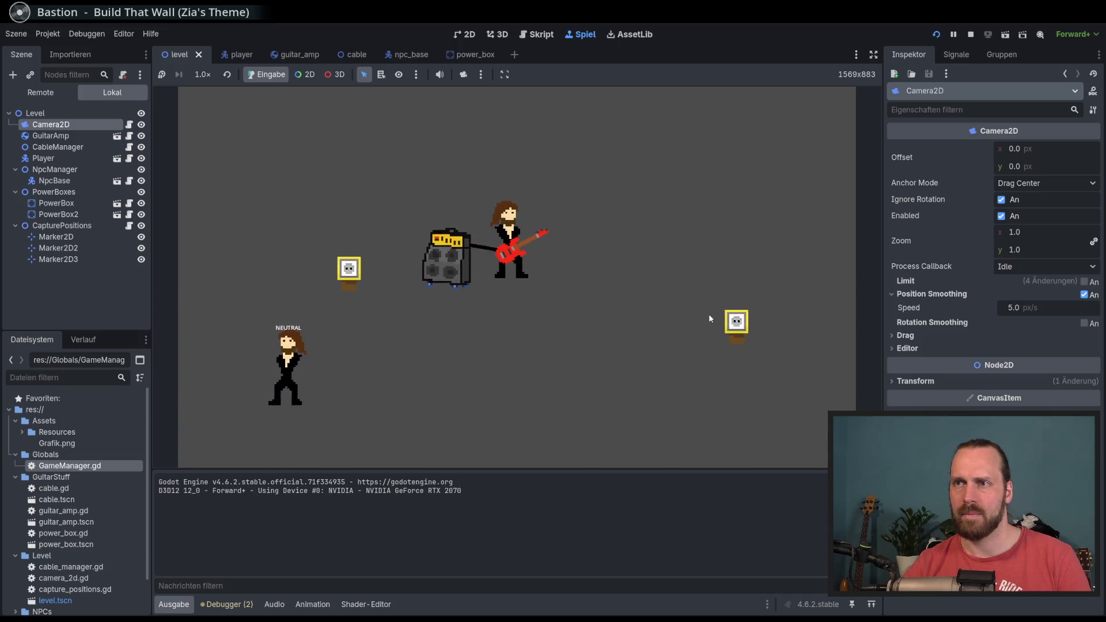
{"action": "key", "text": "s"}
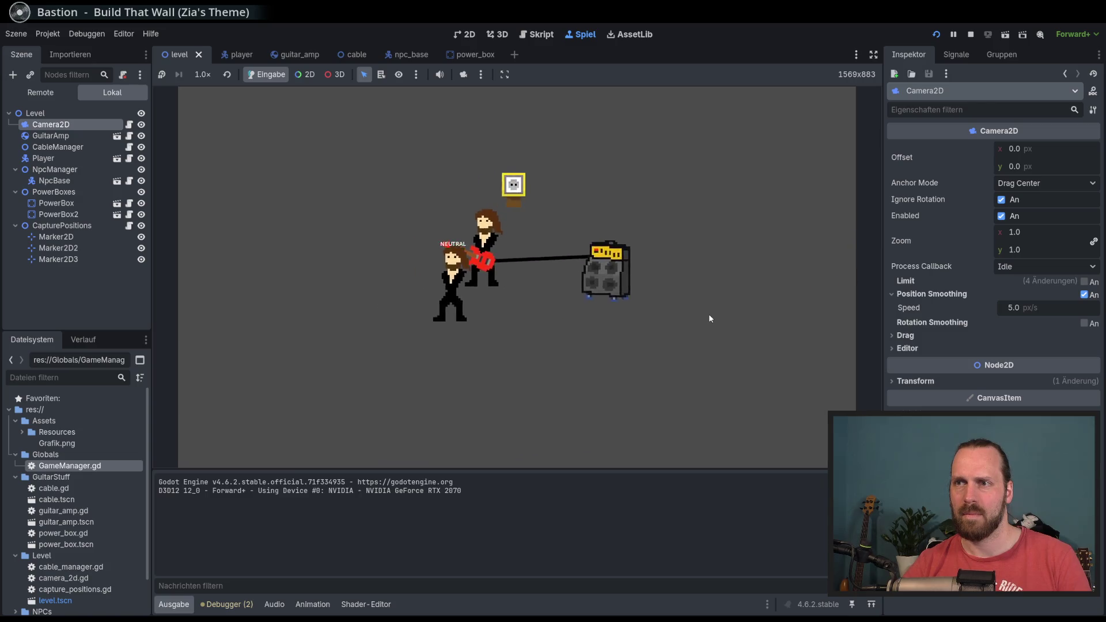
{"action": "key", "text": "d"}
{"action": "key", "text": "w"}
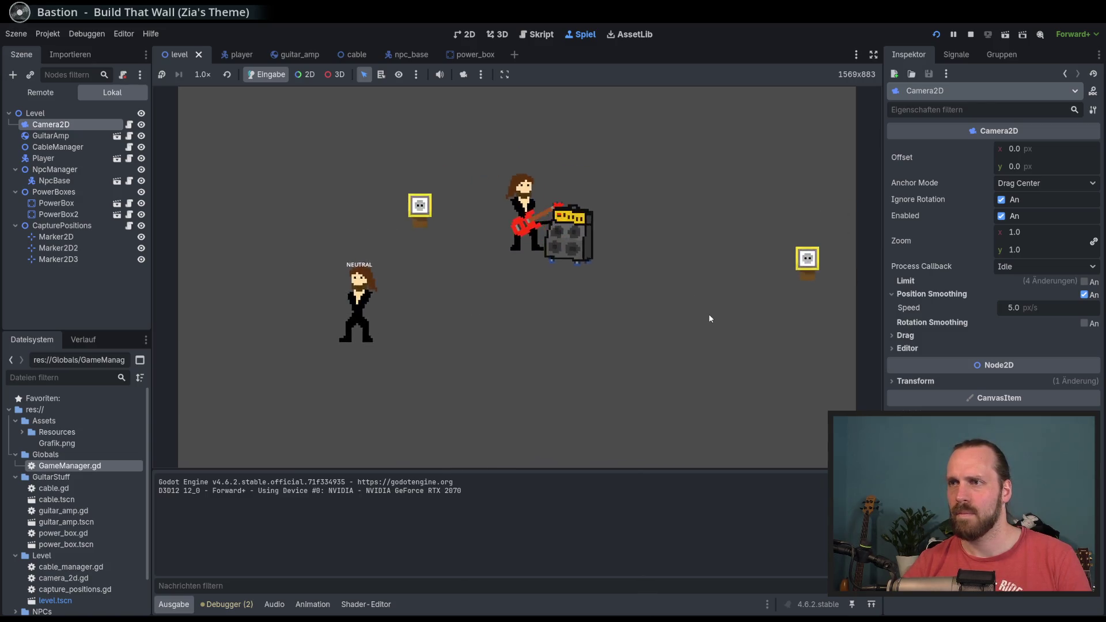
{"action": "key", "text": "s"}
{"action": "key", "text": "a"}
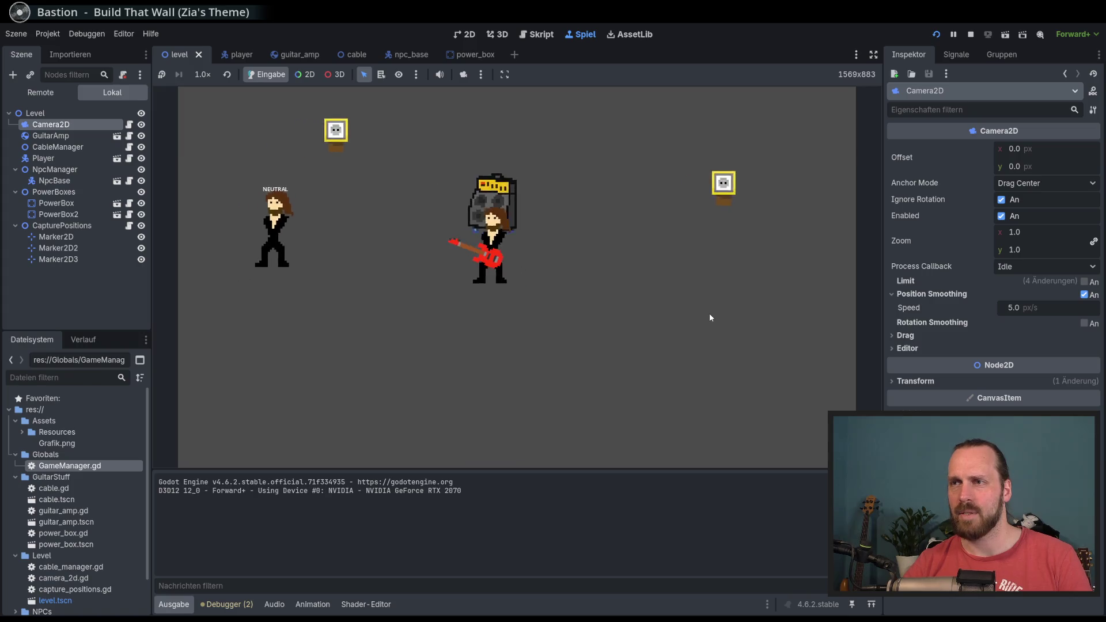
{"action": "key", "text": "d"}
{"action": "key", "text": "w"}
{"action": "key", "text": "a"}
{"action": "key", "text": "a"}
{"action": "key", "text": "d"}
{"action": "key", "text": "s"}
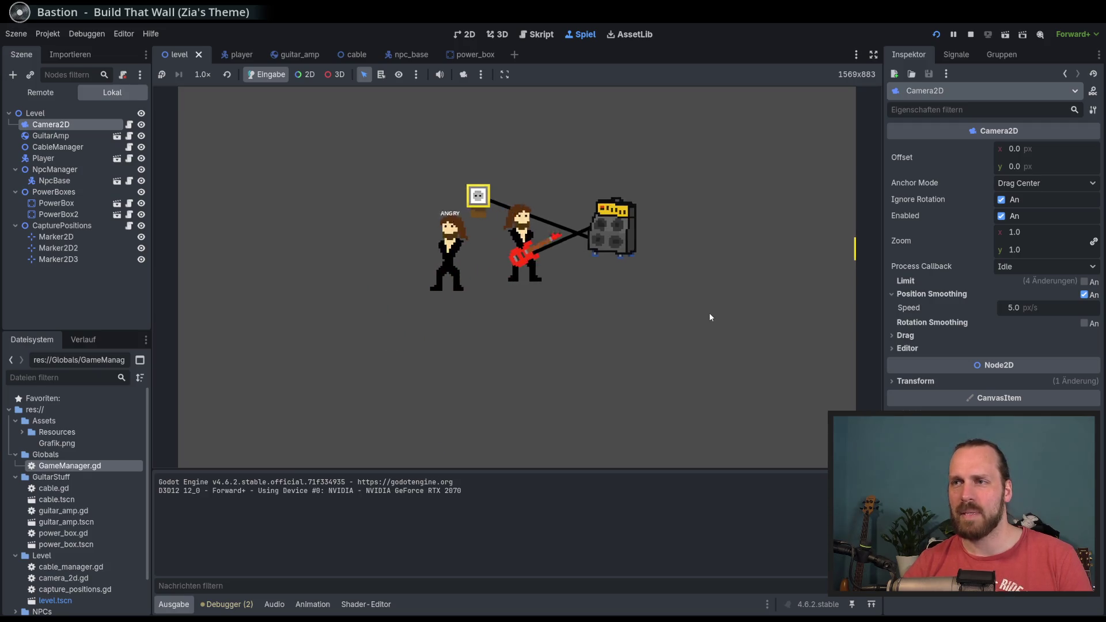
{"action": "key", "text": "d"}
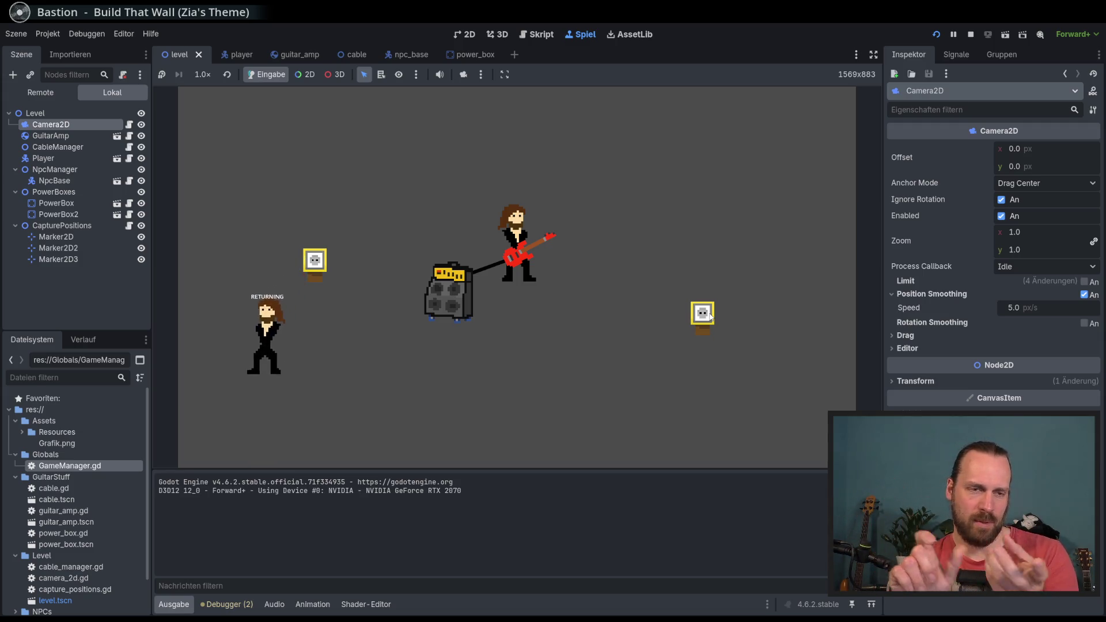
{"action": "key", "text": "F8"}
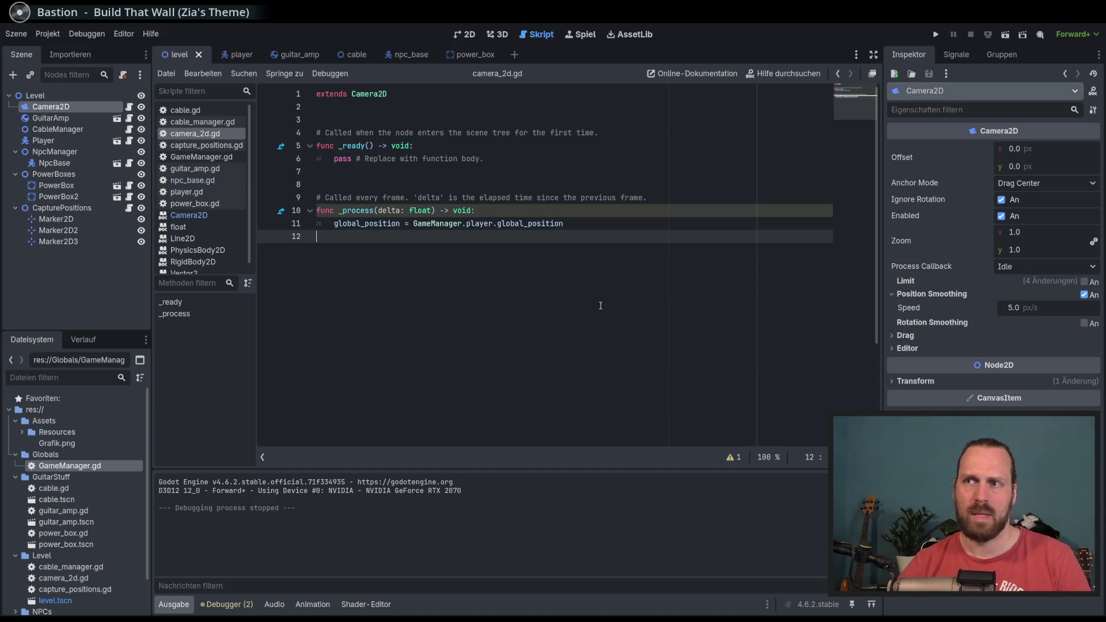
In the 2D view, move all level nodes from Camera2D to CapturePositions up-left toward the origin.
{"action": "left_click", "coordinate": [467, 34]}
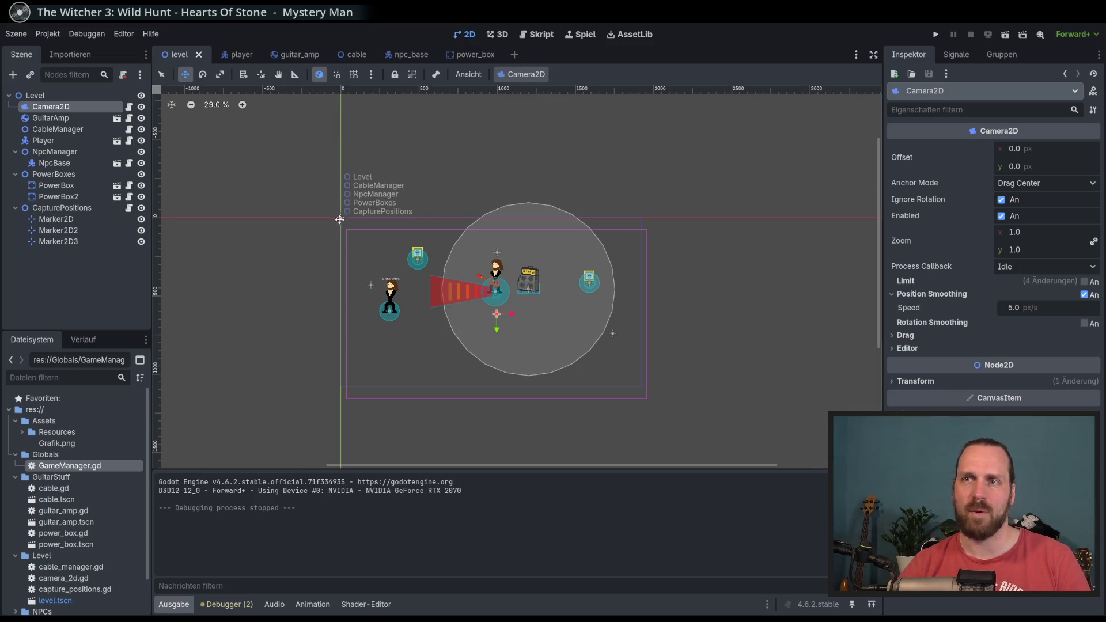
{"action": "mouse_move", "coordinate": [320, 212]}
{"action": "left_mouse_down"}
{"action": "mouse_move", "coordinate": [378, 244]}
{"action": "mouse_move", "coordinate": [357, 259]}
{"action": "left_mouse_up"}
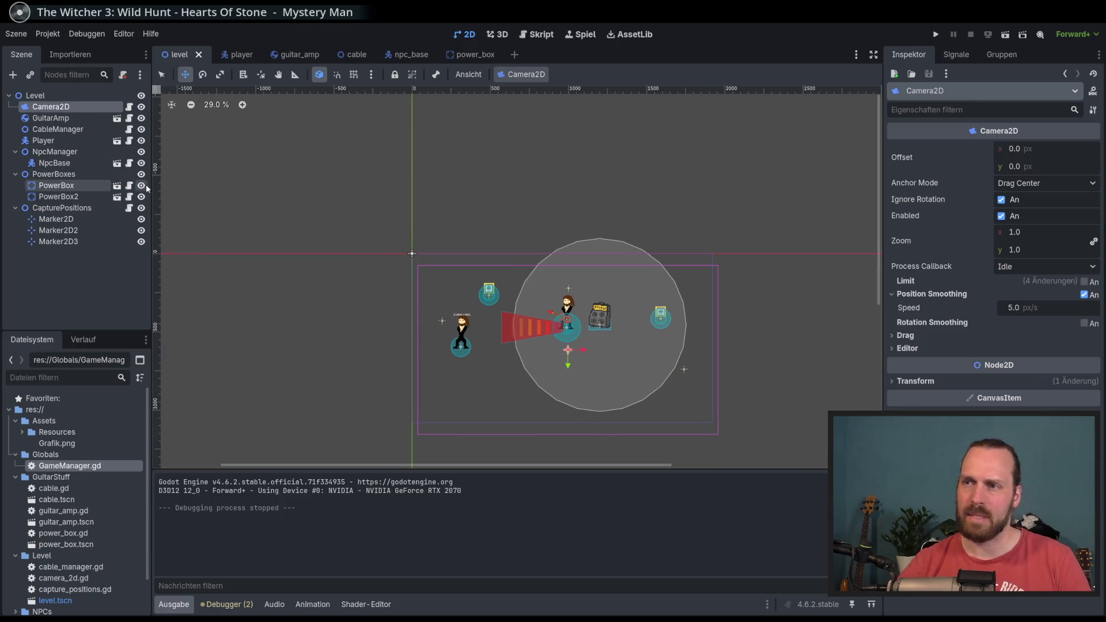
{"action": "left_click_drag", "start_coordinate": [291, 204], "coordinate": [284, 202]}
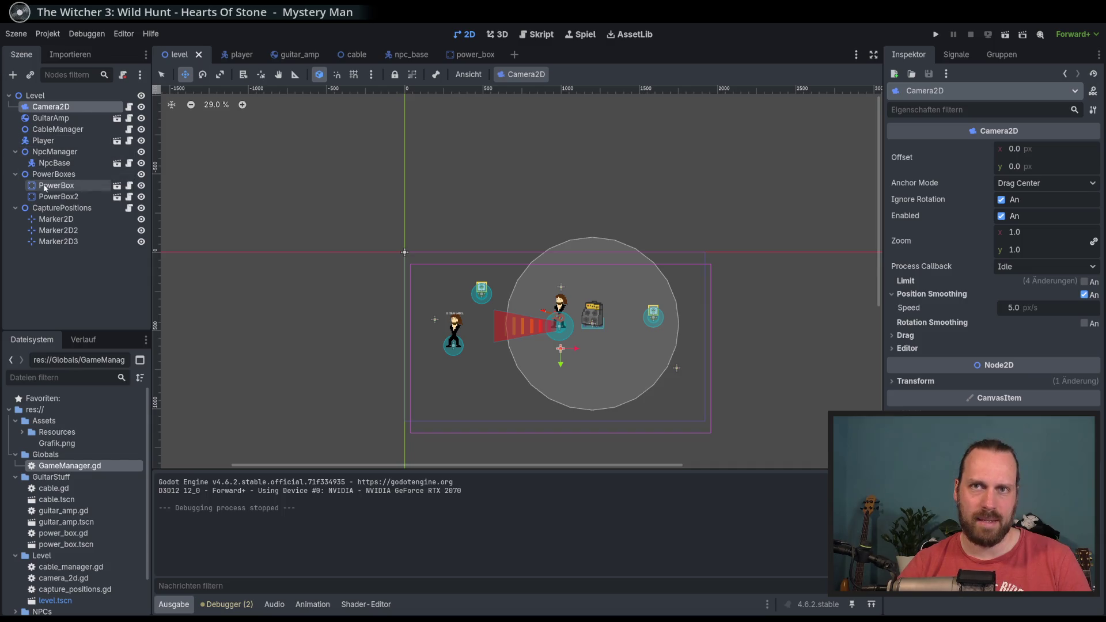
{"action": "left_click", "coordinate": [48, 208], "text": "shift"}
{"action": "mouse_move", "coordinate": [421, 221]}
{"action": "left_mouse_down"}
{"action": "mouse_move", "coordinate": [269, 145]}
{"action": "mouse_move", "coordinate": [264, 124]}
{"action": "left_mouse_up"}
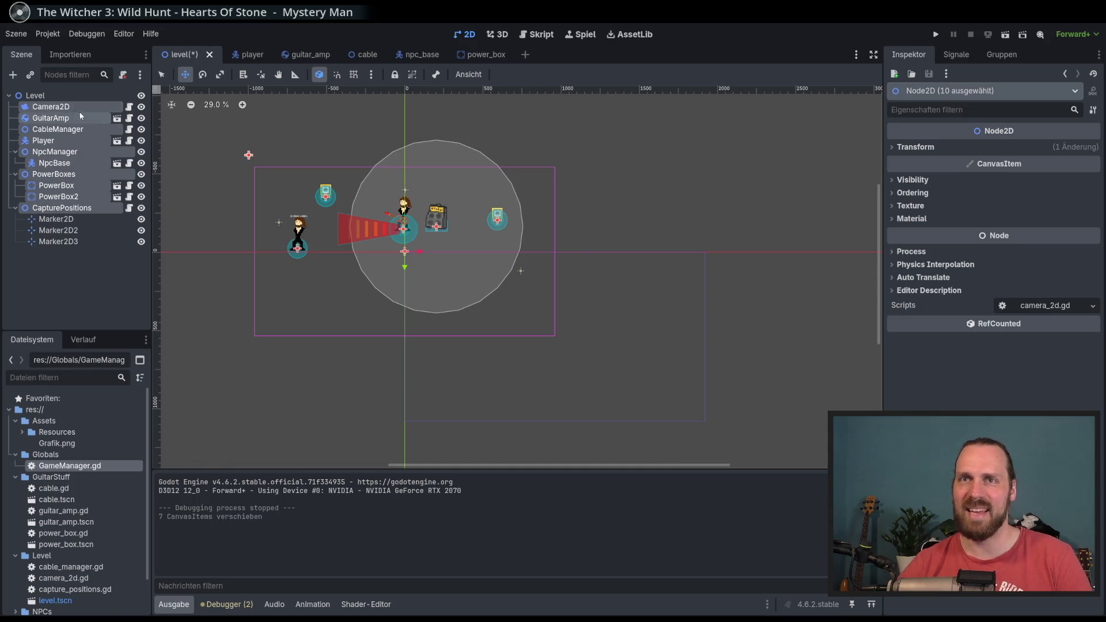
{"action": "left_click_drag", "start_coordinate": [298, 187], "coordinate": [327, 205]}
{"action": "scroll", "coordinate": [255, 218], "scroll_direction": "up", "scroll_amount": 3}
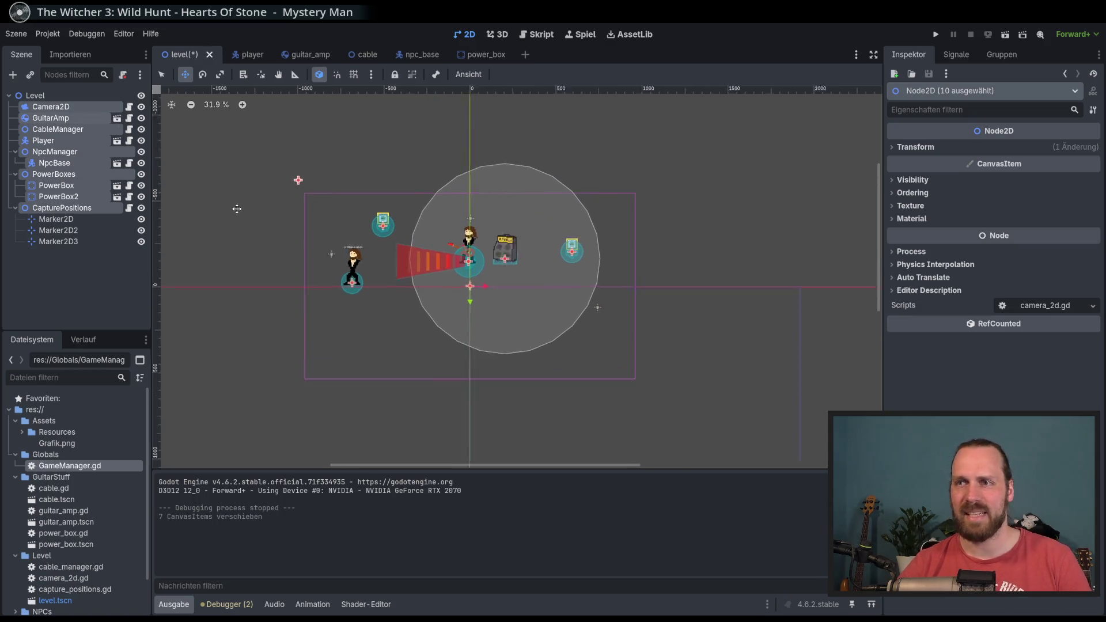
{"action": "scroll", "coordinate": [215, 231], "scroll_direction": "up", "scroll_amount": 2}
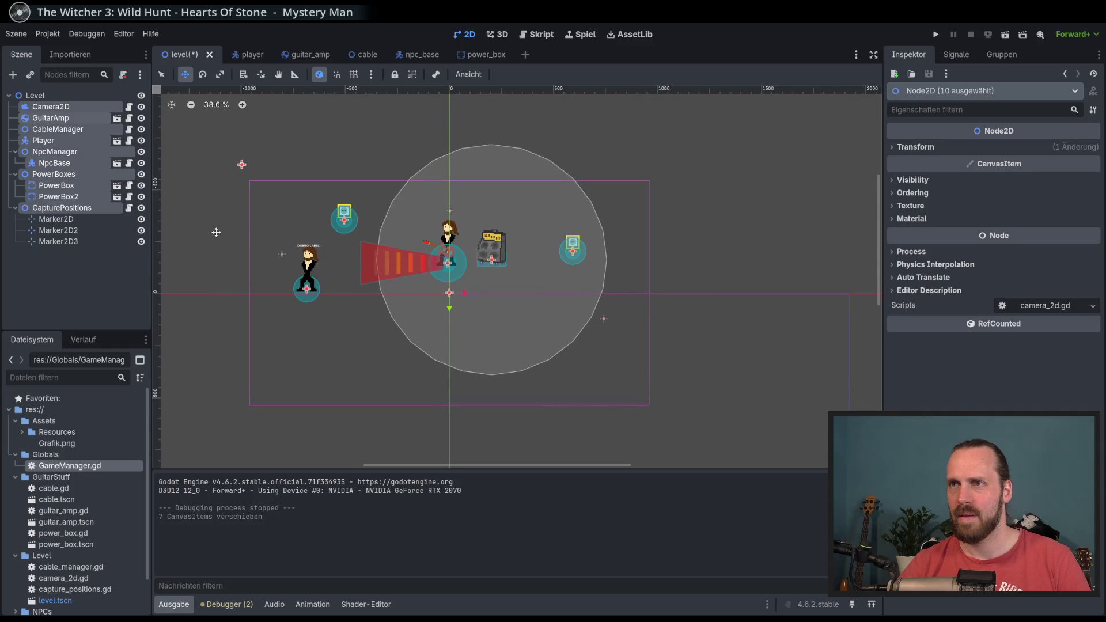
{"action": "scroll", "coordinate": [208, 218], "scroll_direction": "up", "scroll_amount": 2}
Reset Camera2D's Transform position to 0, save the level, and open camera_2d.gd.
{"action": "left_click", "coordinate": [51, 107]}
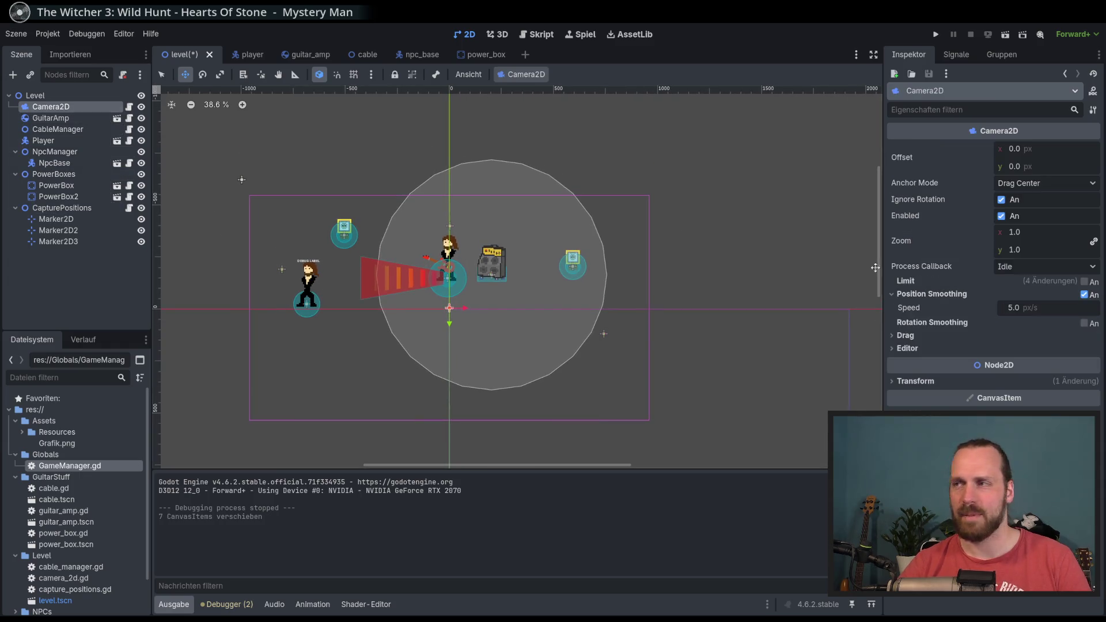
{"action": "left_click", "coordinate": [921, 381]}
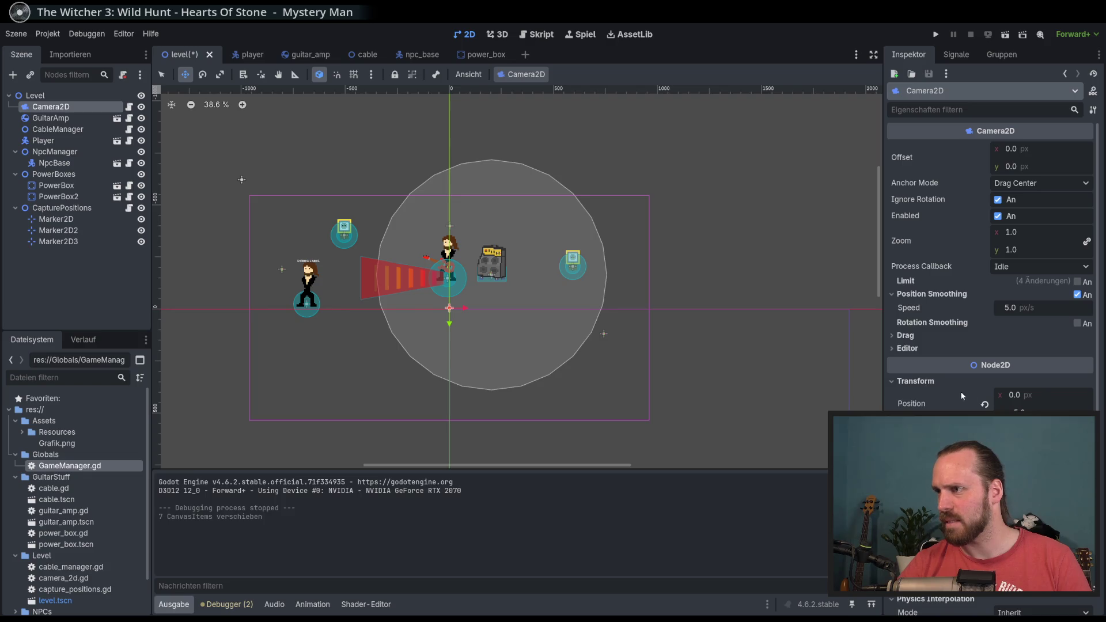
{"action": "left_click", "coordinate": [979, 406]}
{"action": "key", "text": "ctrl+s"}
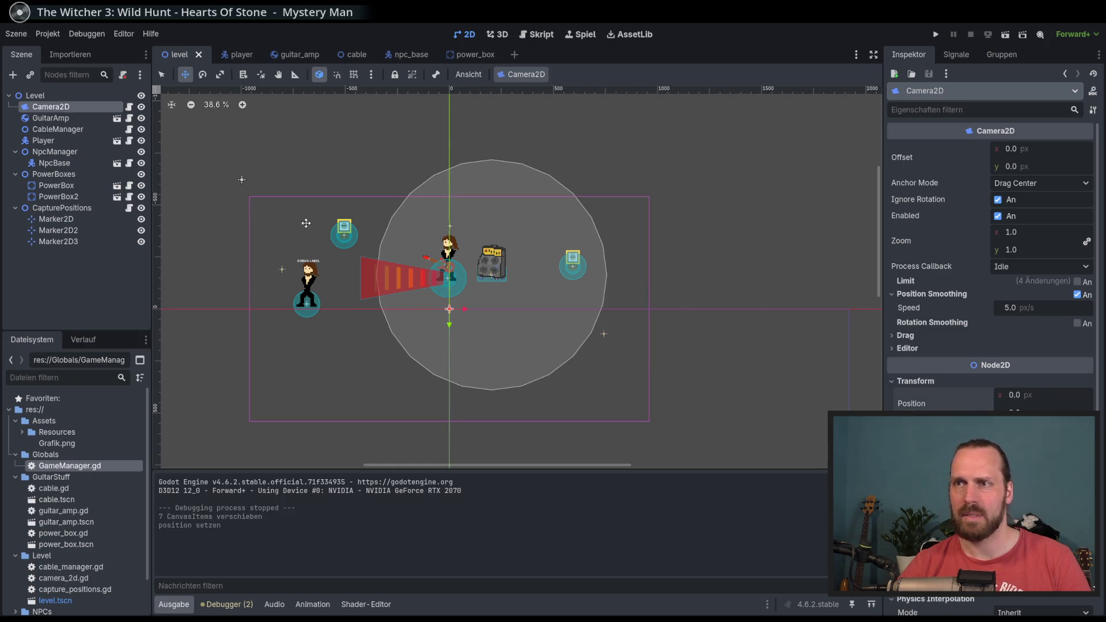
{"action": "scroll", "coordinate": [345, 242], "scroll_direction": "down", "scroll_amount": 4}
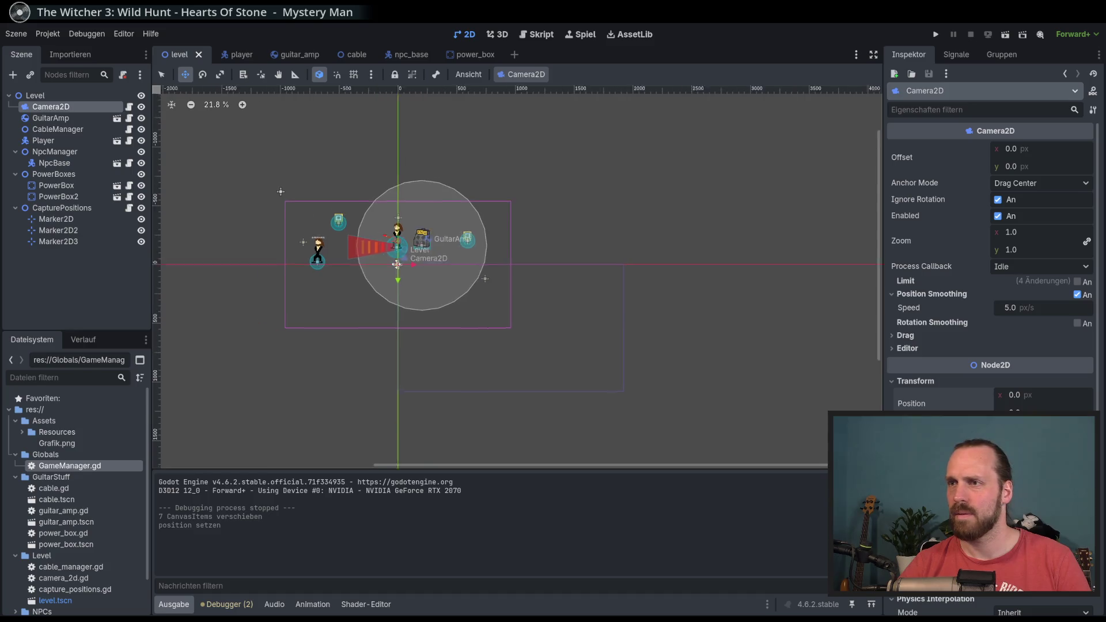
{"action": "scroll", "coordinate": [372, 268], "scroll_direction": "up", "scroll_amount": 3}
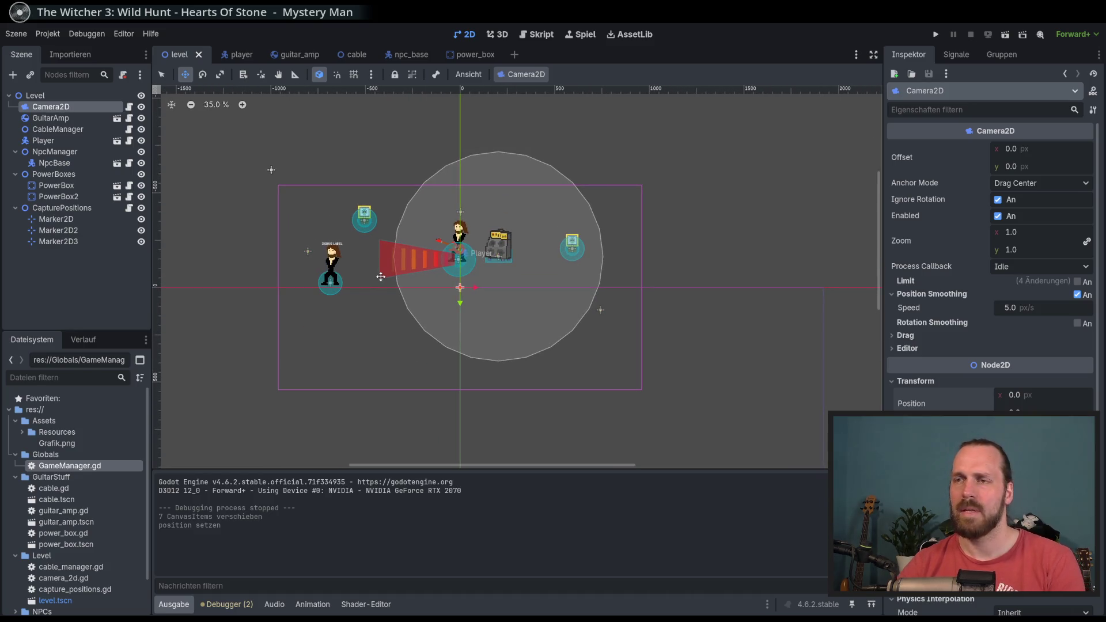
{"action": "left_click", "coordinate": [130, 107]}
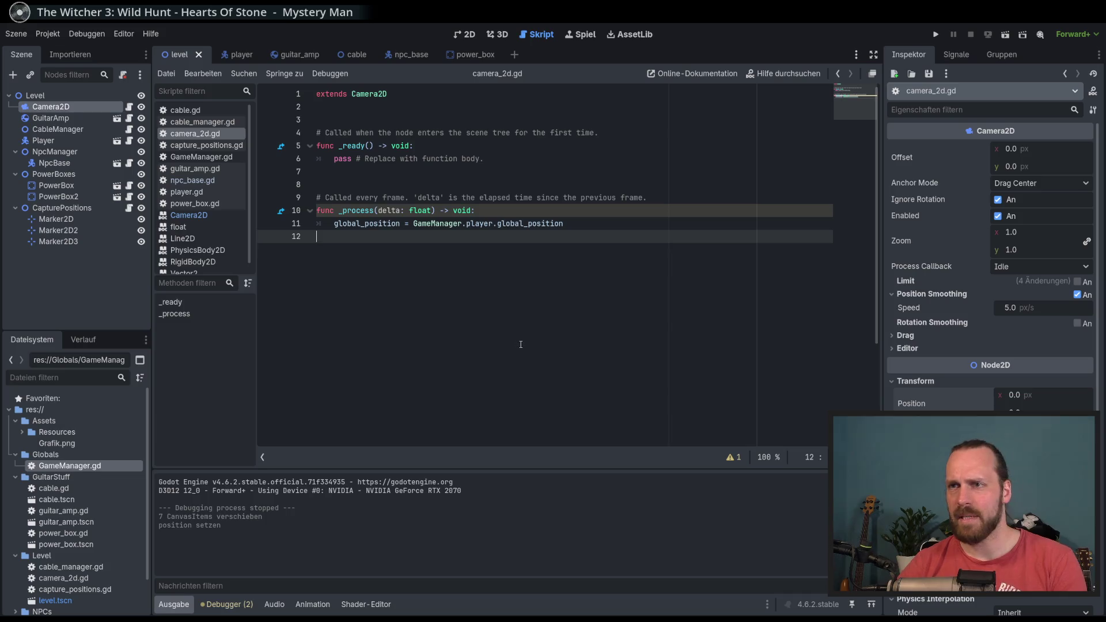
Make the camera follow half the player's global_position (* 0.5) and run the game.
{"action": "left_click", "coordinate": [474, 224]}
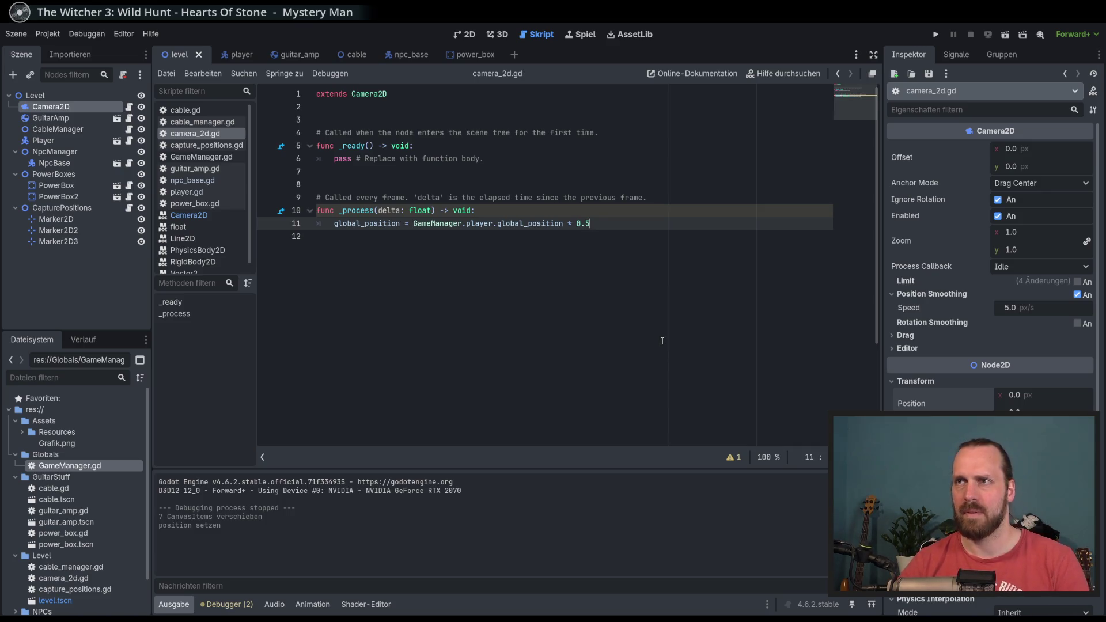
{"action": "key", "text": "F5"}
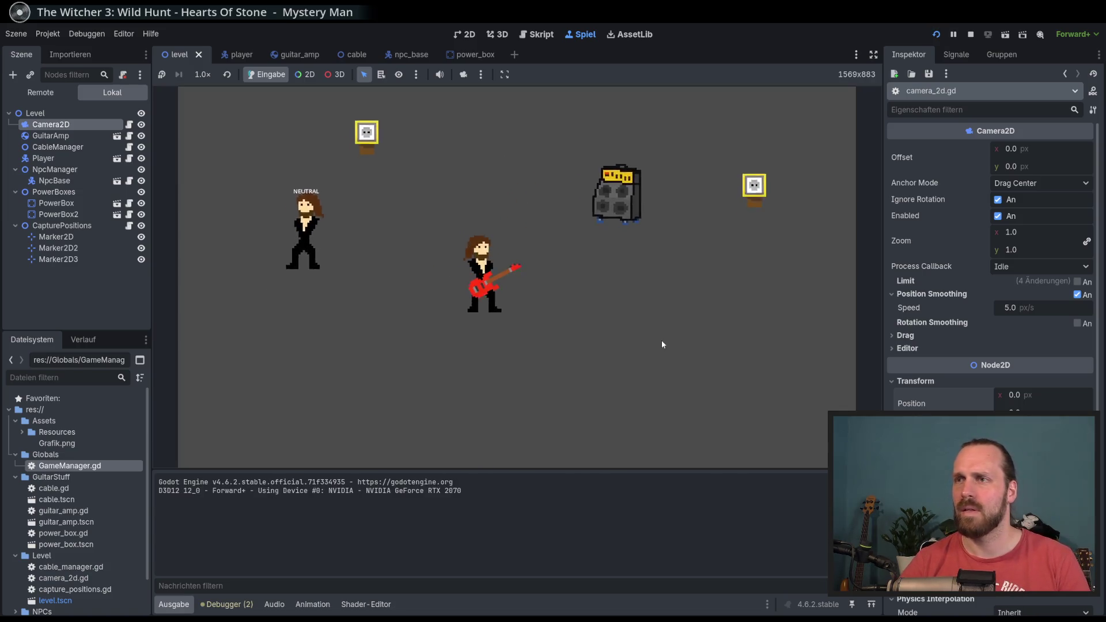
Walk the guitarist around the level and past the amp to test the camera, then stop the game.
{"action": "key", "text": "Up"}
{"action": "key", "text": "Left"}
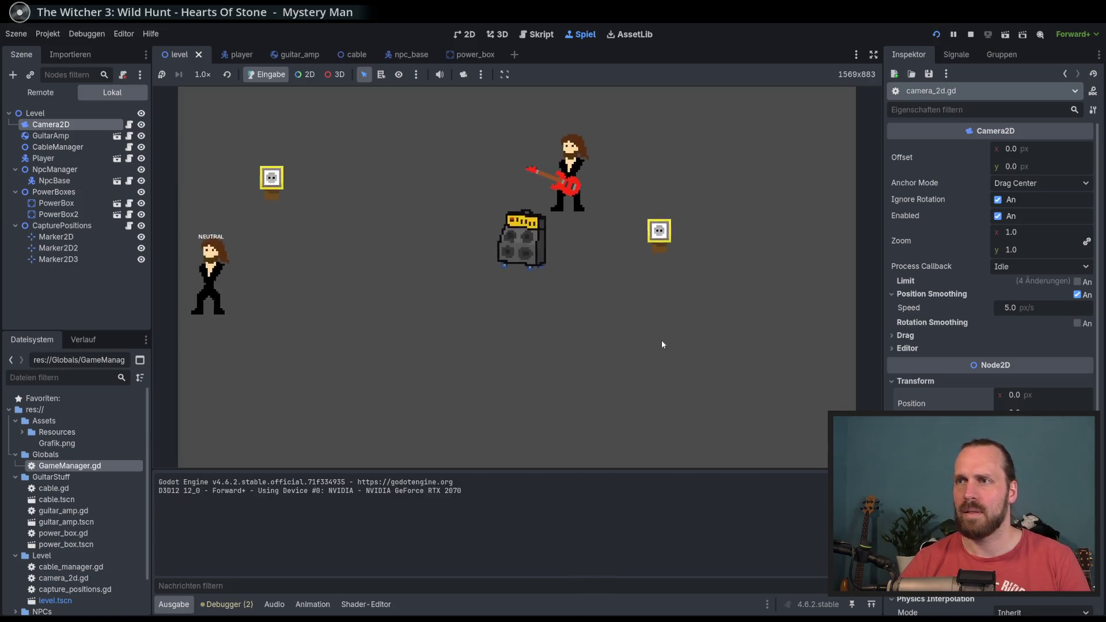
{"action": "key", "text": "Down"}
{"action": "key", "text": "Right"}
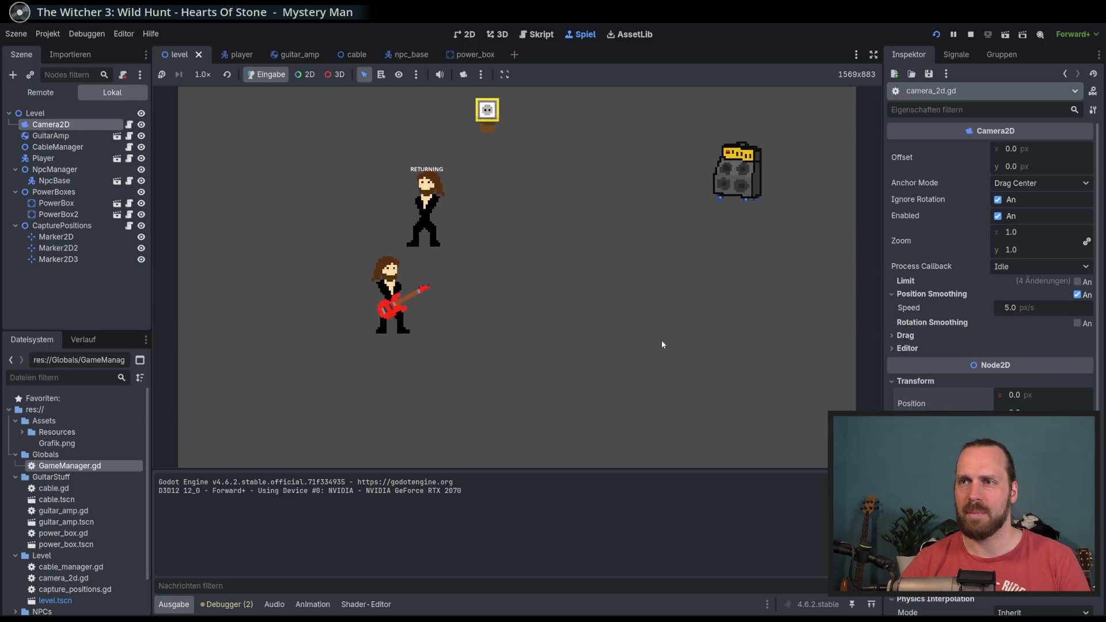
{"action": "key", "text": "Up"}
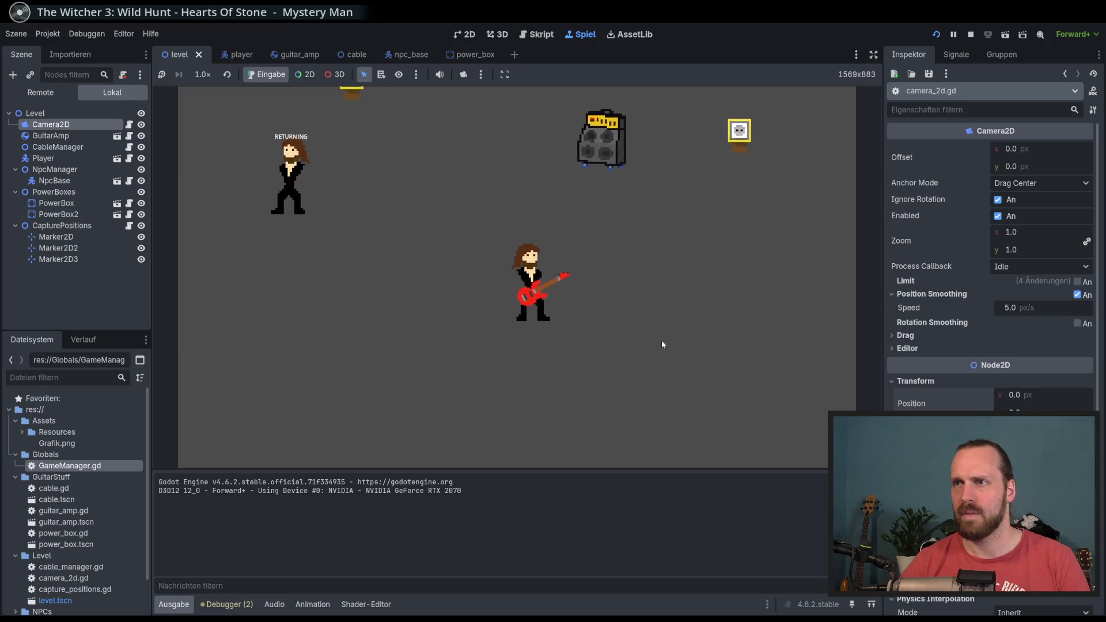
{"action": "key", "text": "Left"}
{"action": "key", "text": "Right"}
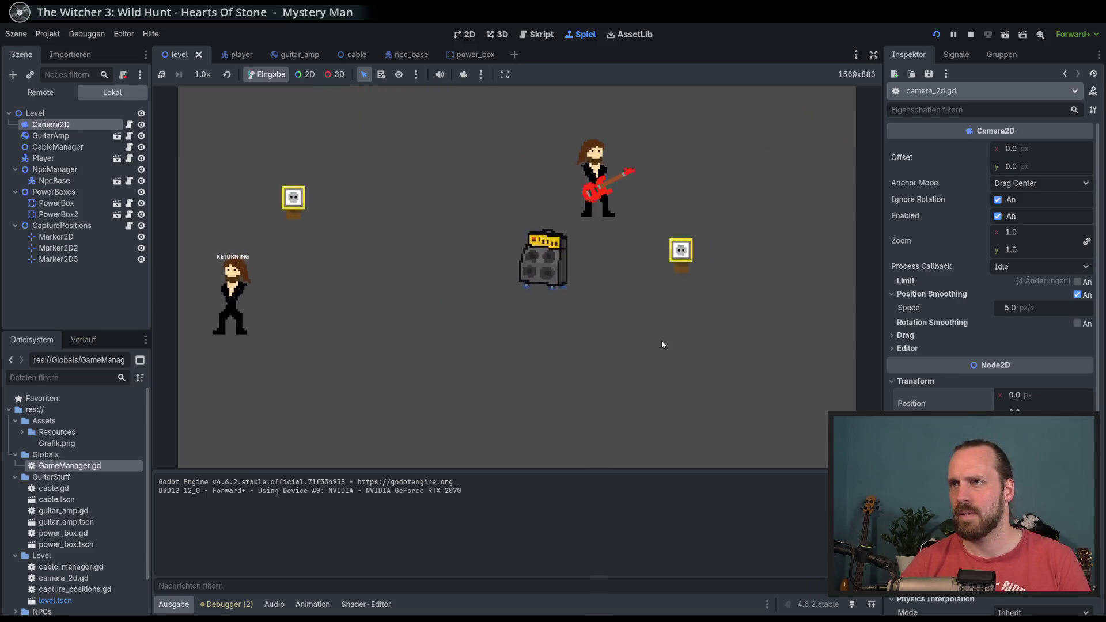
{"action": "key", "text": "Down"}
{"action": "key", "text": "Left"}
{"action": "key", "text": "Up"}
{"action": "key", "text": "Down"}
{"action": "key", "text": "Right"}
{"action": "key", "text": "Left"}
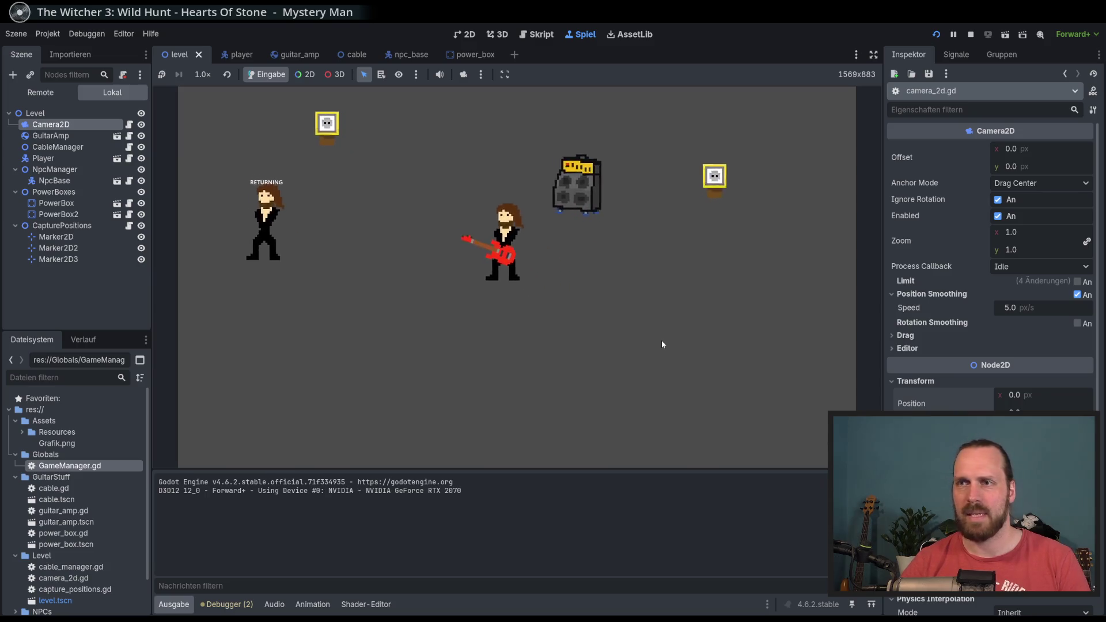
{"action": "key", "text": "Down"}
{"action": "key", "text": "Left"}
{"action": "key", "text": "Right"}
{"action": "key", "text": "Left"}
{"action": "key", "text": "Right"}
{"action": "key", "text": "Left"}
{"action": "key", "text": "Right"}
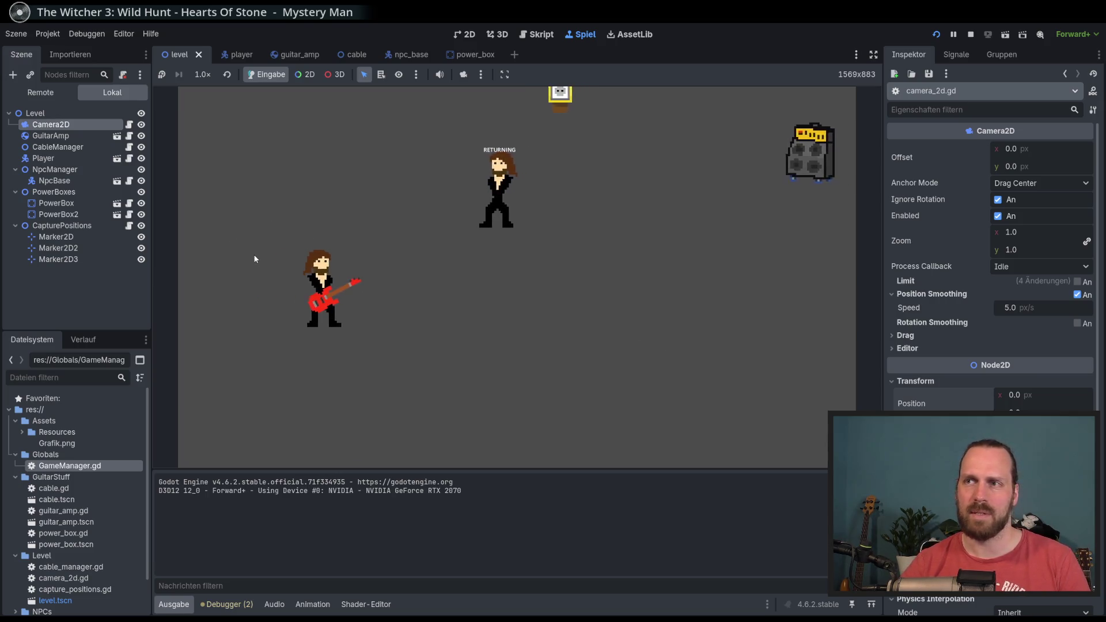
{"action": "key", "text": "Up"}
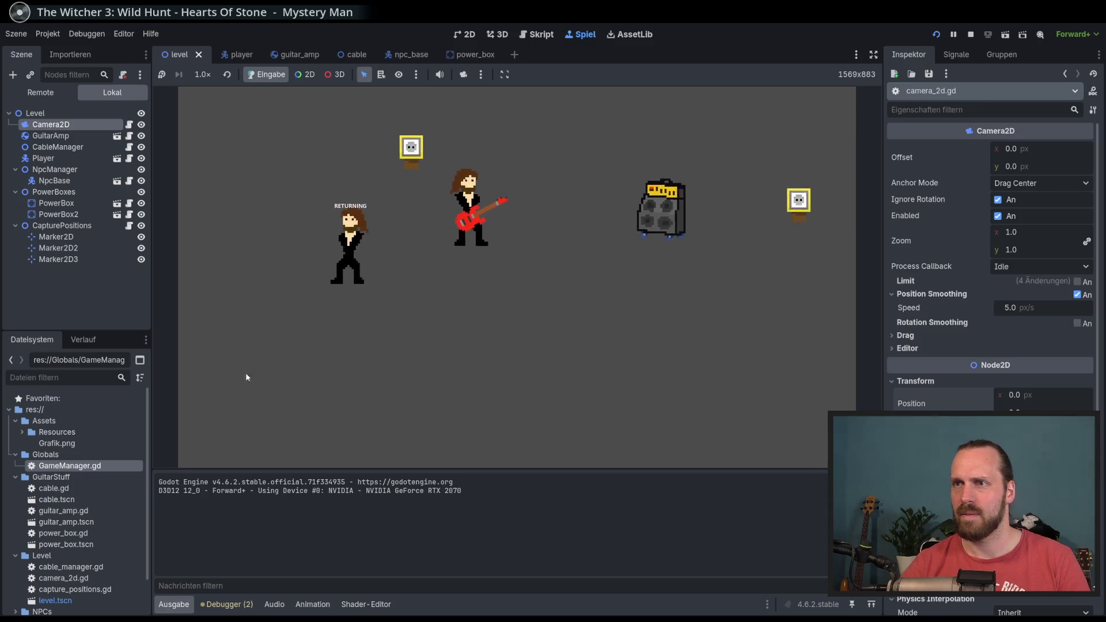
{"action": "key", "text": "Left"}
{"action": "key", "text": "Up"}
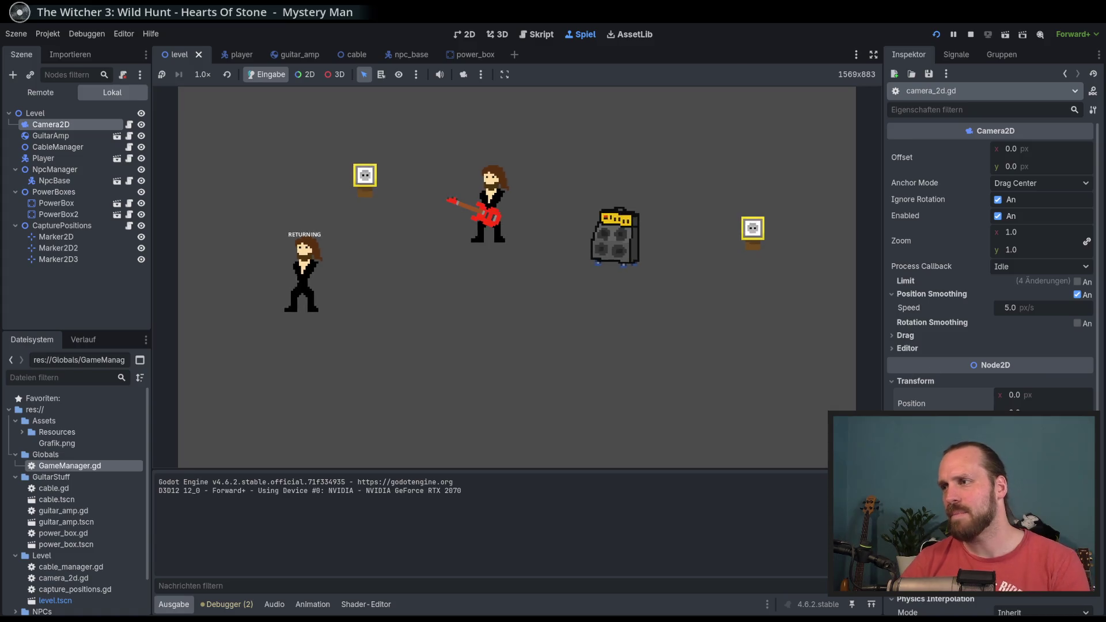
{"action": "key", "text": "F8"}
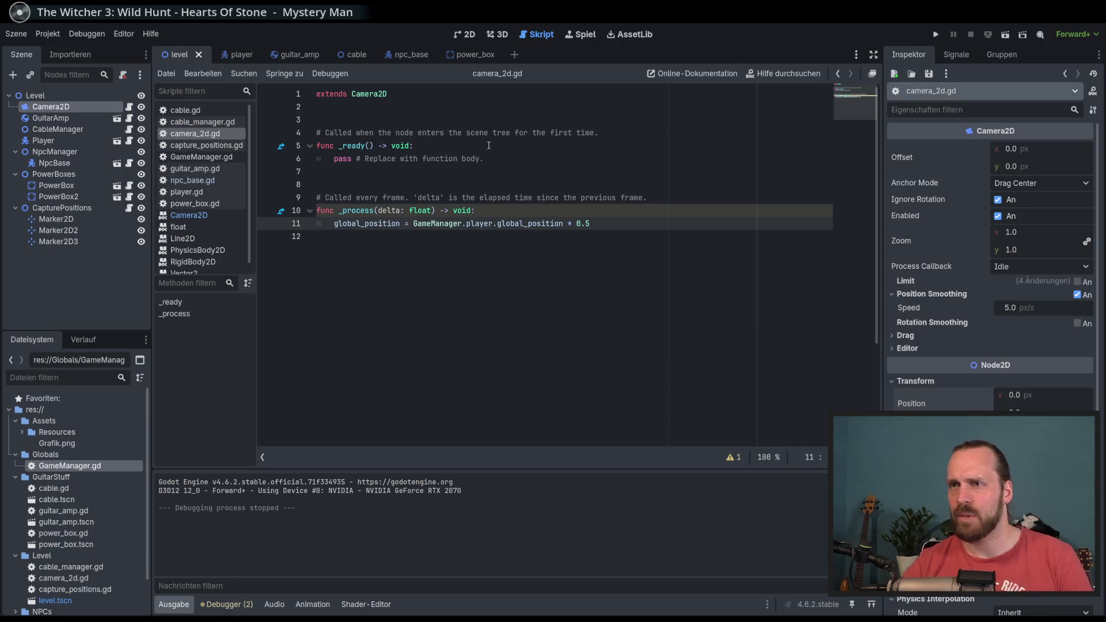
Open the Camera2D reference page and jump to the get_screen_center_position description.
{"action": "scroll", "coordinate": [201, 233], "scroll_direction": "down", "scroll_amount": 1}
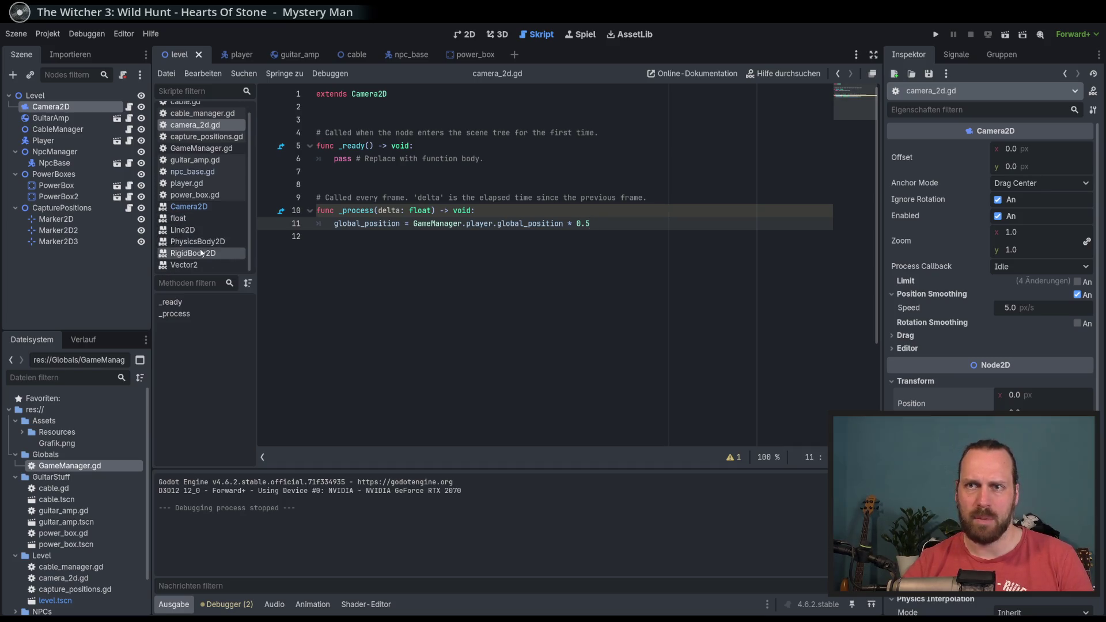
{"action": "left_click", "coordinate": [193, 207]}
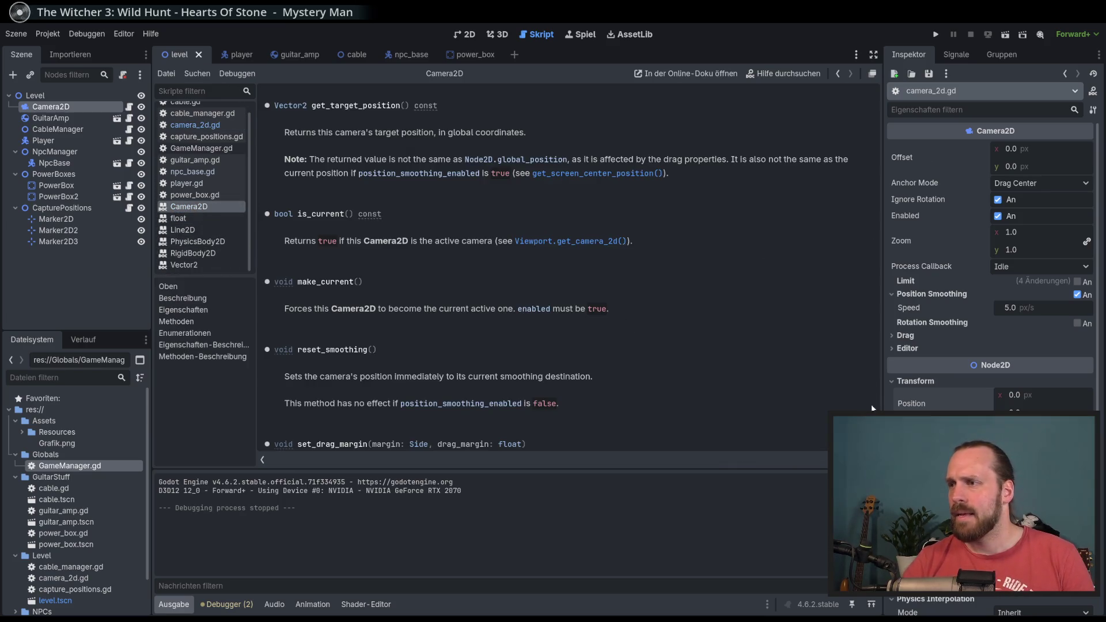
{"action": "scroll", "coordinate": [464, 257], "scroll_direction": "up", "scroll_amount": 10}
{"action": "scroll", "coordinate": [464, 258], "scroll_direction": "up", "scroll_amount": 3}
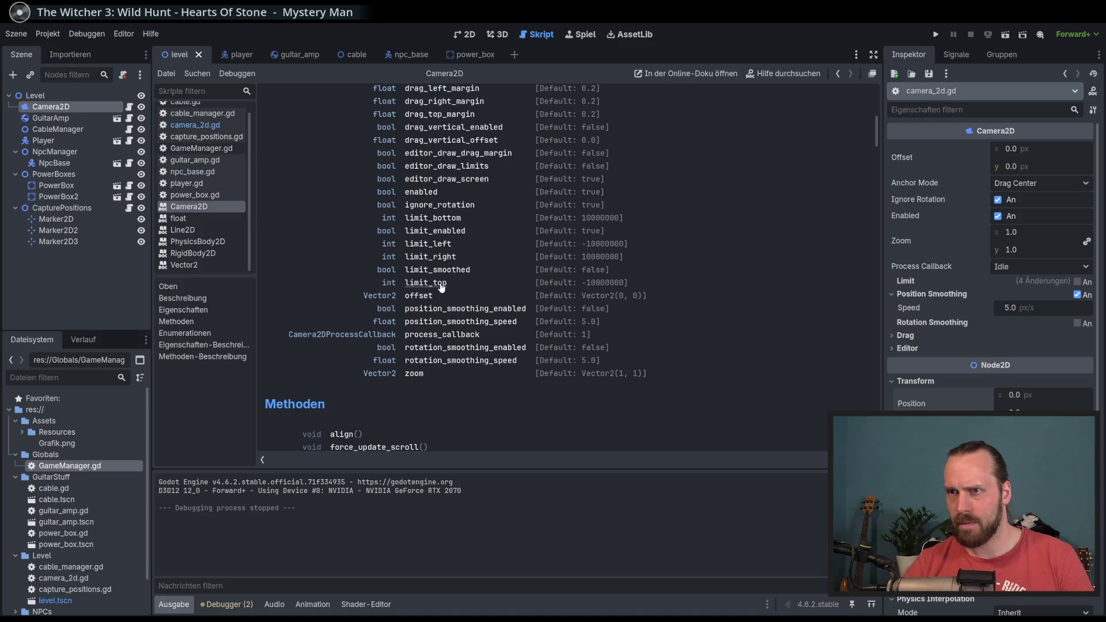
{"action": "scroll", "coordinate": [475, 327], "scroll_direction": "down", "scroll_amount": 6}
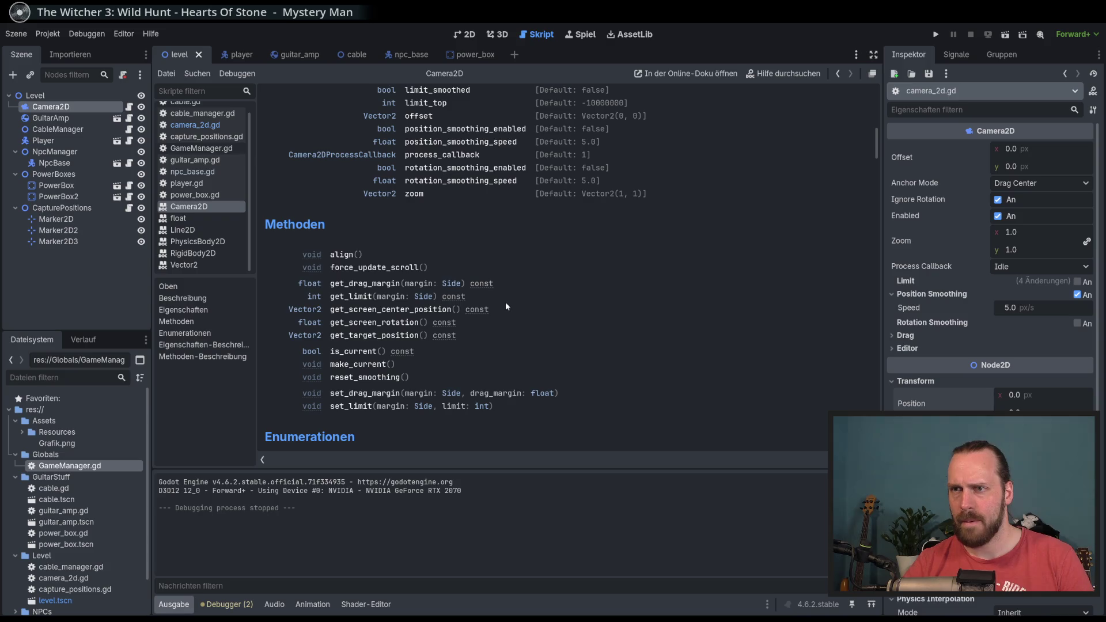
{"action": "left_click", "coordinate": [413, 312]}
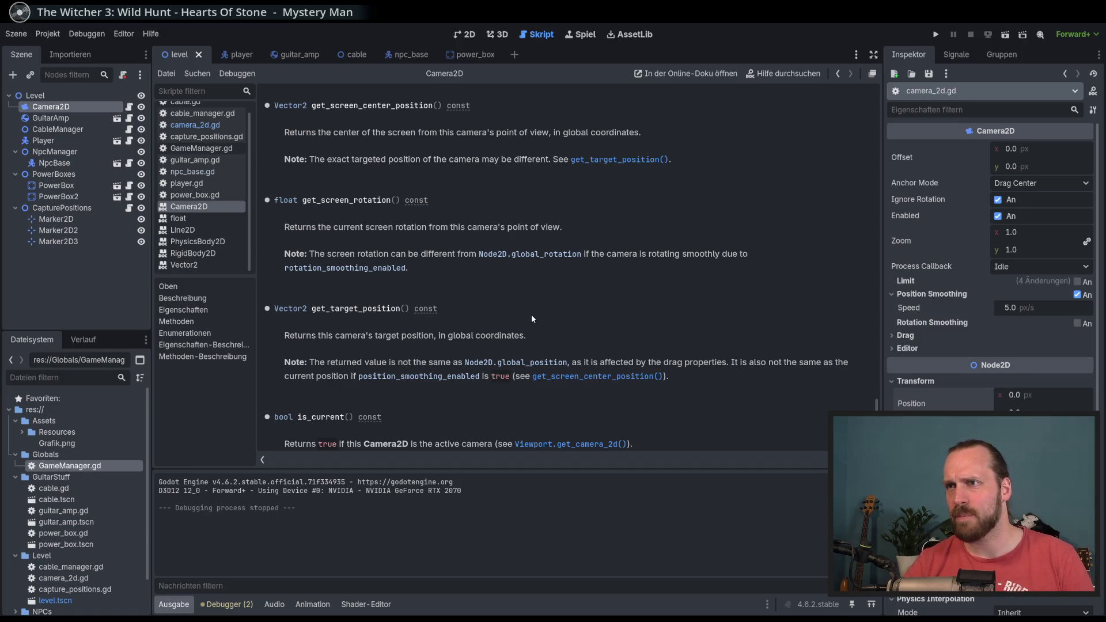
Step through the help history, then go to Camera2D's Methoden overview and Methoden-Beschreibung.
{"action": "key", "text": "alt+Left"}
{"action": "key", "text": "alt+Left"}
{"action": "key", "text": "alt+Right"}
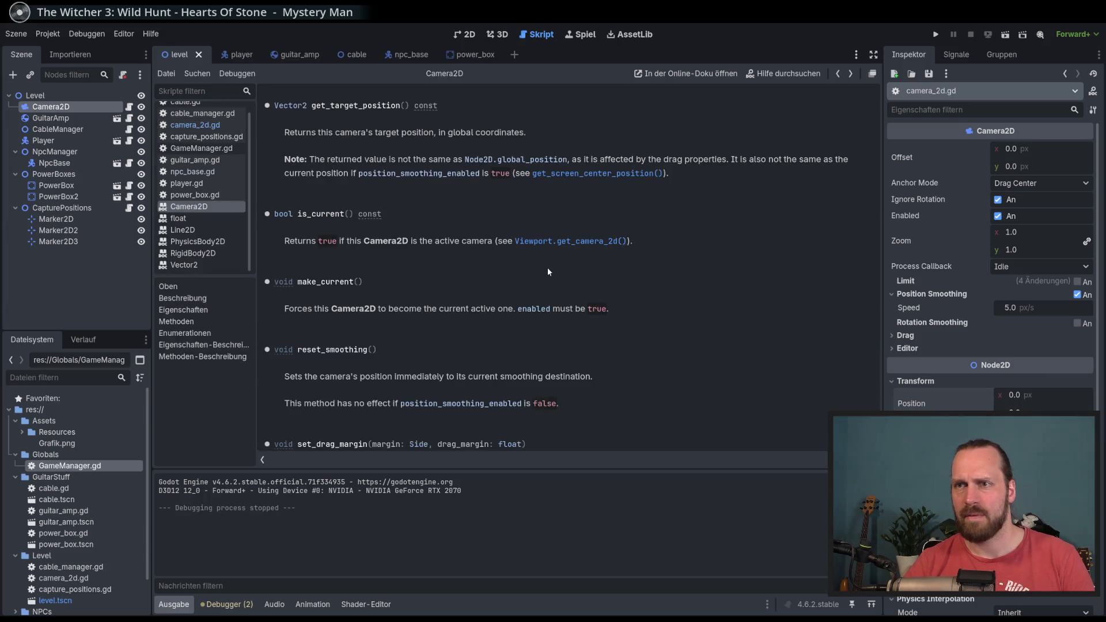
{"action": "key", "text": "alt+Right"}
{"action": "left_click", "coordinate": [182, 298]}
{"action": "left_click", "coordinate": [183, 310]}
{"action": "left_click", "coordinate": [176, 322]}
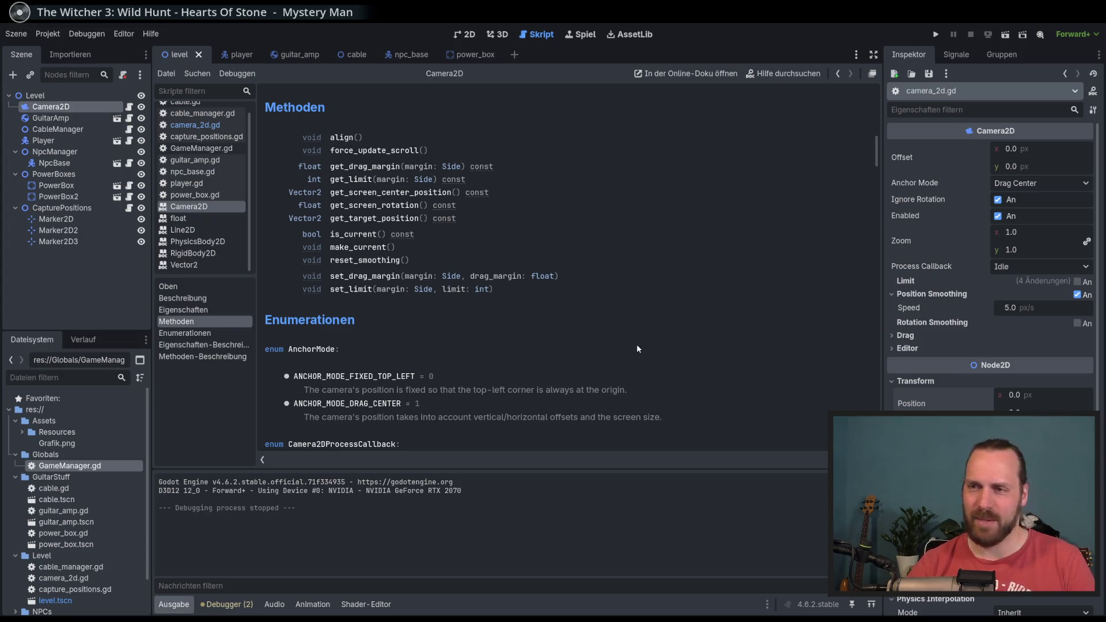
{"action": "scroll", "coordinate": [598, 289], "scroll_direction": "up", "scroll_amount": 3}
{"action": "scroll", "coordinate": [483, 285], "scroll_direction": "down", "scroll_amount": 1}
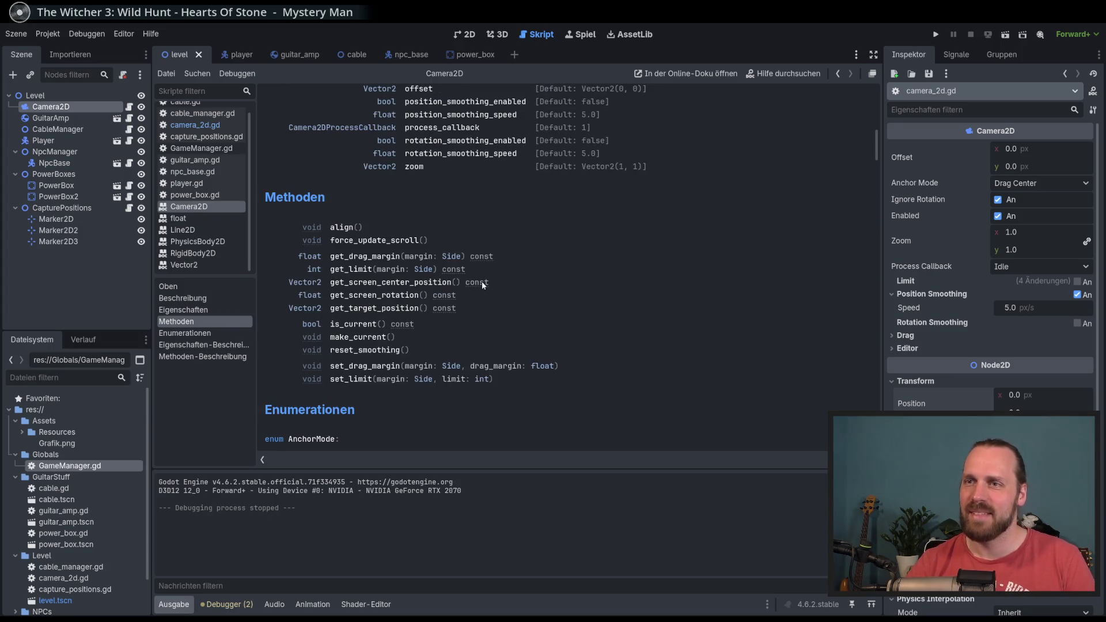
{"action": "left_click", "coordinate": [345, 230]}
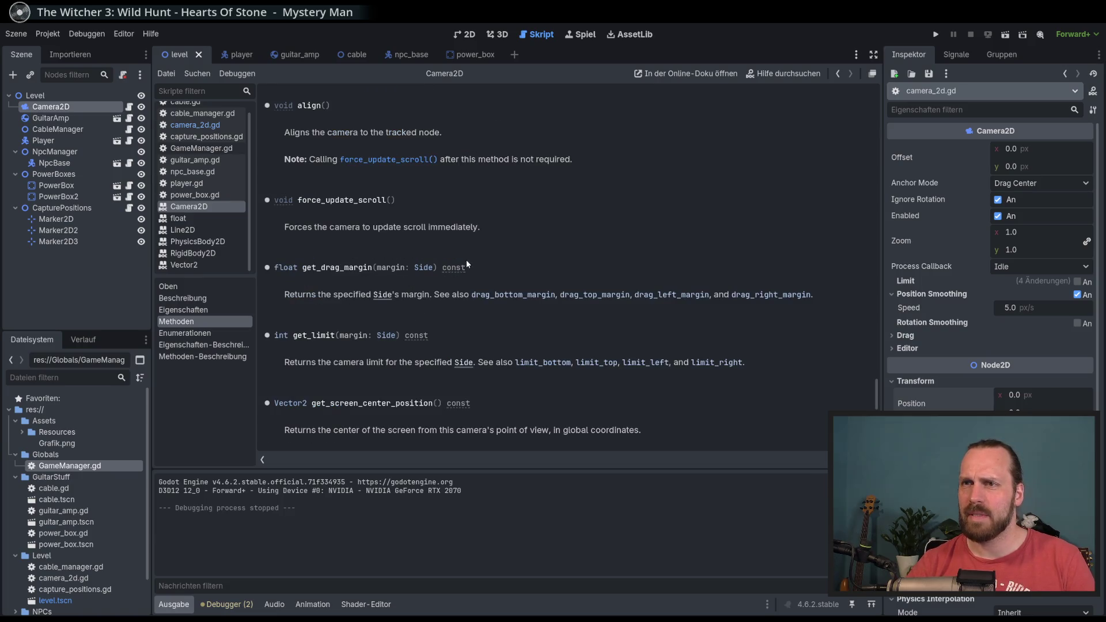
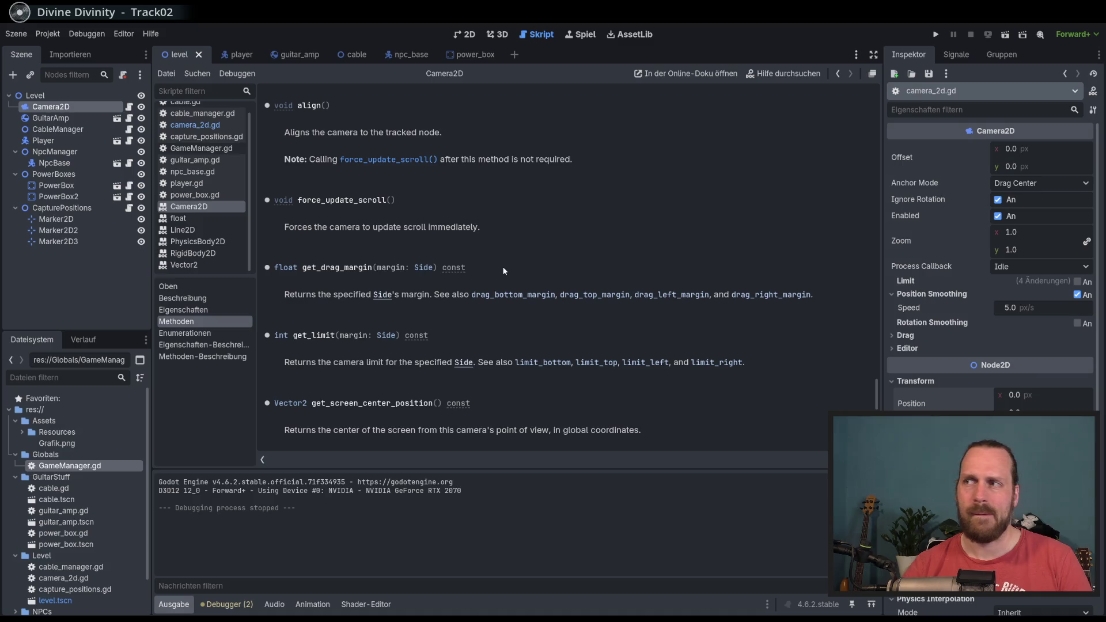
Leave the Camera2D method documentation and bring the level scene back in the 2D editor.
{"action": "scroll", "coordinate": [503, 270], "scroll_direction": "up", "scroll_amount": 2}
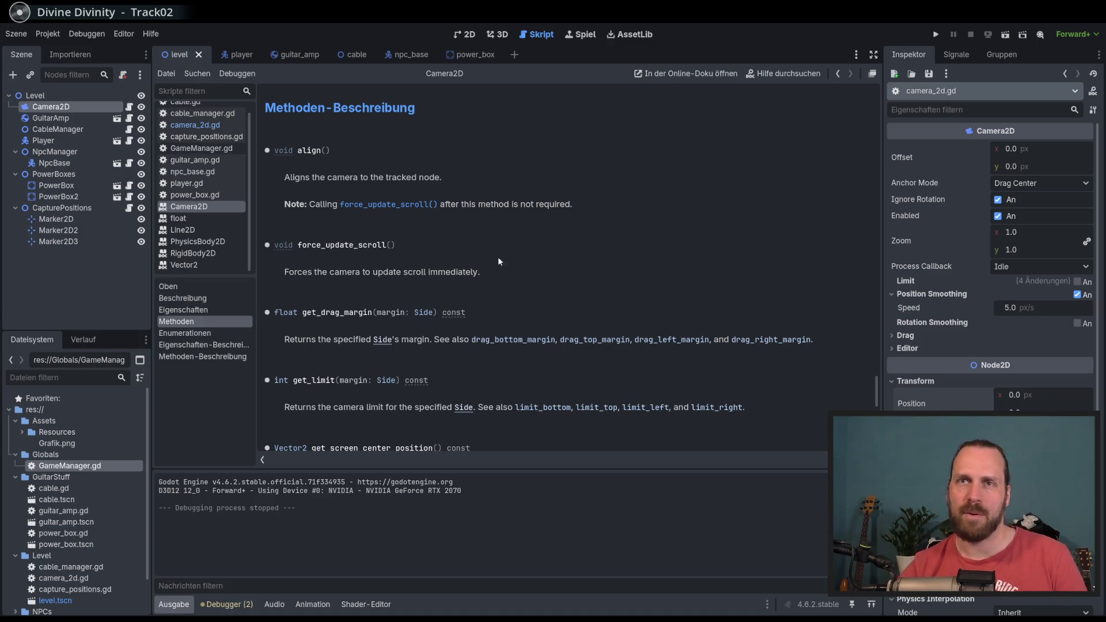
{"action": "scroll", "coordinate": [572, 245], "scroll_direction": "down", "scroll_amount": 2}
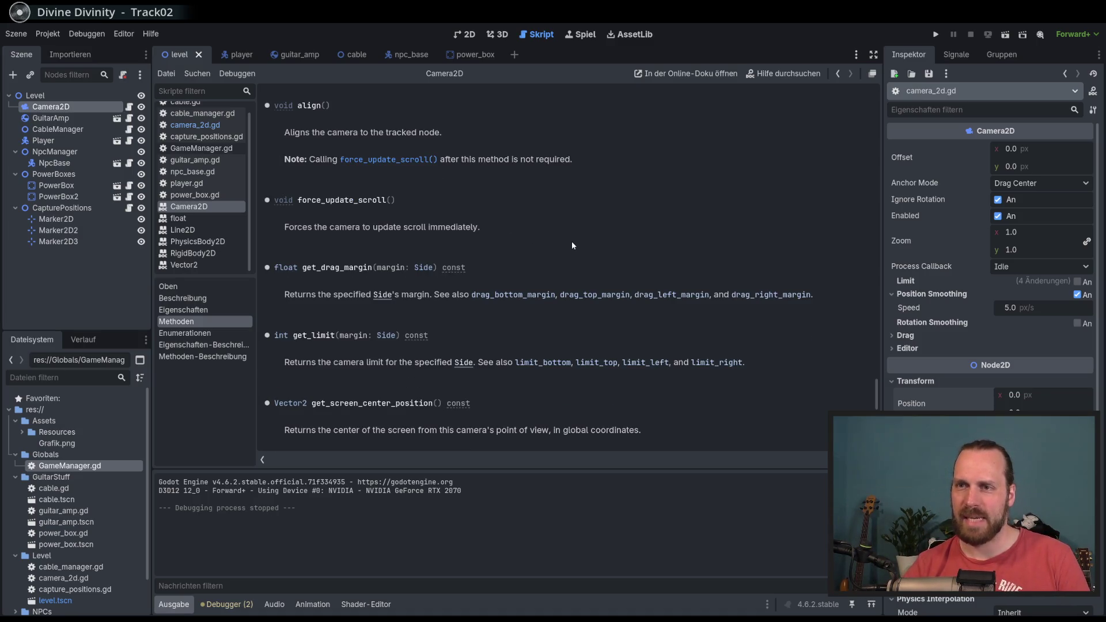
{"action": "scroll", "coordinate": [572, 244], "scroll_direction": "down", "scroll_amount": 4}
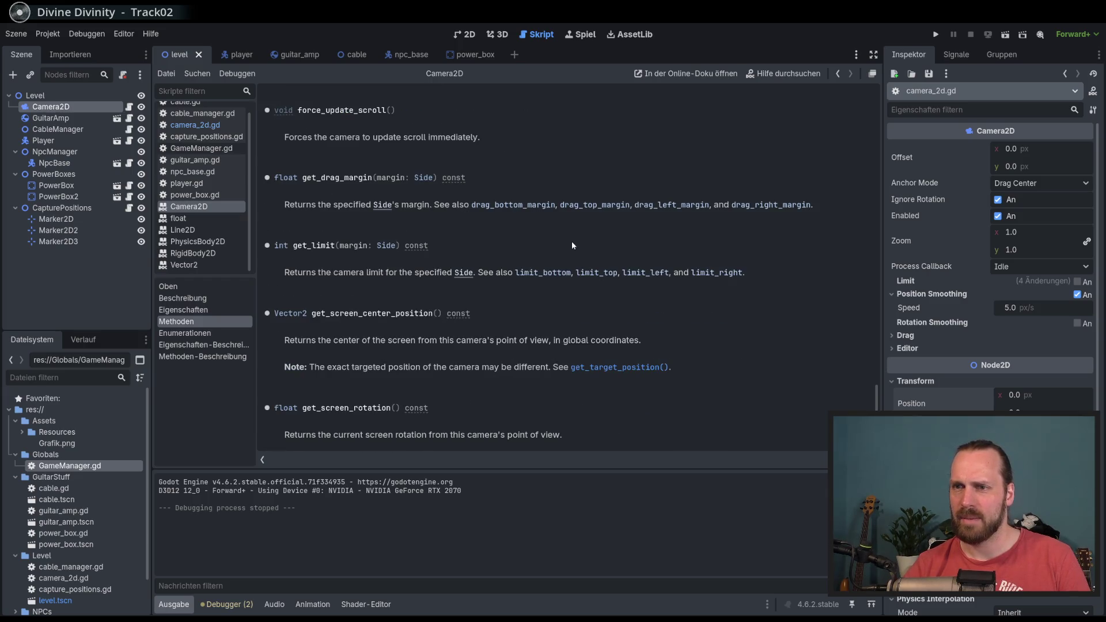
{"action": "scroll", "coordinate": [572, 245], "scroll_direction": "up", "scroll_amount": 4}
{"action": "left_click", "coordinate": [466, 35]}
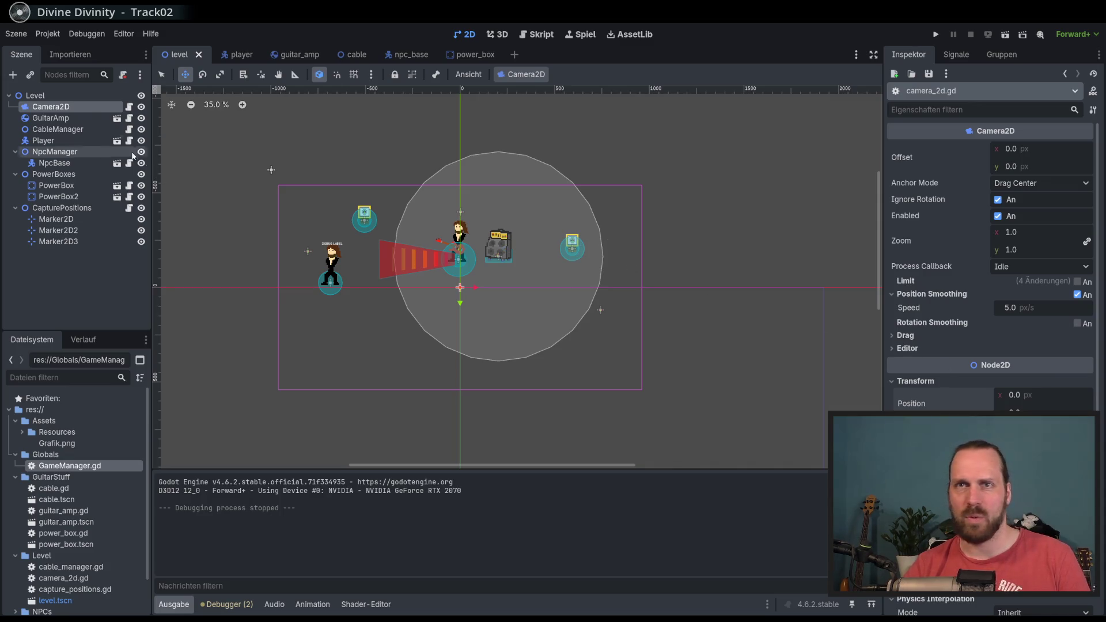
Open camera_2d.gd, return to the 2D level, and enable the Camera2D Limit option.
{"action": "left_click", "coordinate": [129, 106]}
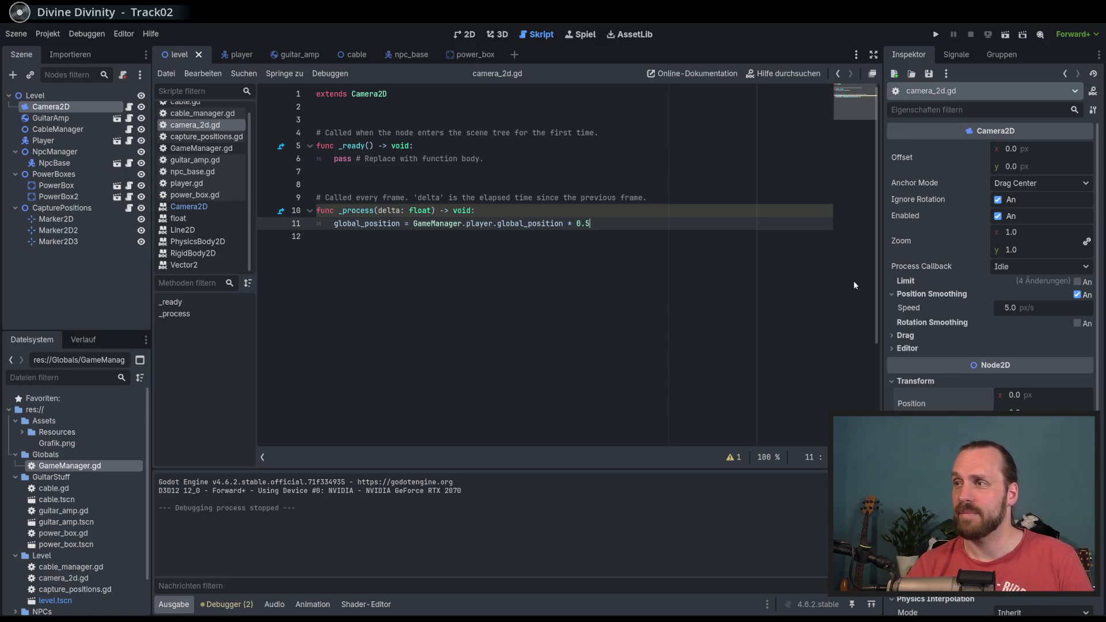
{"action": "mouse_move", "coordinate": [909, 281]}
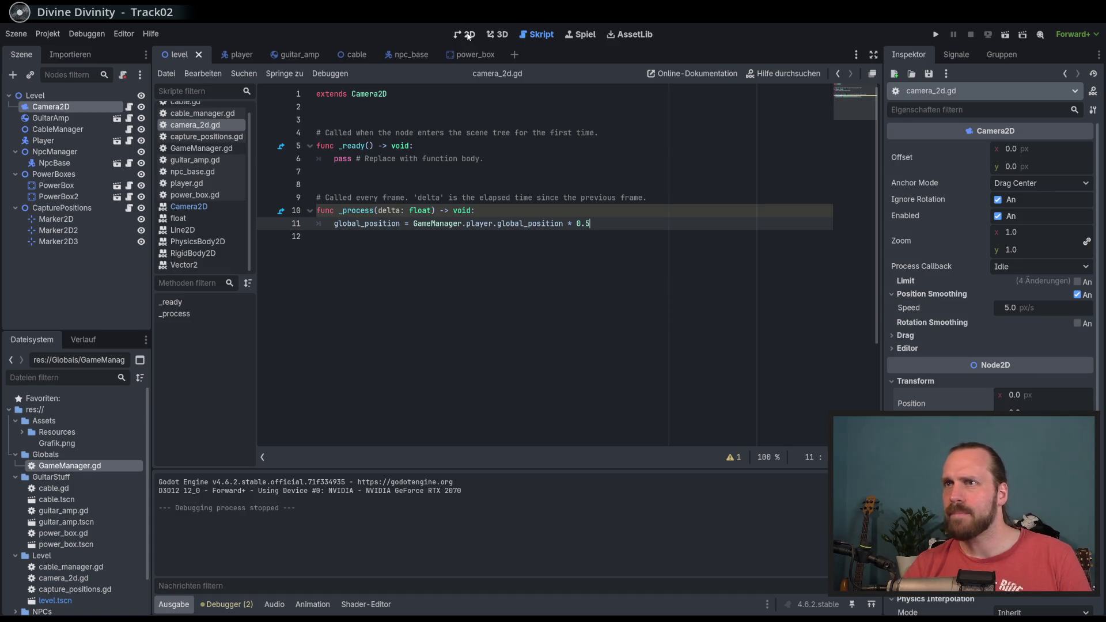
{"action": "key", "text": "ctrl+F1"}
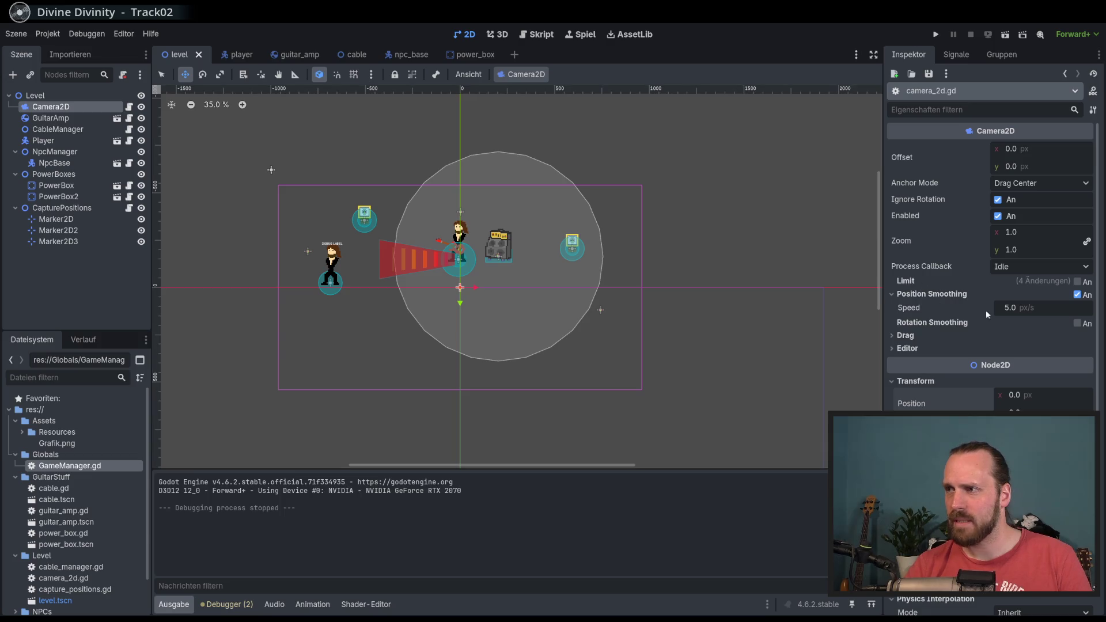
{"action": "left_click", "coordinate": [1076, 282]}
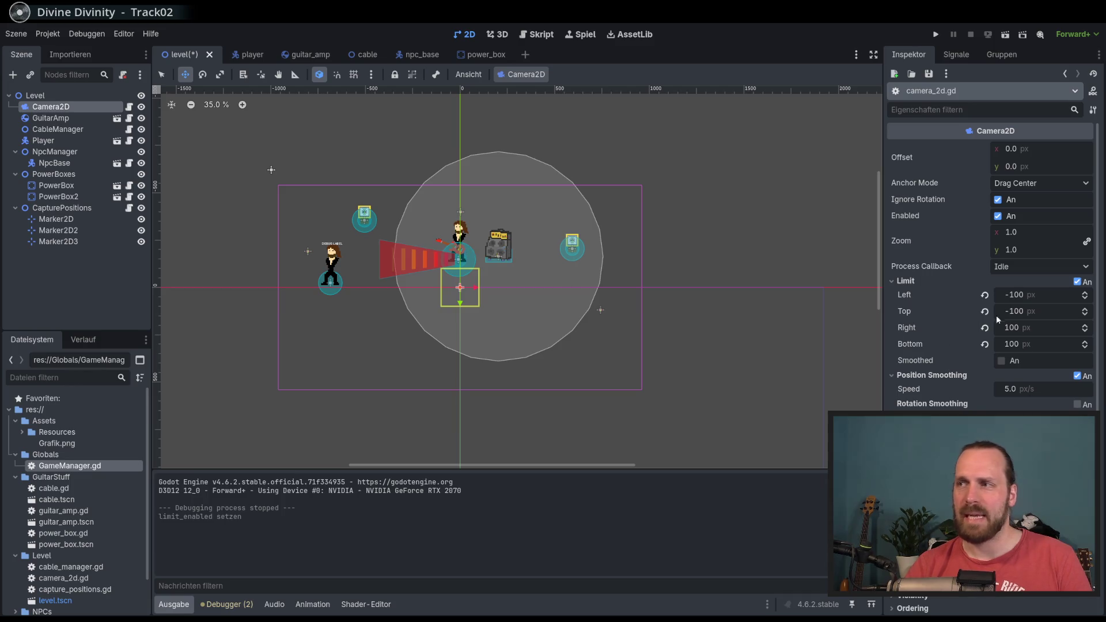
Set the Camera2D Limit Left and Top values to -400.
{"action": "left_click", "coordinate": [1025, 296]}
{"action": "key", "text": "BackSpace"}
{"action": "type", "text": "3"}
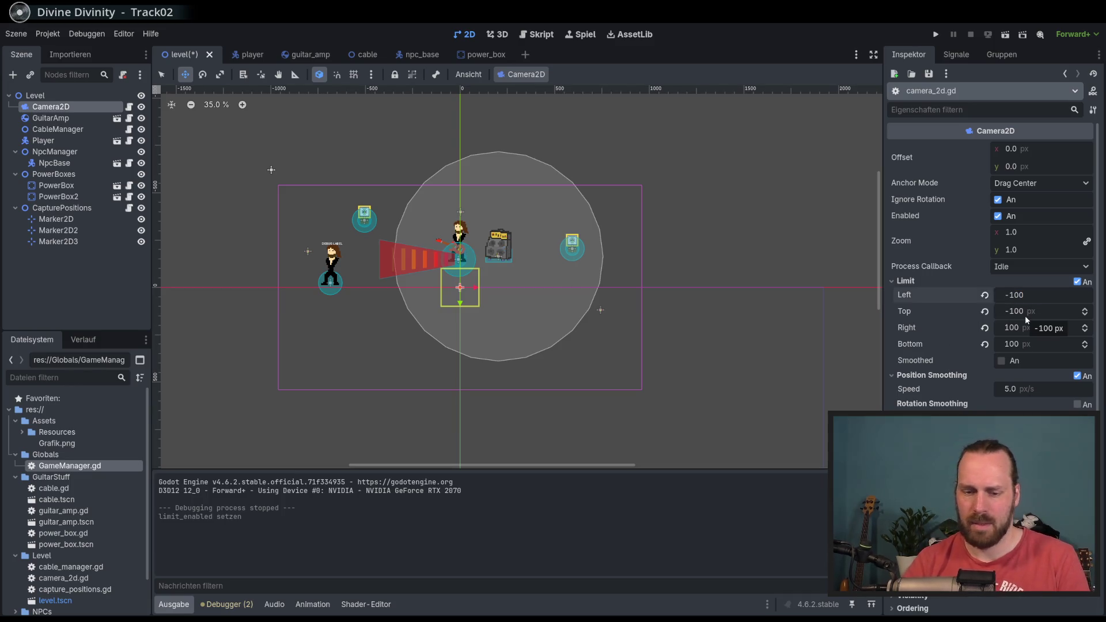
{"action": "key", "text": "Tab"}
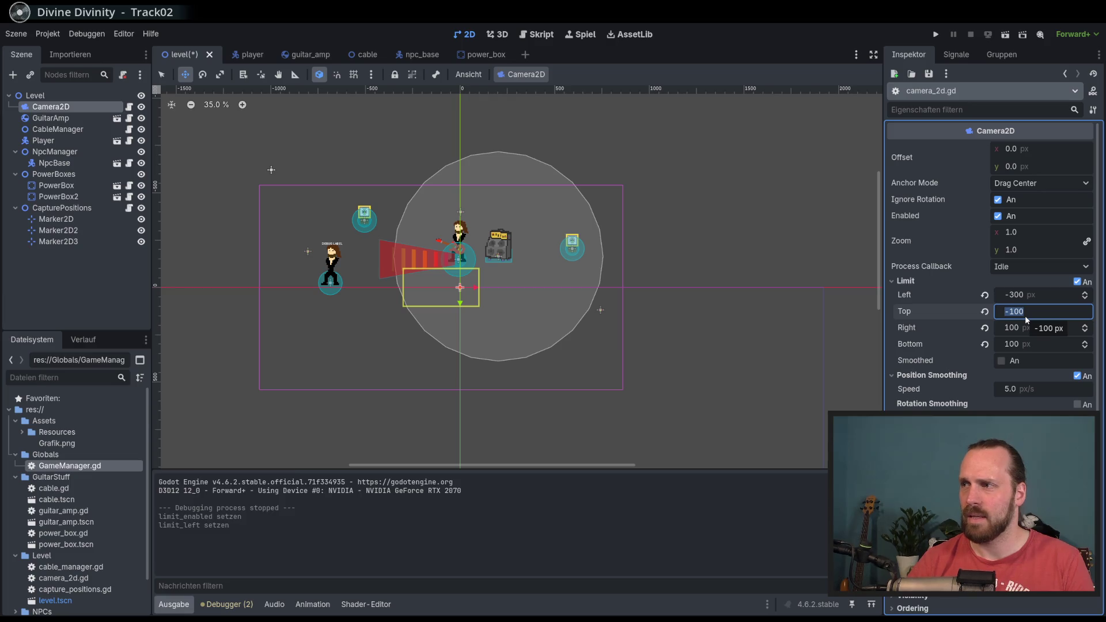
{"action": "left_click", "coordinate": [1014, 295]}
{"action": "type", "text": "-400"}
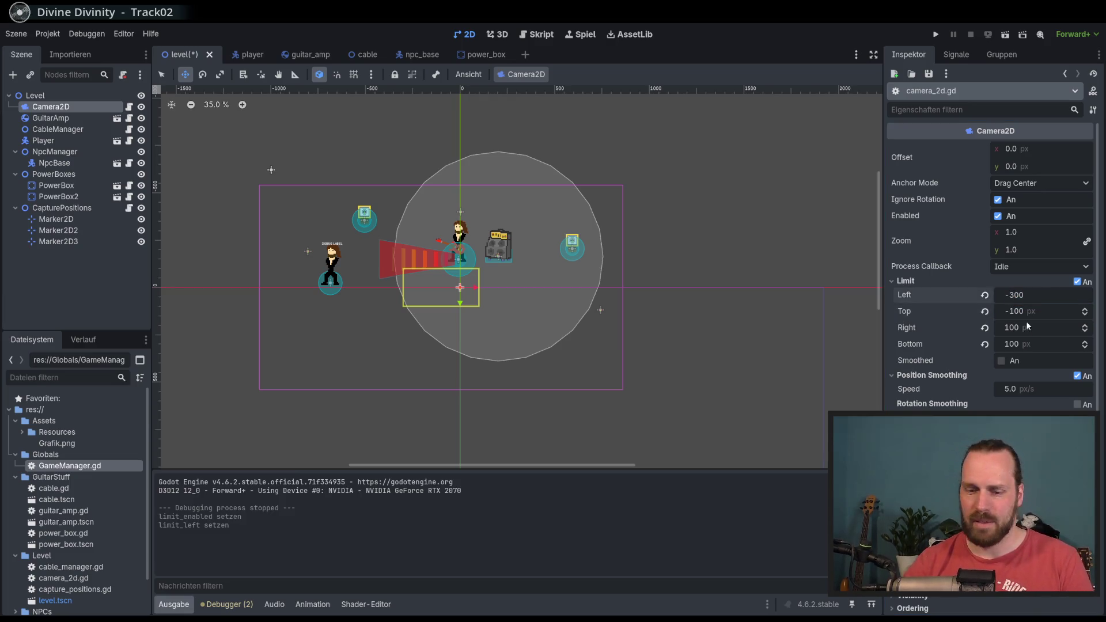
{"action": "key", "text": "Return"}
{"action": "left_click", "coordinate": [1024, 314]}
{"action": "type", "text": "-400"}
{"action": "key", "text": "Return"}
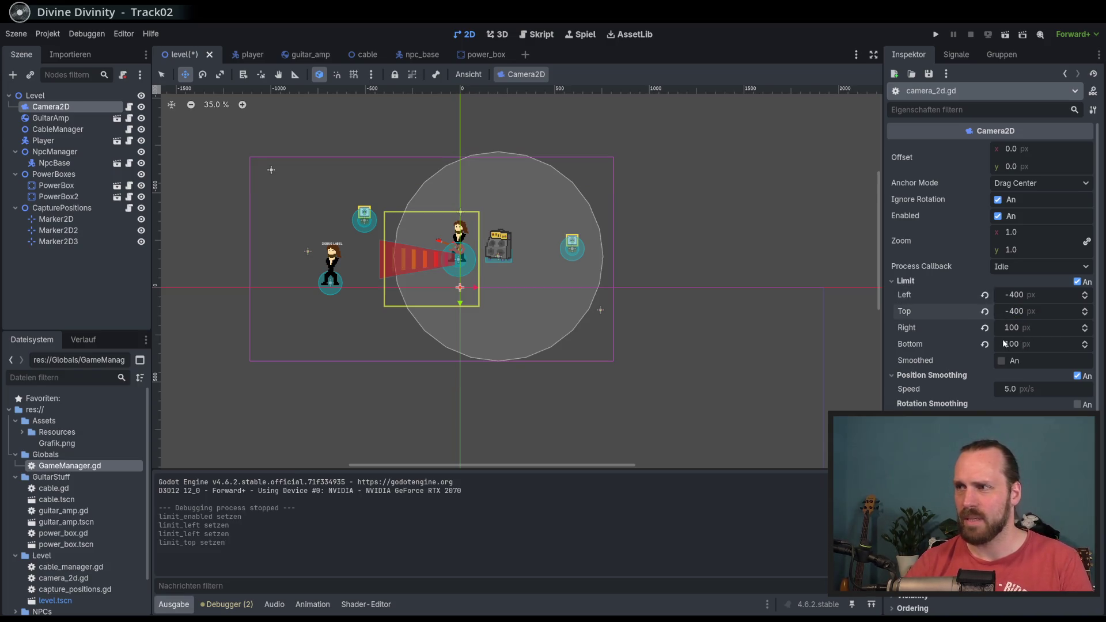
Set Limit Right and Bottom to 400, then playtest and stop the game.
{"action": "left_click", "coordinate": [1009, 327]}
{"action": "key", "text": "BackSpace"}
{"action": "type", "text": "4"}
{"action": "key", "text": "Return"}
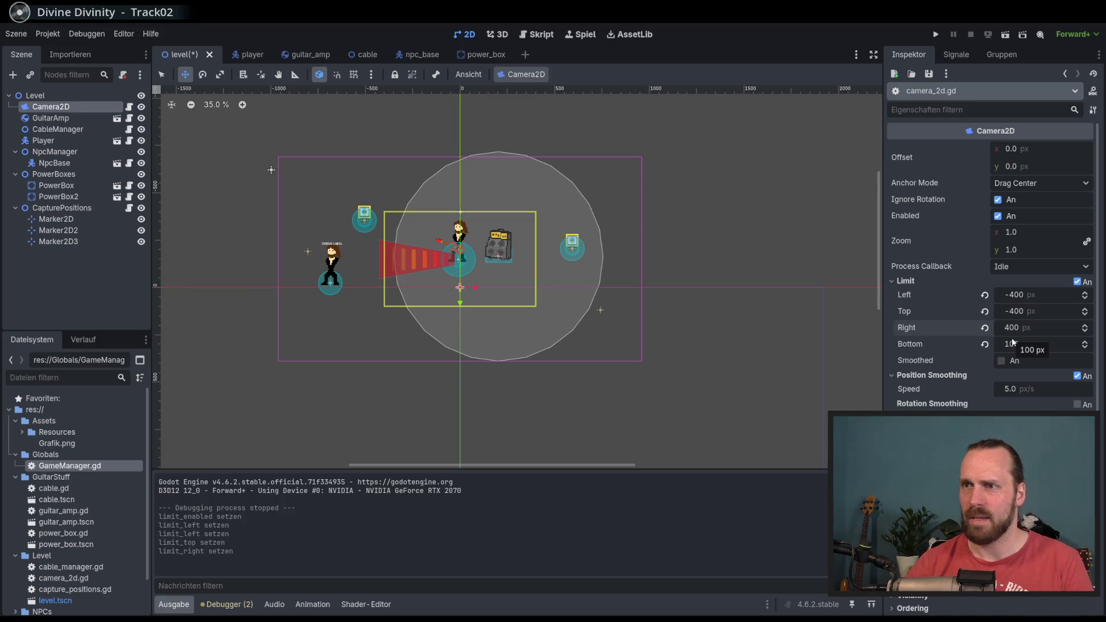
{"action": "left_click", "coordinate": [1012, 344]}
{"action": "key", "text": "BackSpace"}
{"action": "type", "text": "4"}
{"action": "key", "text": "Return"}
{"action": "key", "text": "F5"}
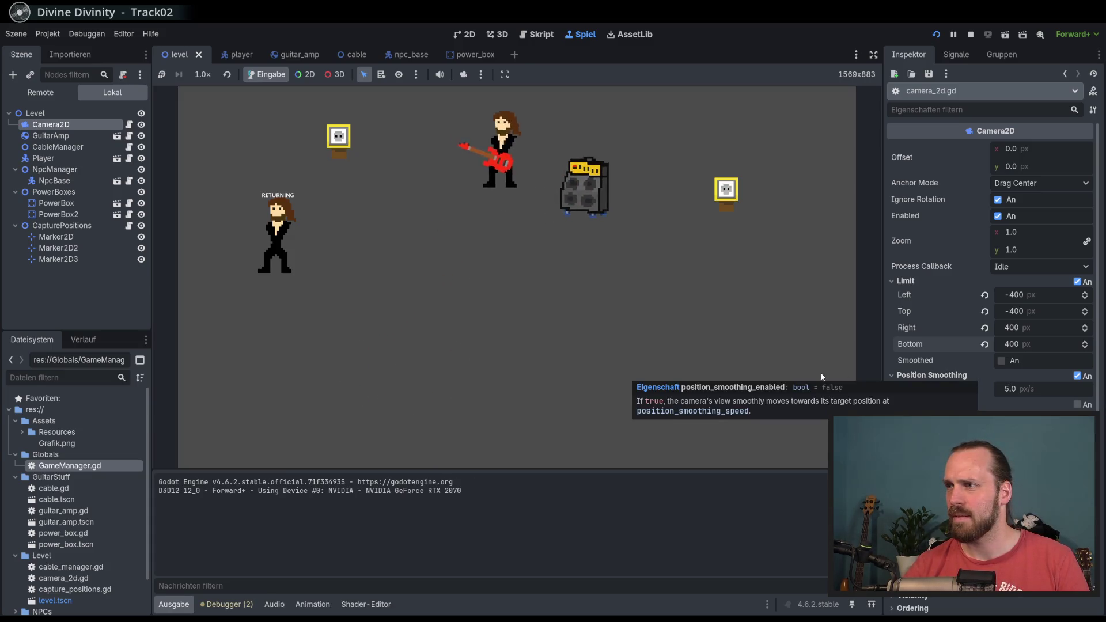
{"action": "key", "text": "F8"}
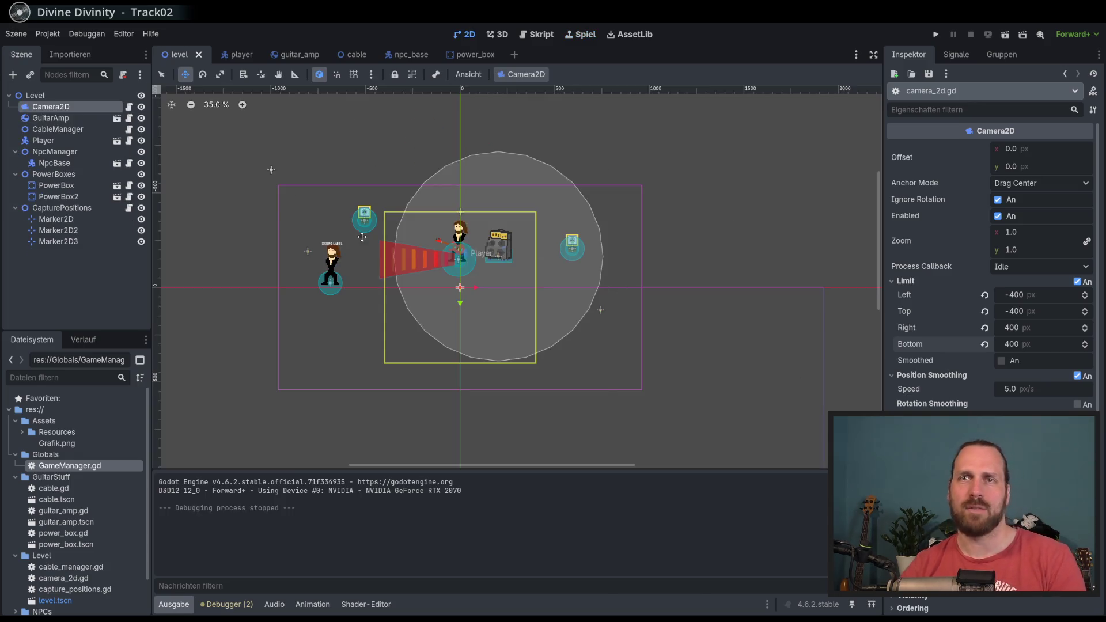
Go to lines 10–12 of camera_2d.gd, then make Camera2D a child of Player.
{"action": "key", "text": "ctrl+F3"}
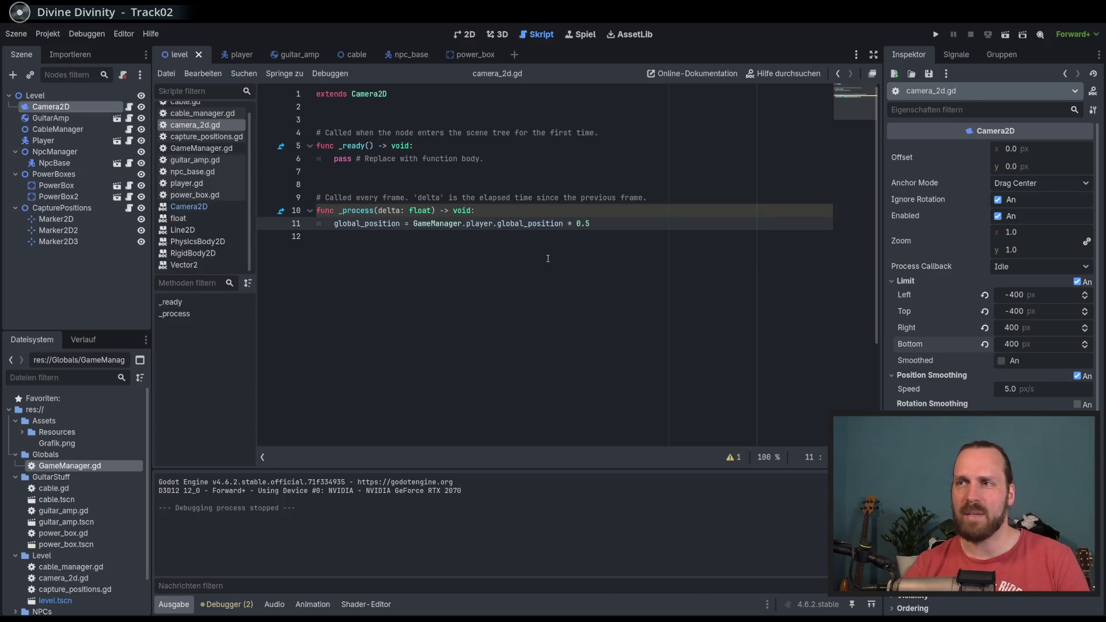
{"action": "left_click", "coordinate": [509, 212]}
{"action": "left_click", "coordinate": [631, 228]}
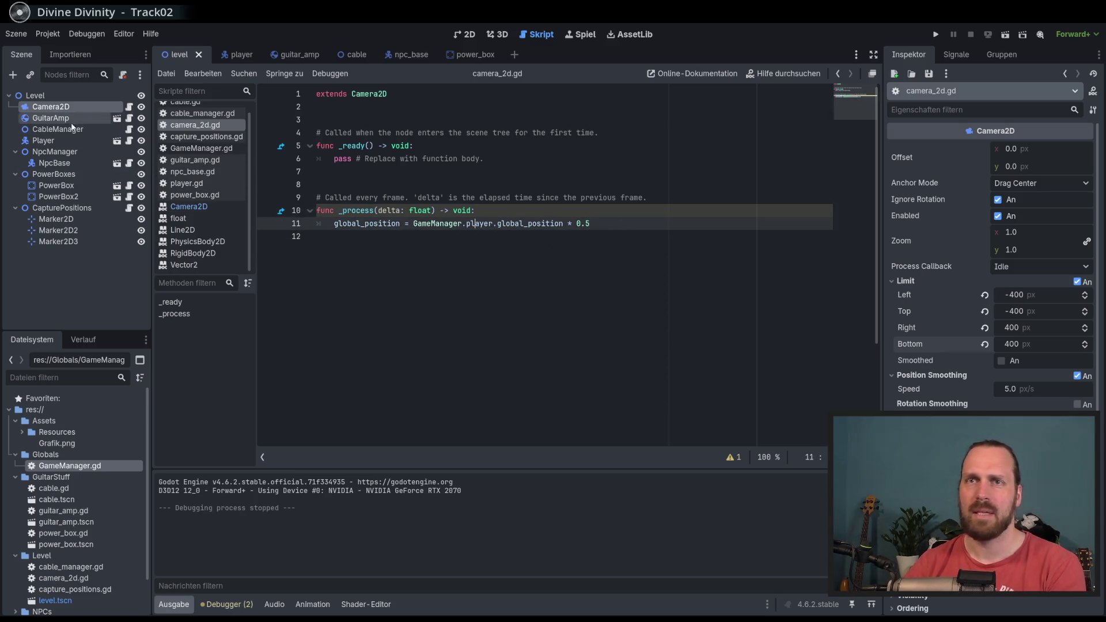
{"action": "key", "text": "Down"}
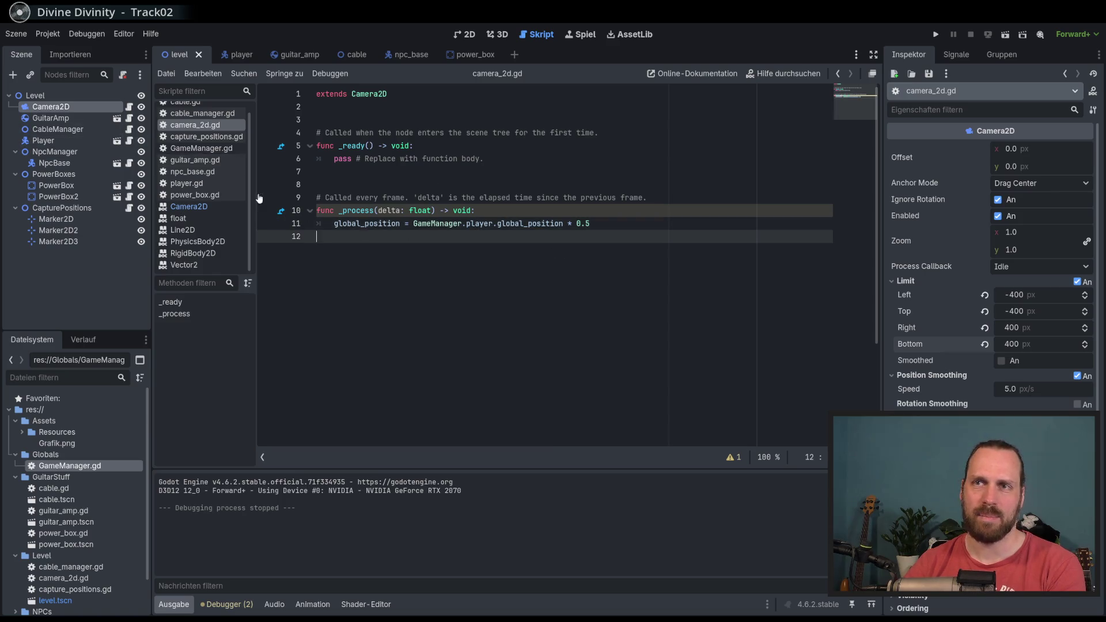
{"action": "left_click_drag", "start_coordinate": [64, 141], "coordinate": [65, 141]}
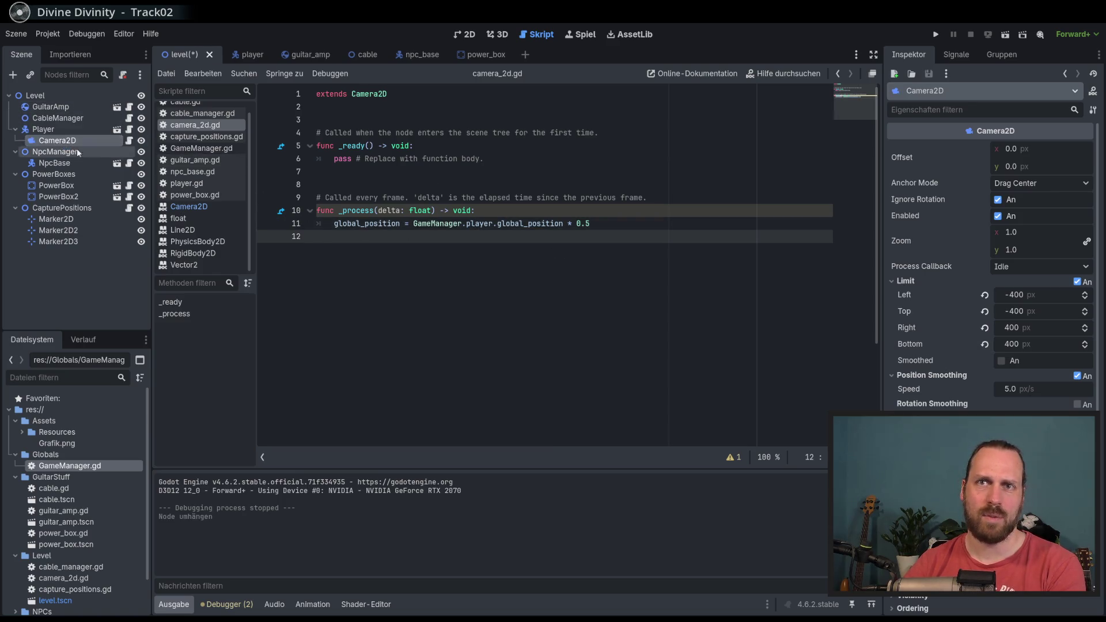
Run and stop the game, then replace line 11 of camera_2d.gd with pass.
{"action": "key", "text": "F5"}
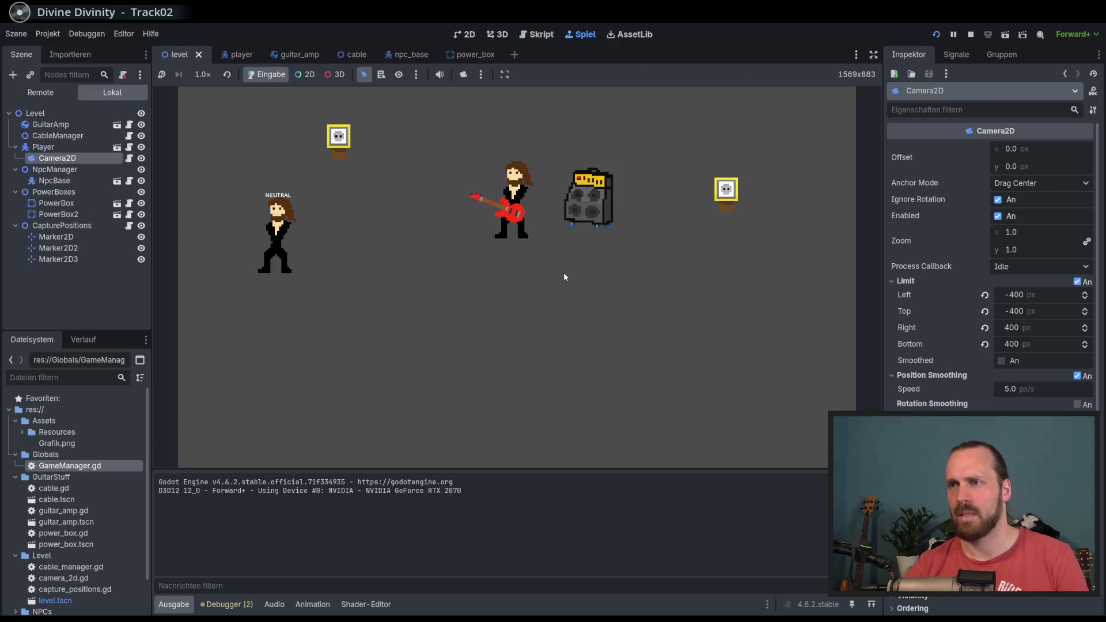
{"action": "key", "text": "F8"}
{"action": "triple_click", "coordinate": [341, 224]}
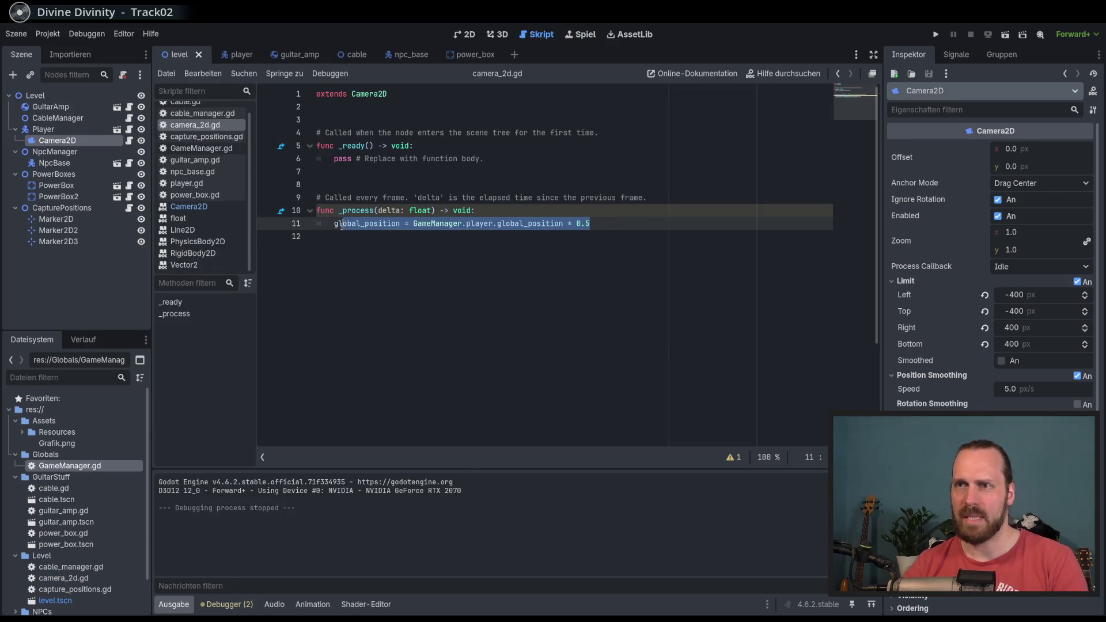
{"action": "type", "text": "pass"}
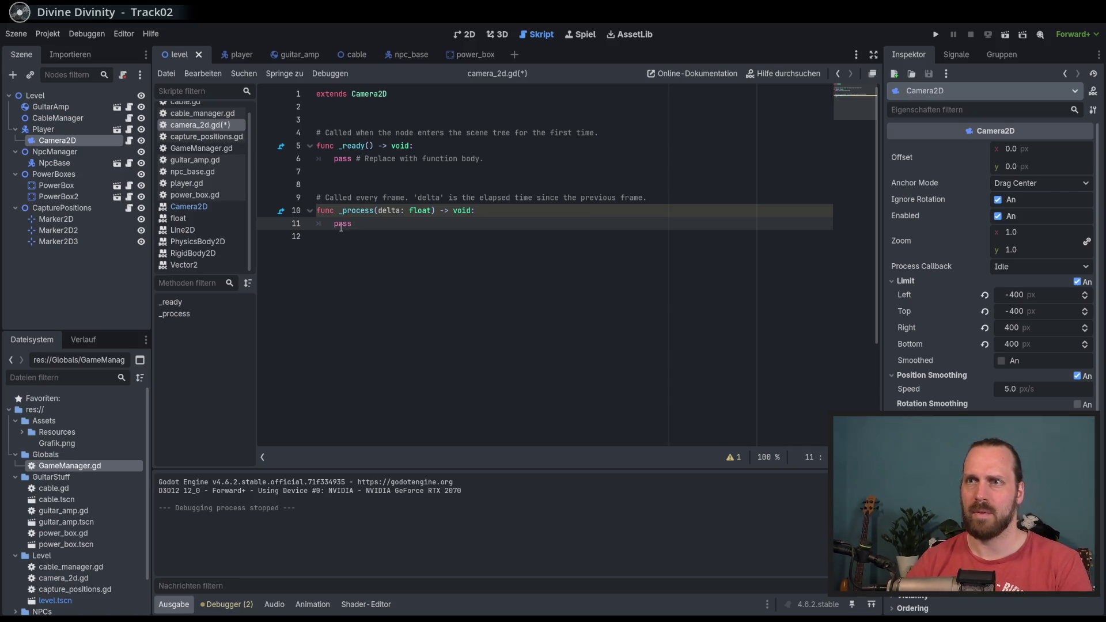
Playtest the level, walking the player around to check the camera follows.
{"action": "key", "text": "F5"}
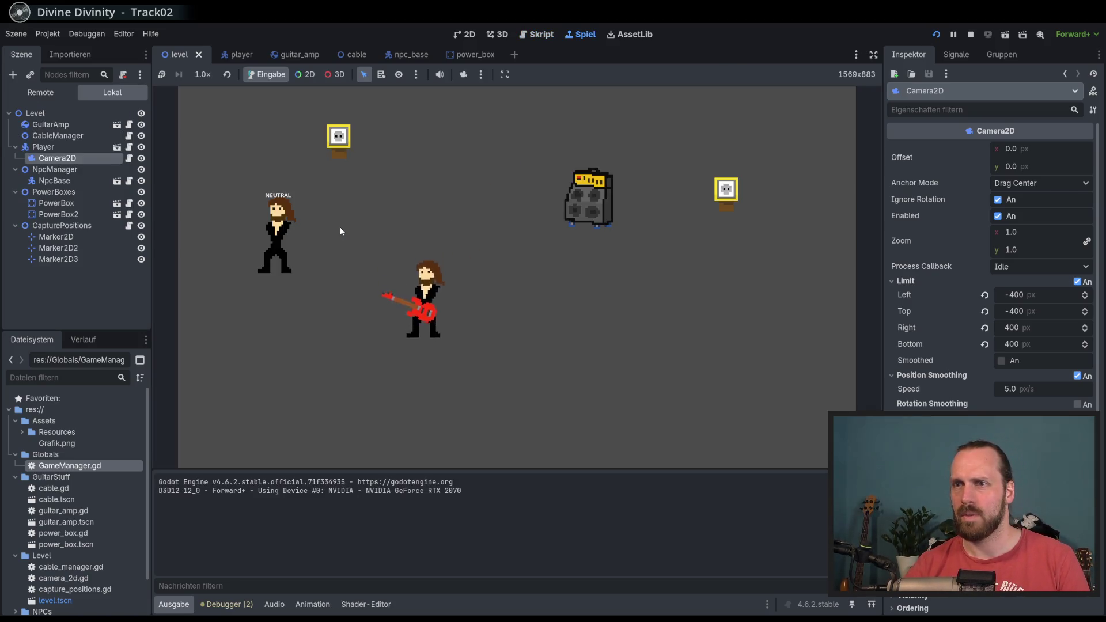
{"action": "key", "text": "d"}
{"action": "key", "text": "w"}
{"action": "key", "text": "s"}
{"action": "key", "text": "d"}
{"action": "key", "text": "a"}
{"action": "key", "text": "a"}
{"action": "key", "text": "w"}
{"action": "key", "text": "F8"}
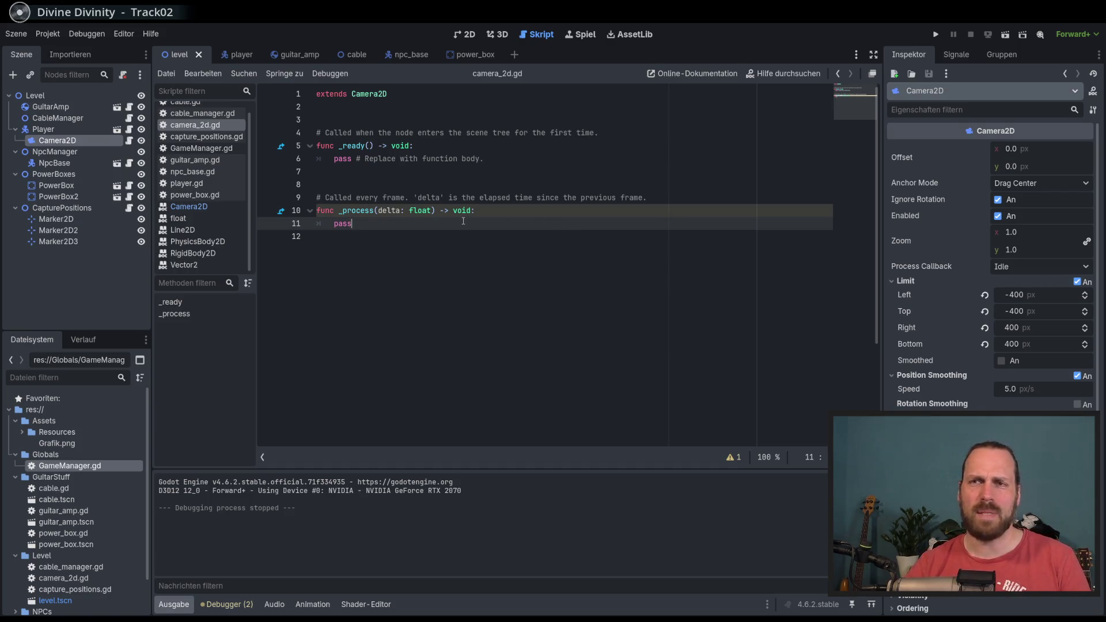
Run a second playtest walking the player right, down and left, then stop.
{"action": "key", "text": "F5"}
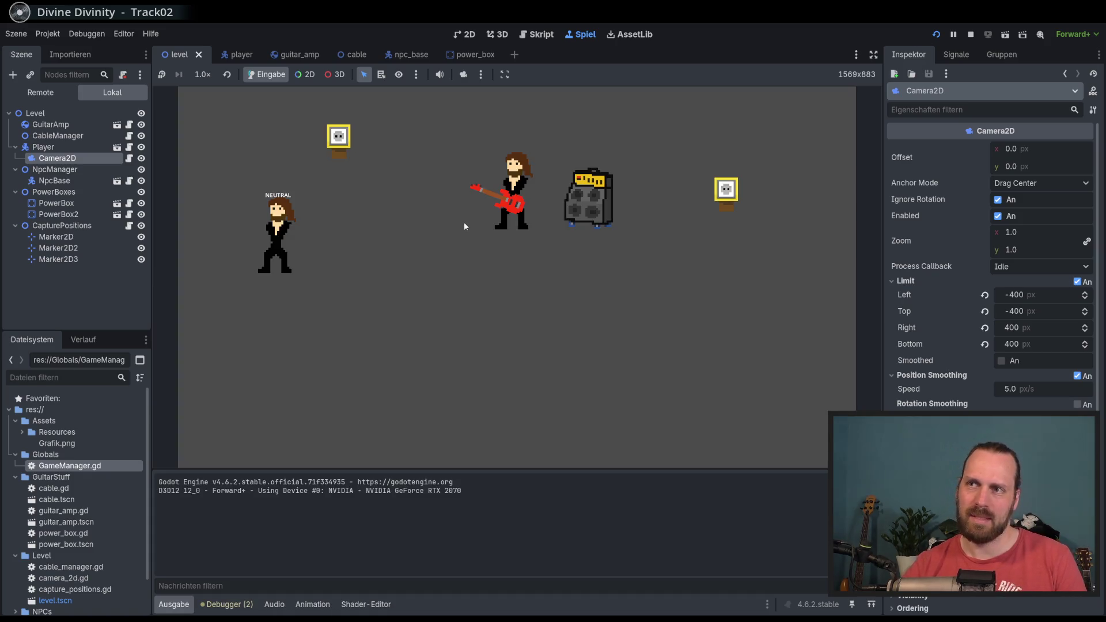
{"action": "key", "text": "d"}
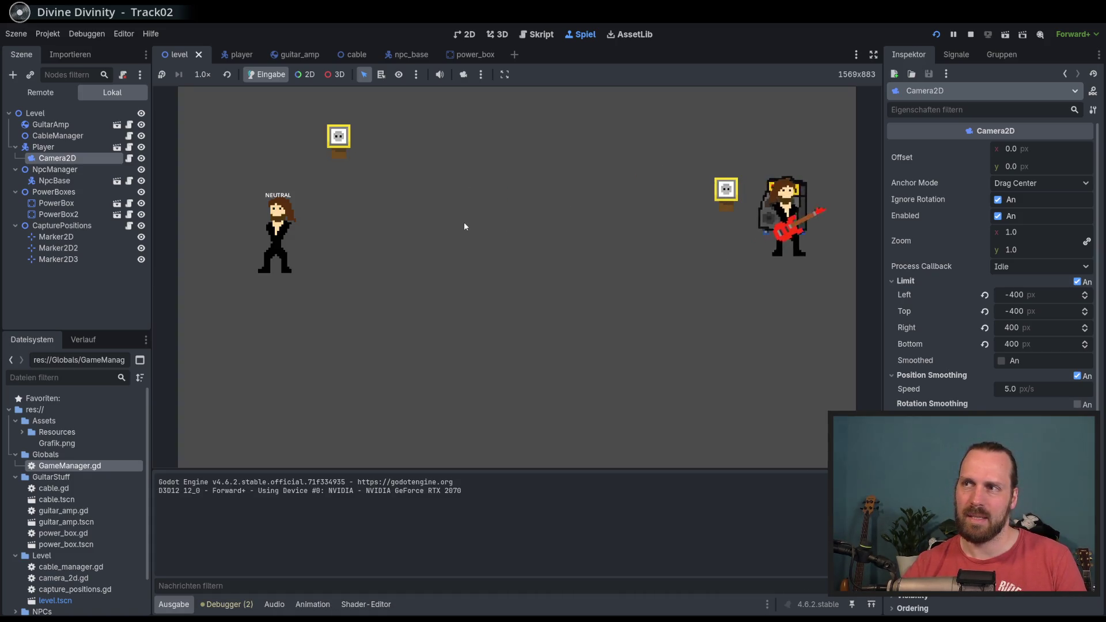
{"action": "key", "text": "s"}
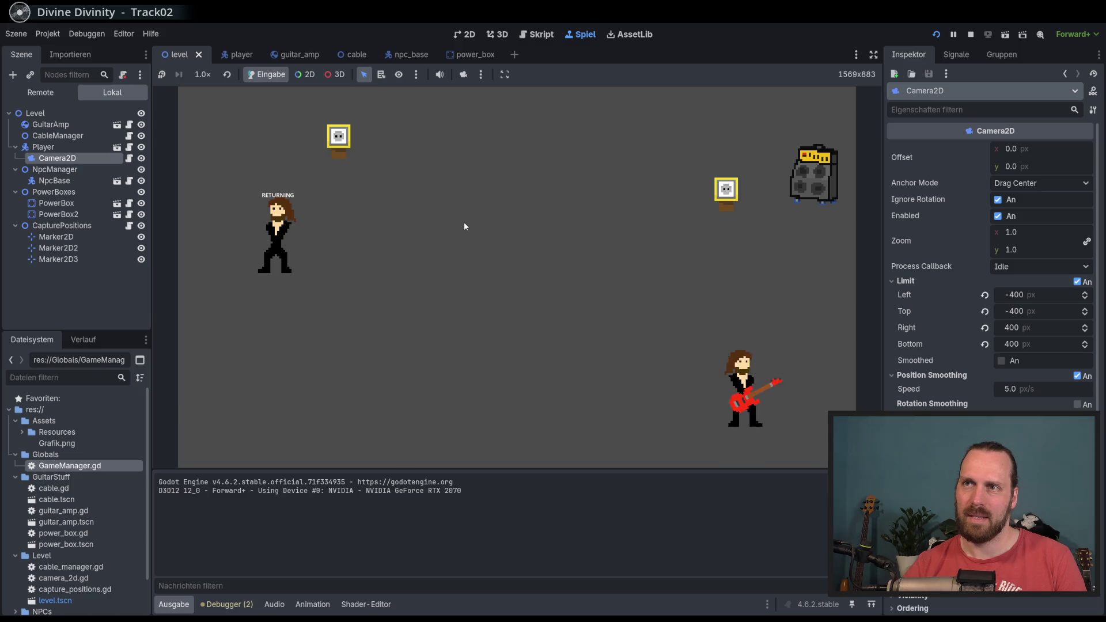
{"action": "key", "text": "a"}
{"action": "key", "text": "F8"}
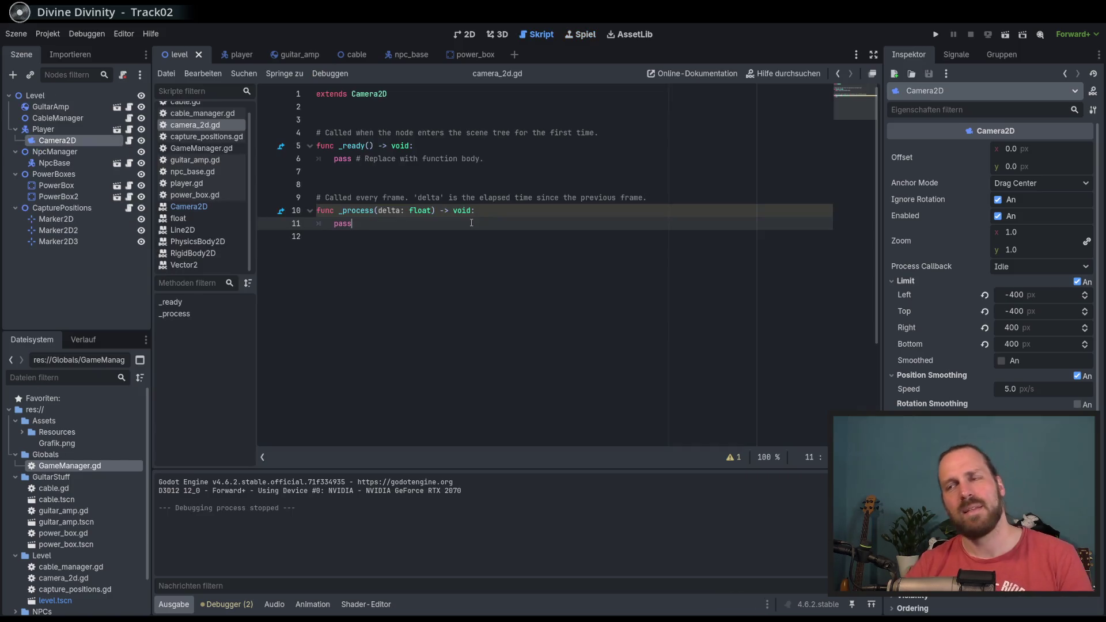
{"action": "left_click", "coordinate": [504, 223]}
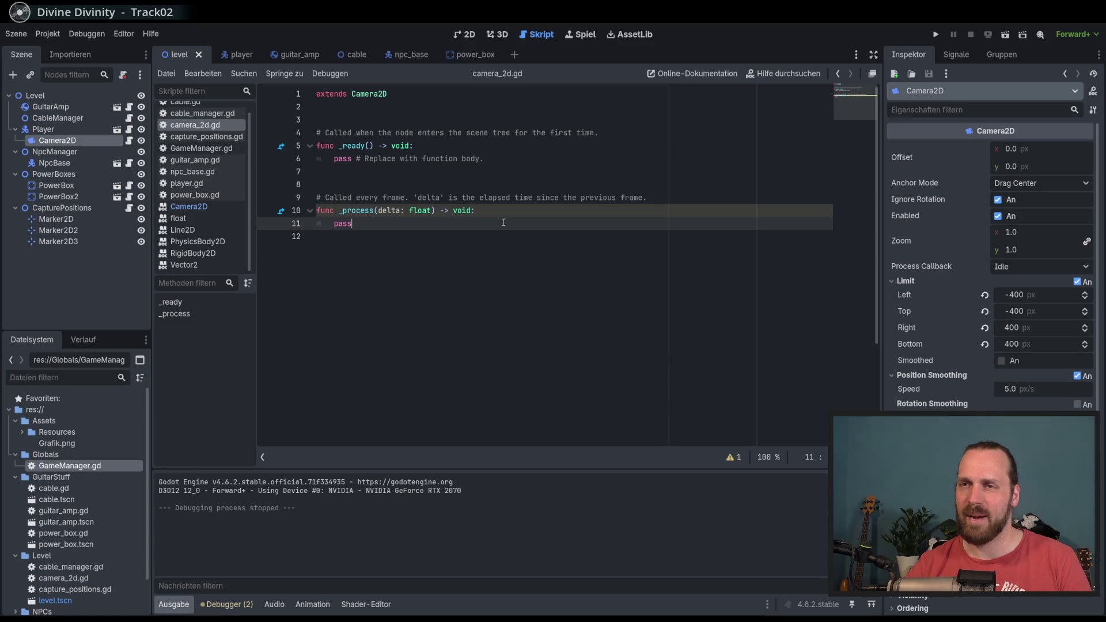
Reset the CableManager position to 0,0 and save the level scene.
{"action": "left_click", "coordinate": [470, 37]}
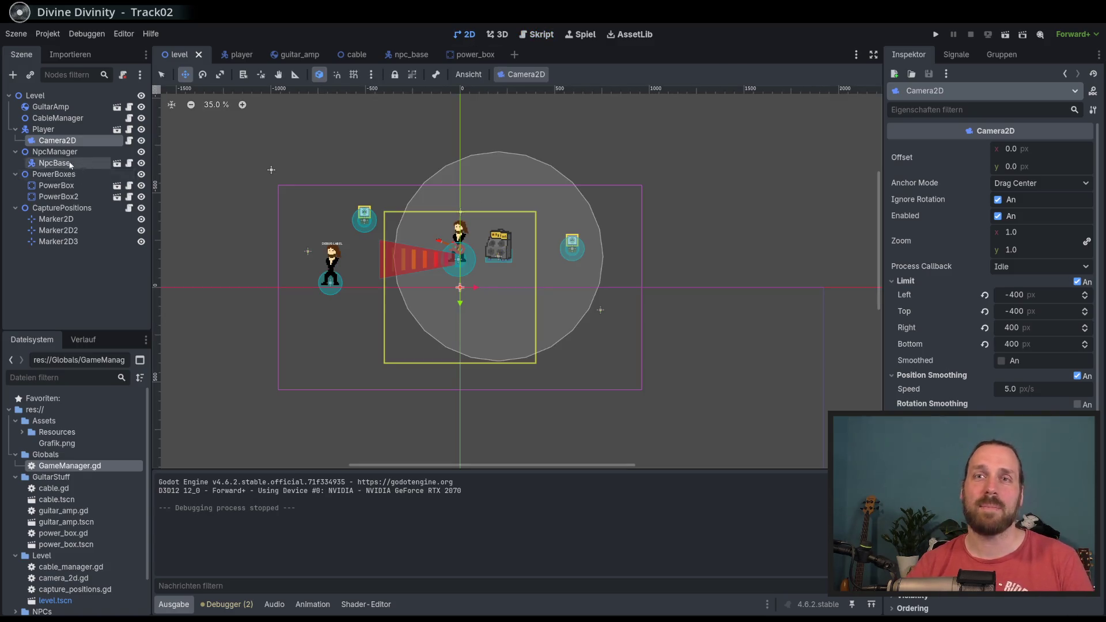
{"action": "left_click", "coordinate": [58, 118]}
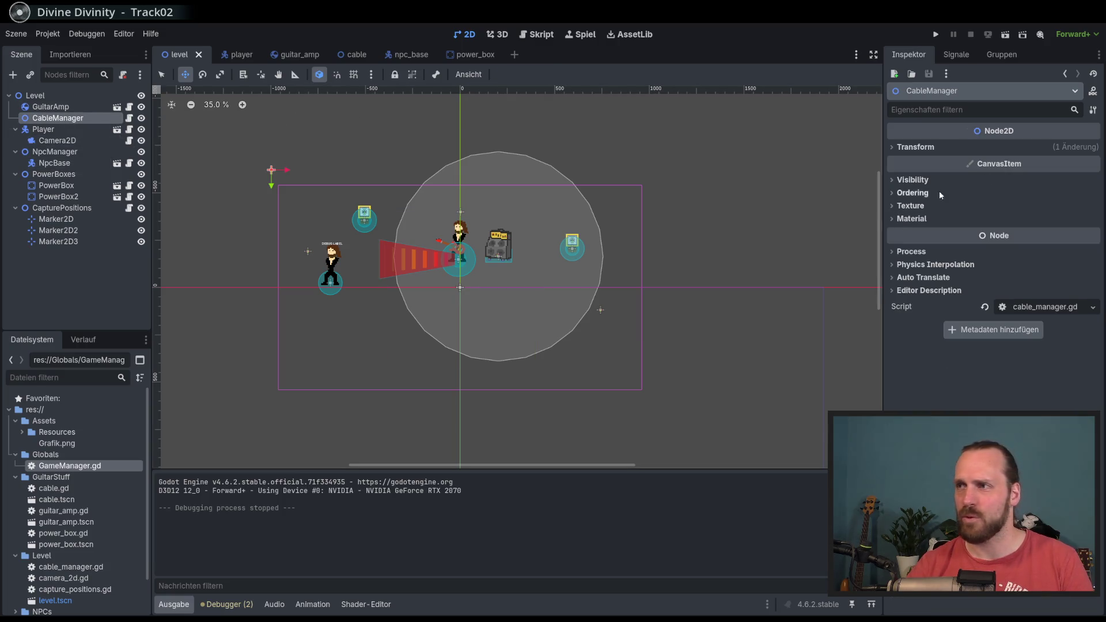
{"action": "left_click", "coordinate": [941, 151]}
{"action": "left_click", "coordinate": [989, 172]}
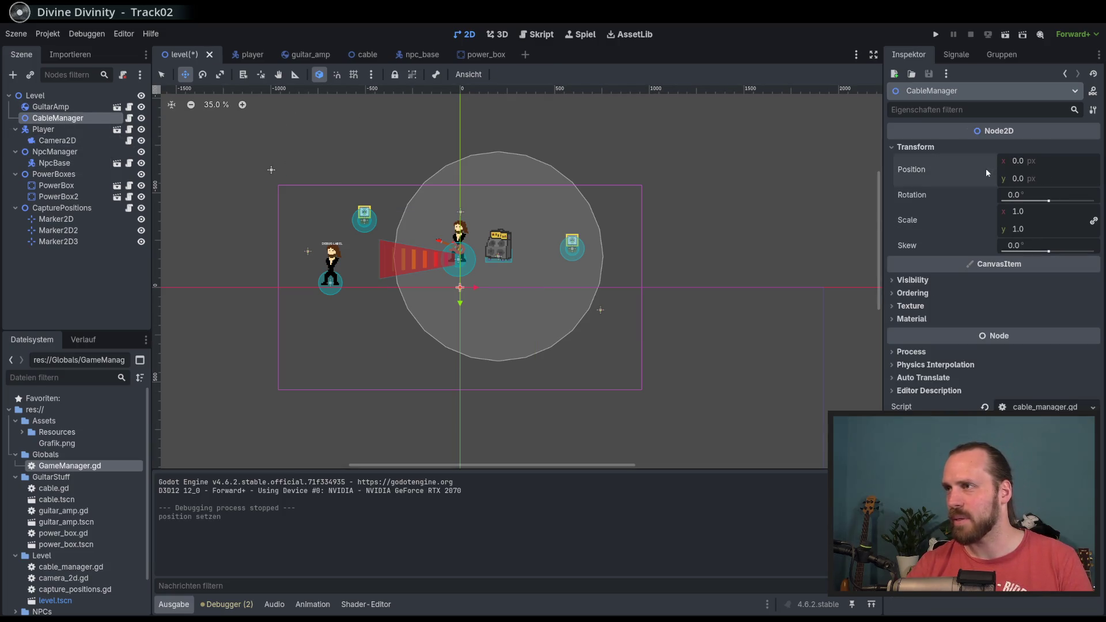
{"action": "key", "text": "ctrl+s"}
Reset the NpcManager and PowerBoxes positions to 0,0 and save.
{"action": "left_click", "coordinate": [102, 153]}
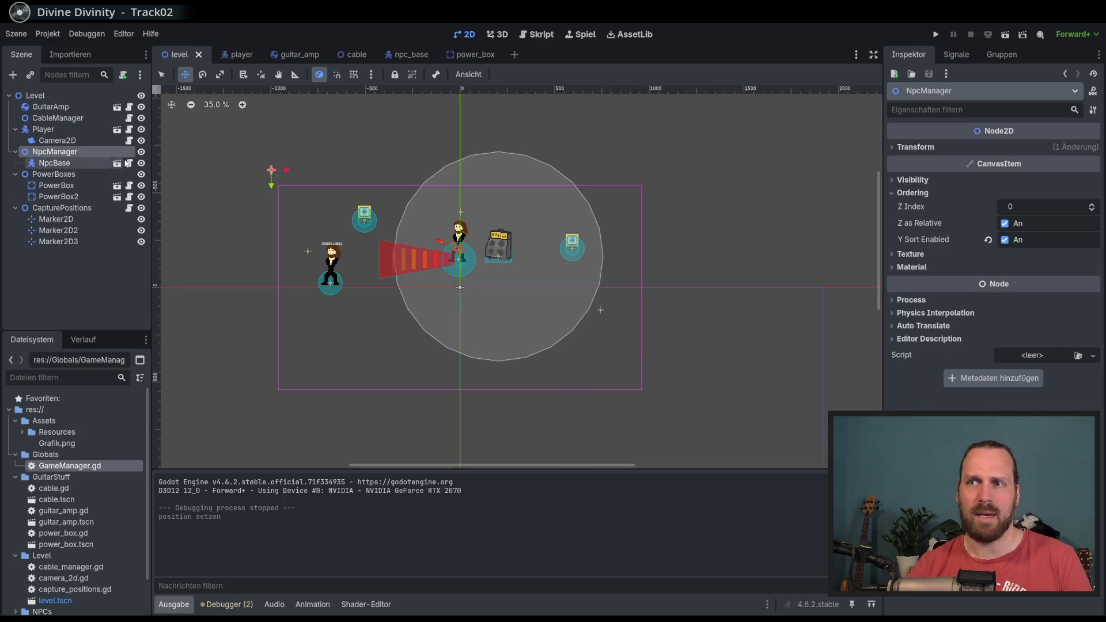
{"action": "left_click", "coordinate": [925, 148]}
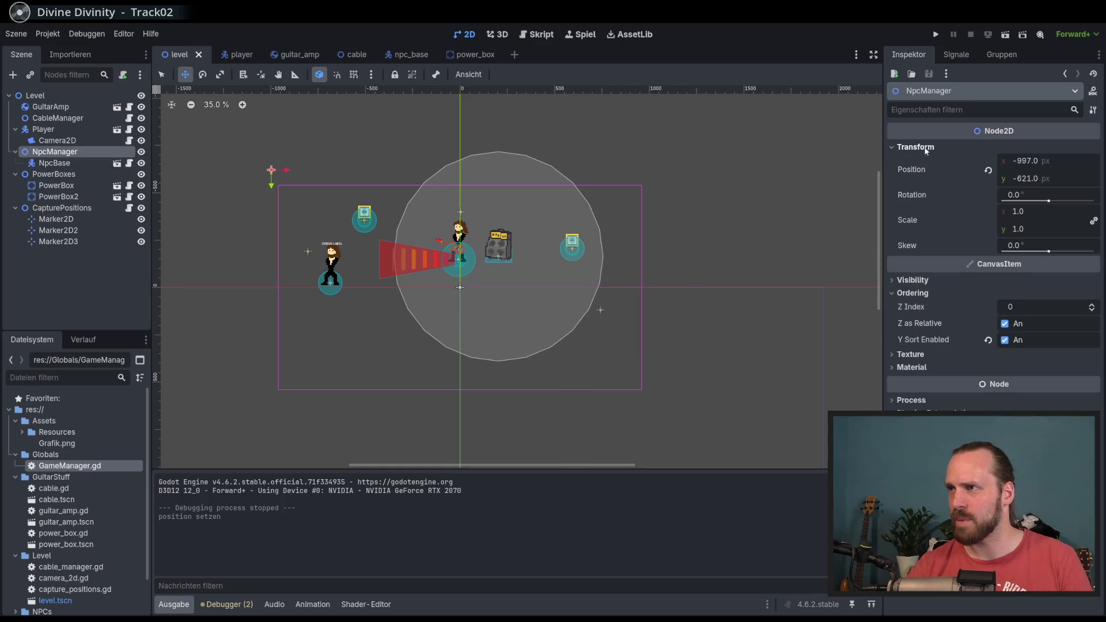
{"action": "left_click", "coordinate": [988, 171]}
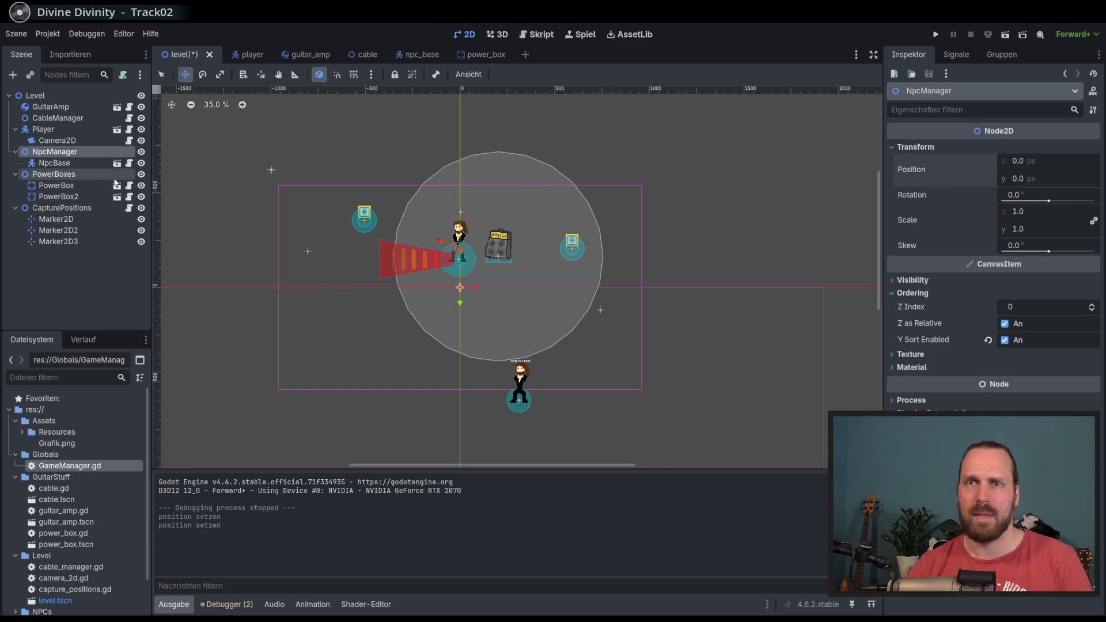
{"action": "left_click", "coordinate": [55, 175]}
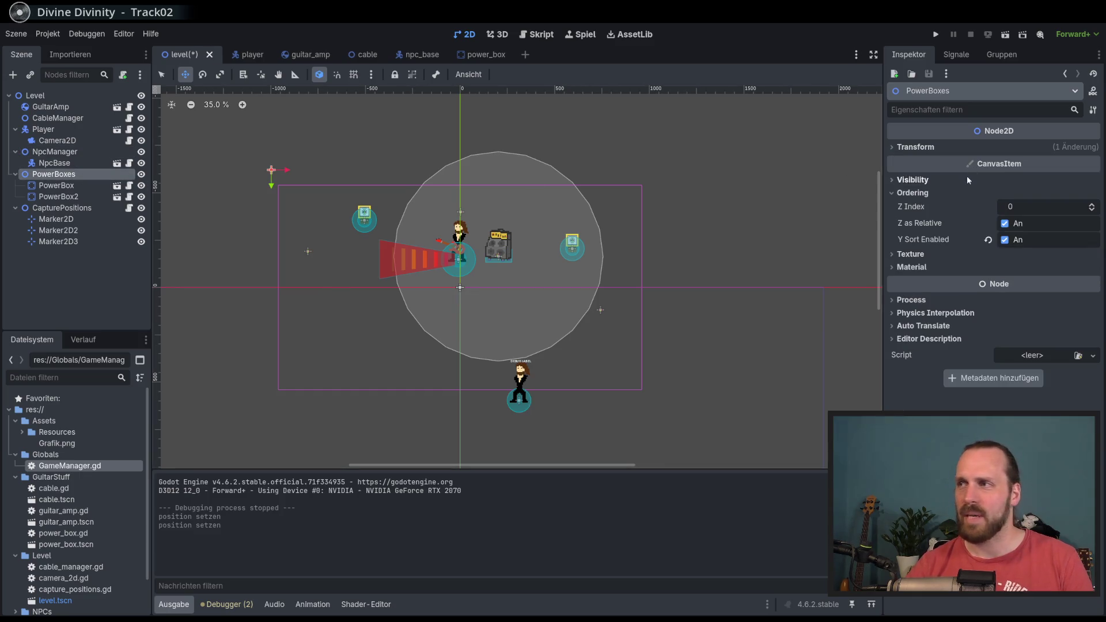
{"action": "left_click", "coordinate": [974, 148]}
{"action": "left_click", "coordinate": [990, 171]}
{"action": "key", "text": "ctrl+s"}
Move the Player down-left in the level.
{"action": "left_click", "coordinate": [75, 107]}
{"action": "left_click", "coordinate": [82, 118]}
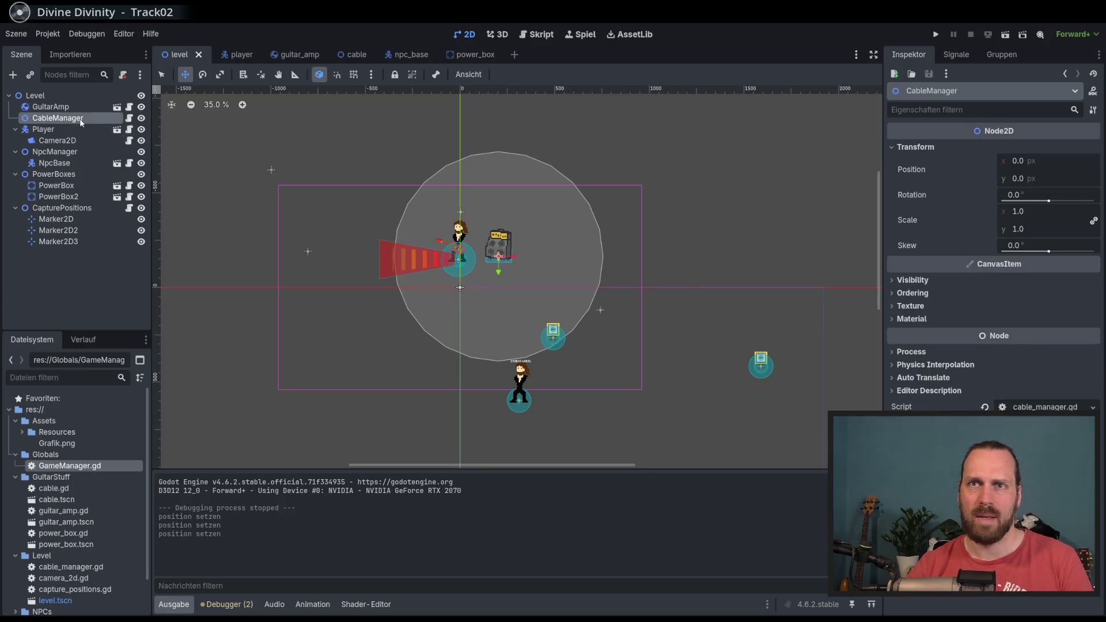
{"action": "left_click", "coordinate": [63, 130]}
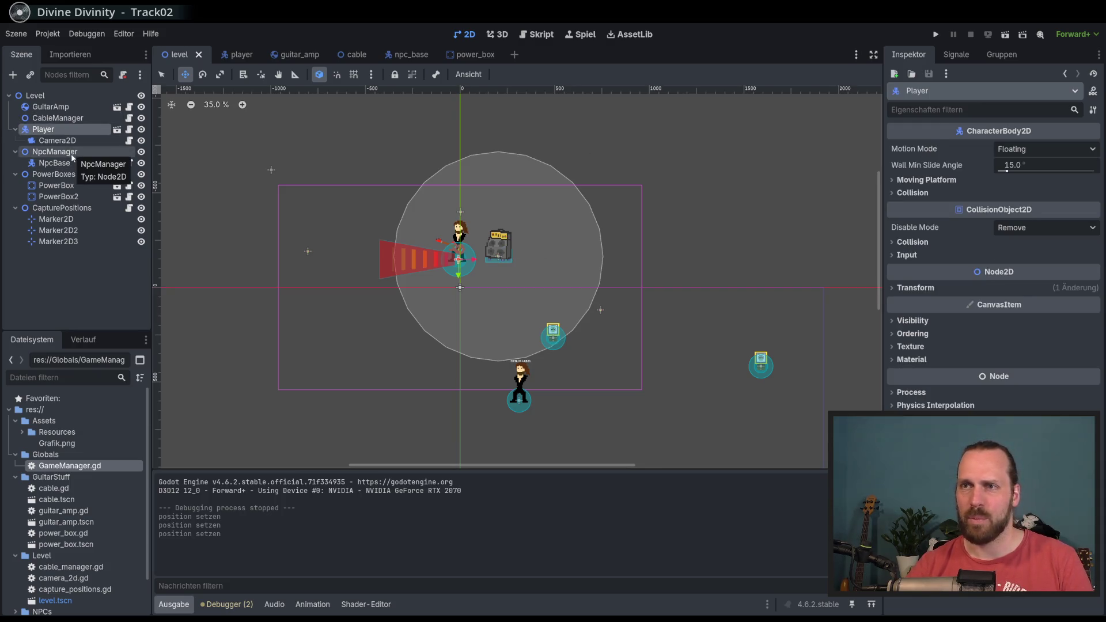
{"action": "left_click_drag", "start_coordinate": [459, 259], "coordinate": [451, 287]}
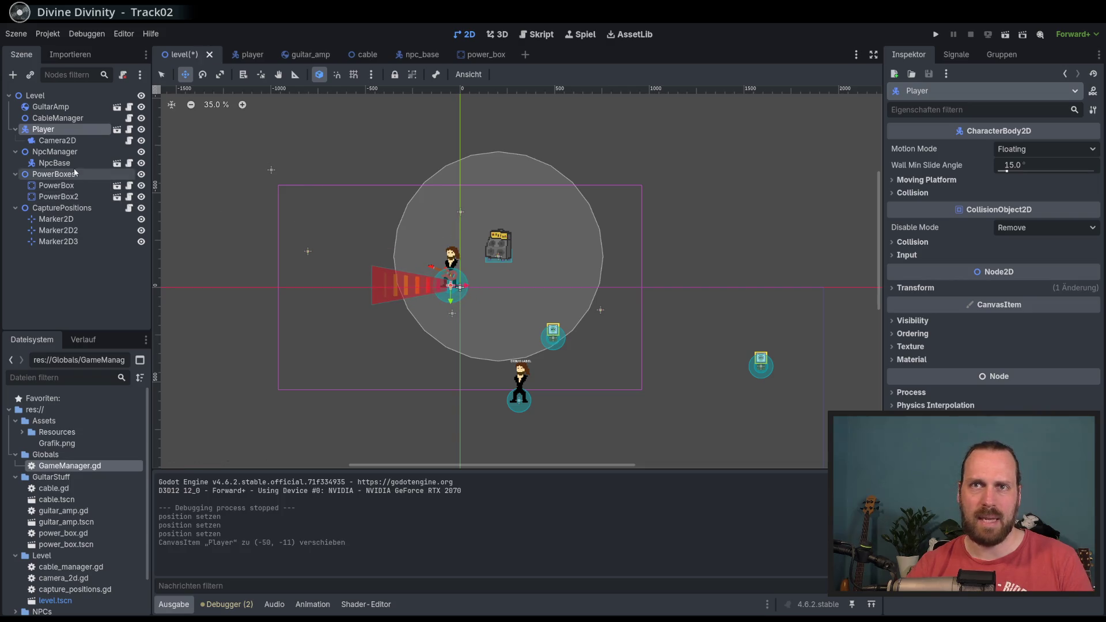
Reset the CapturePositions node position to the origin.
{"action": "left_click", "coordinate": [34, 153]}
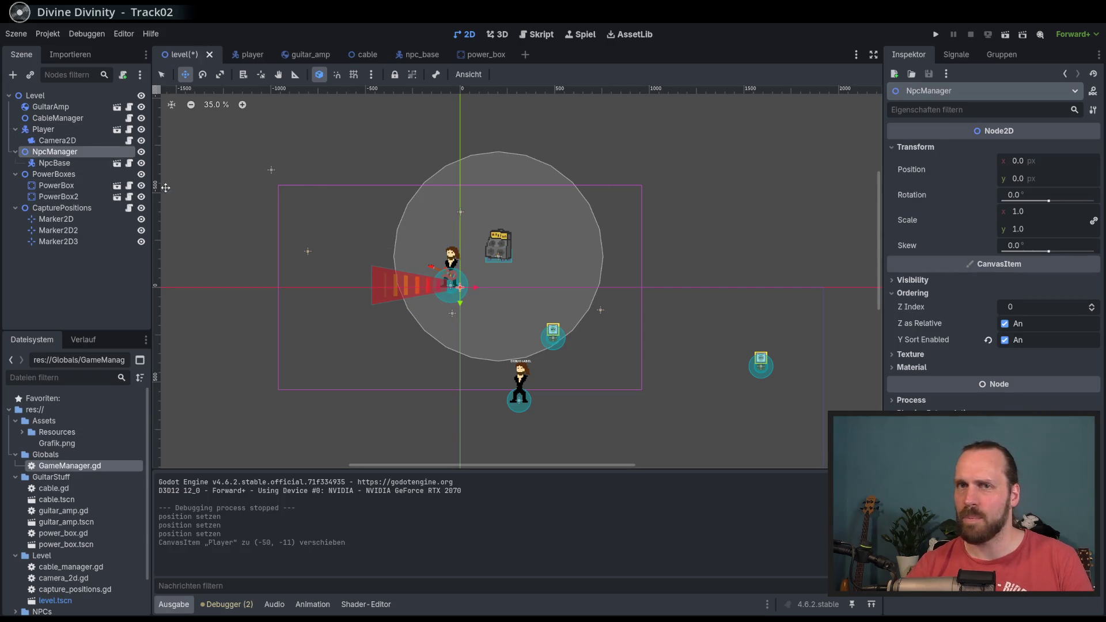
{"action": "left_click", "coordinate": [120, 212]}
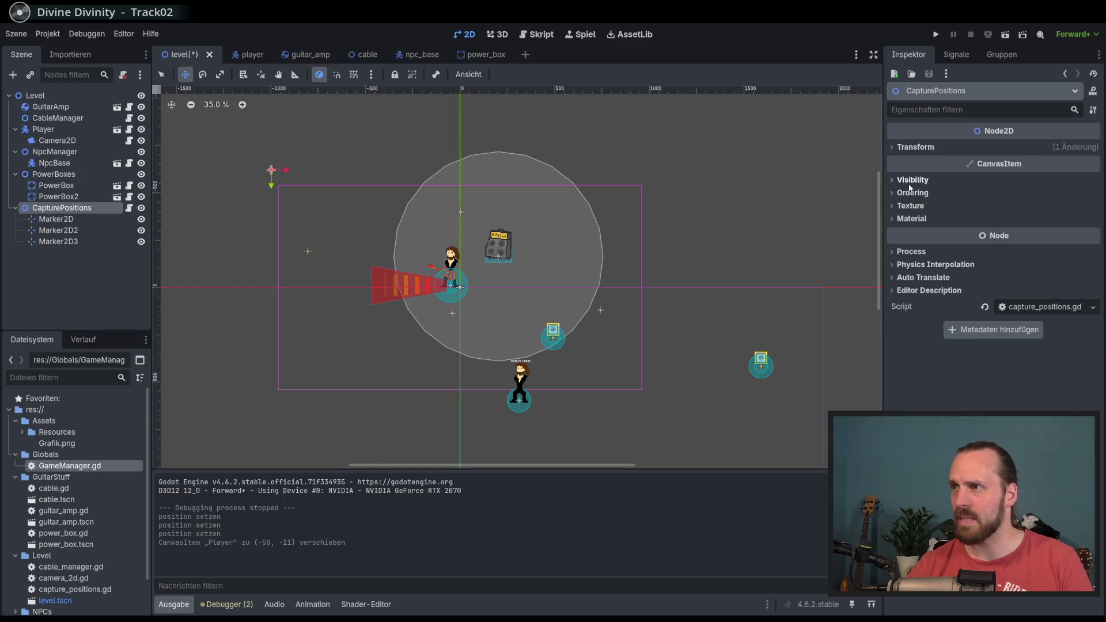
{"action": "left_click", "coordinate": [916, 147]}
{"action": "left_click", "coordinate": [989, 170]}
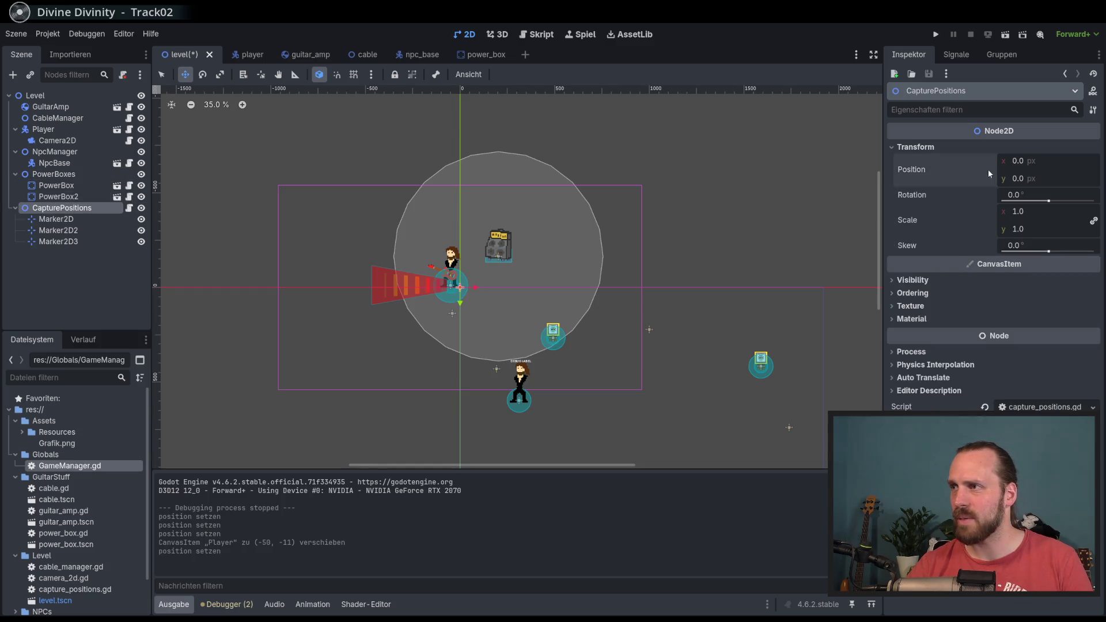
Move both power boxes up-left in the level.
{"action": "left_click", "coordinate": [65, 142]}
{"action": "left_click", "coordinate": [57, 186]}
{"action": "left_click", "coordinate": [66, 197], "text": "shift"}
{"action": "left_click_drag", "start_coordinate": [302, 173], "coordinate": [247, 138]}
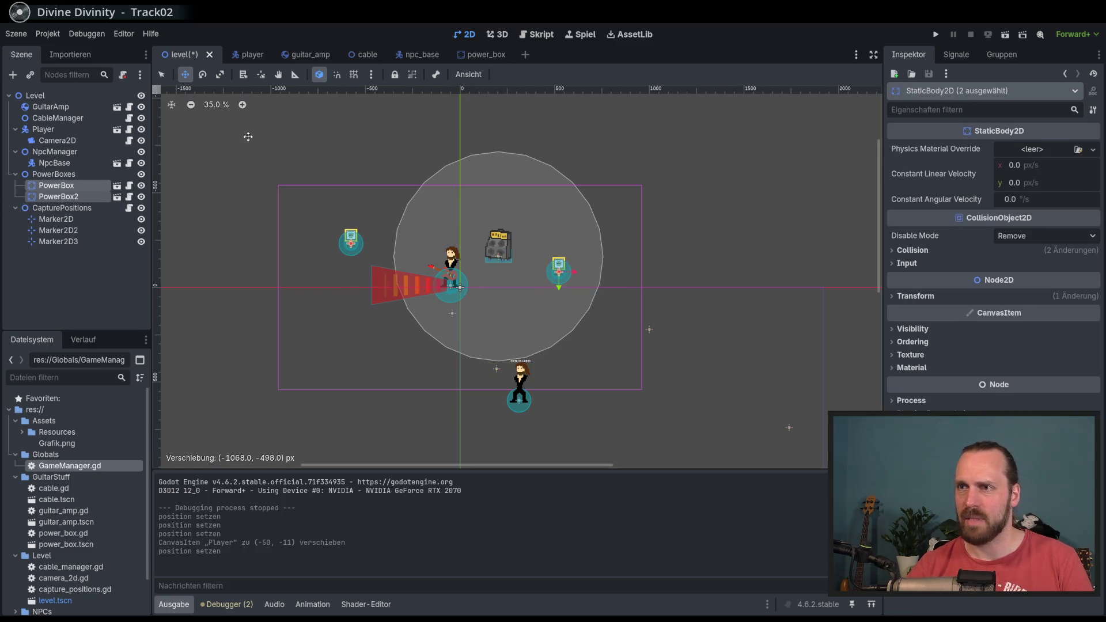
Move the three capture markers up-left, nudge the power boxes upward, and save.
{"action": "left_click", "coordinate": [80, 224]}
{"action": "left_click", "coordinate": [58, 241], "text": "shift"}
{"action": "mouse_move", "coordinate": [627, 333]}
{"action": "left_mouse_down"}
{"action": "mouse_move", "coordinate": [397, 280]}
{"action": "mouse_move", "coordinate": [441, 227]}
{"action": "left_mouse_up"}
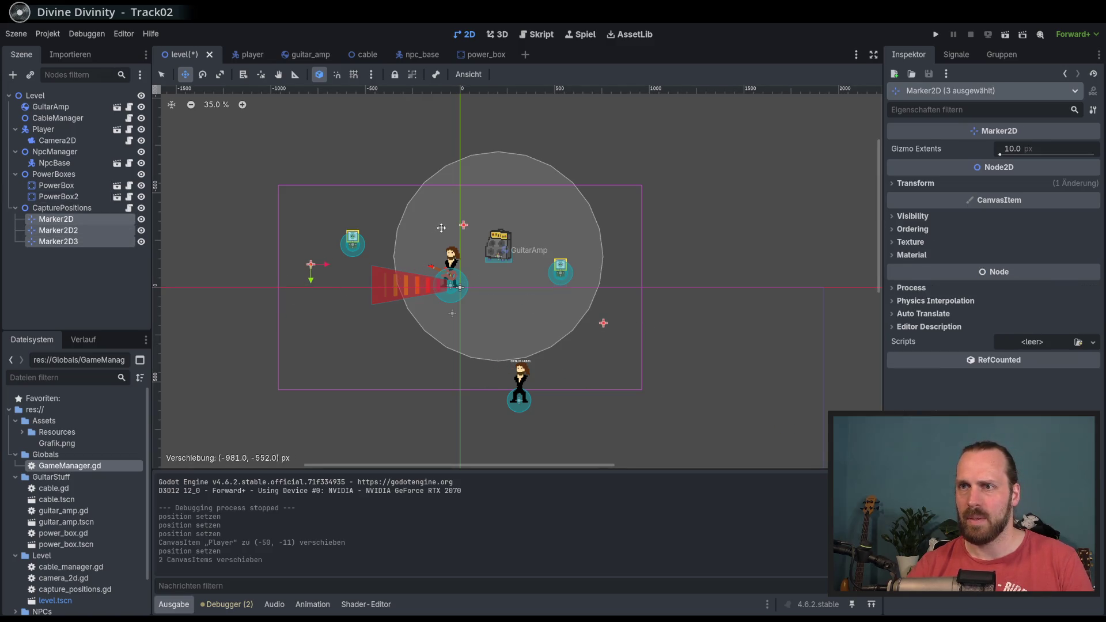
{"action": "left_click", "coordinate": [57, 197]}
{"action": "left_click", "coordinate": [56, 186], "text": "shift"}
{"action": "left_click_drag", "start_coordinate": [377, 255], "coordinate": [384, 244]}
{"action": "key", "text": "ctrl+s"}
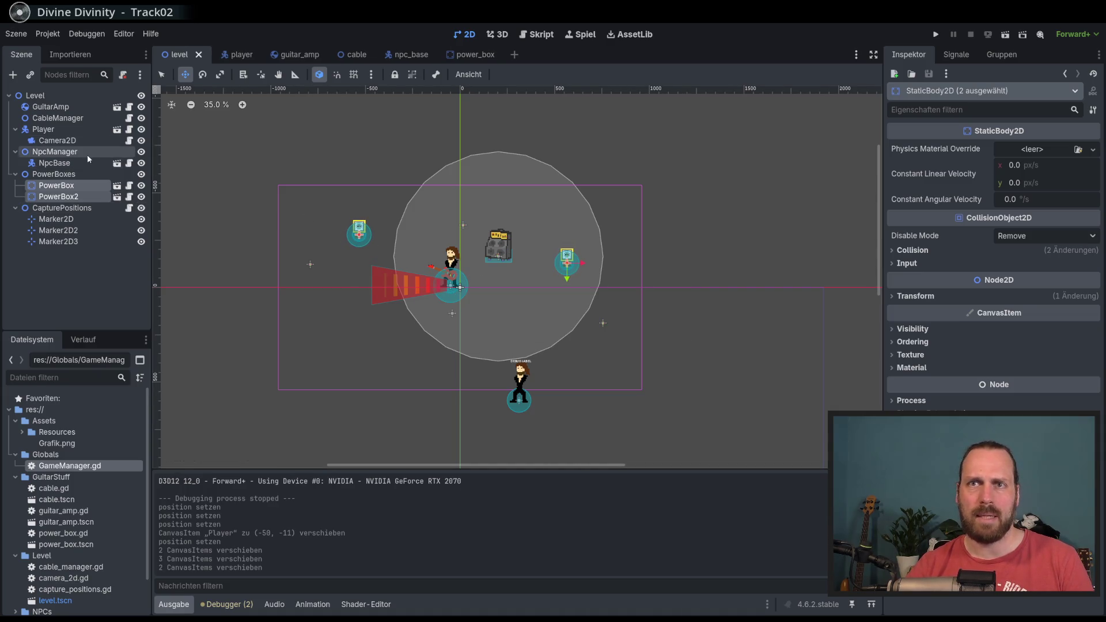
Move NpcBase to the left side of the level at -601, 287 and launch a playtest.
{"action": "left_click", "coordinate": [81, 140]}
{"action": "left_click", "coordinate": [85, 117]}
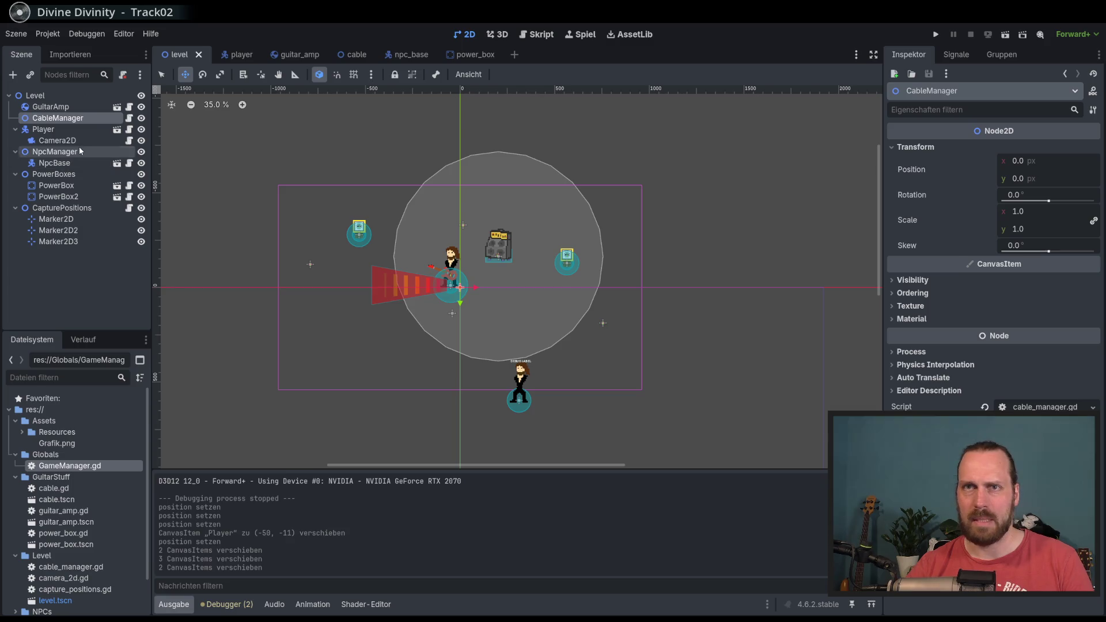
{"action": "left_click", "coordinate": [80, 163]}
{"action": "left_click_drag", "start_coordinate": [499, 311], "coordinate": [338, 240]}
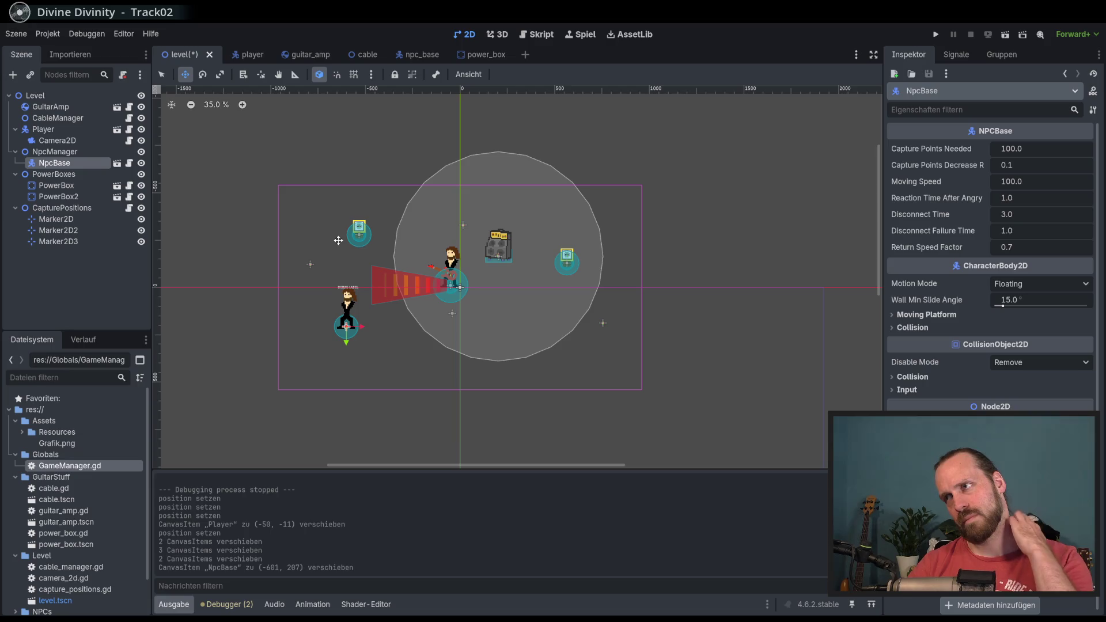
{"action": "key", "text": "F5"}
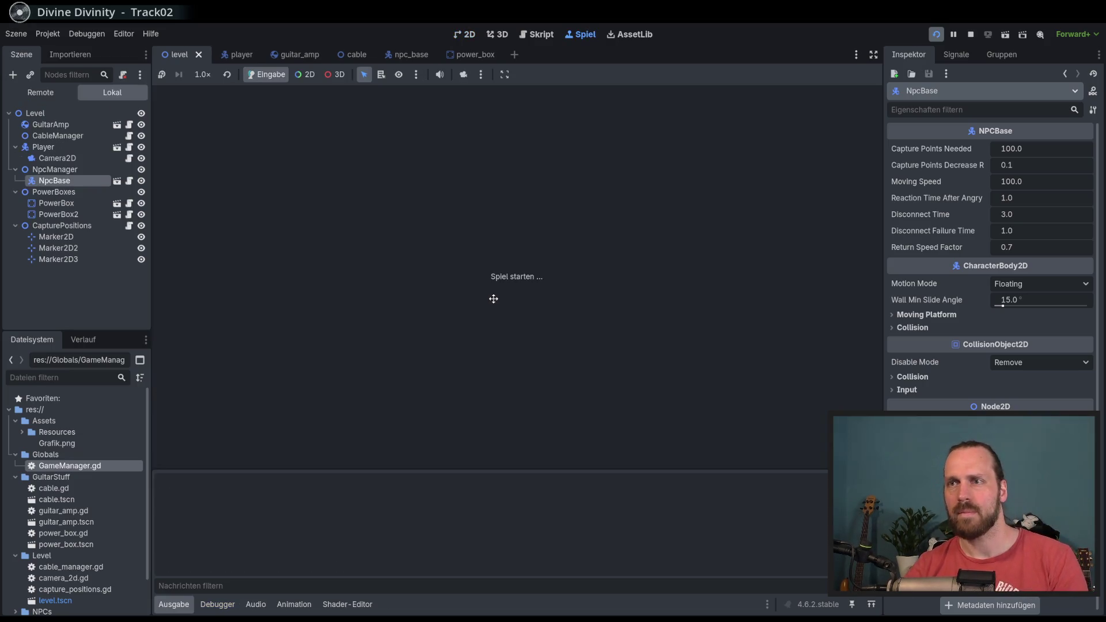
Walk the guitarist with WASD, dragging the amp back and forth around the power box.
{"action": "key", "text": "d"}
{"action": "key", "text": "w"}
{"action": "key", "text": "a"}
{"action": "key", "text": "d"}
{"action": "key", "text": "d"}
{"action": "key", "text": "s"}
{"action": "key", "text": "w"}
{"action": "key", "text": "w"}
{"action": "key", "text": "a"}
{"action": "key", "text": "s"}
{"action": "key", "text": "d"}
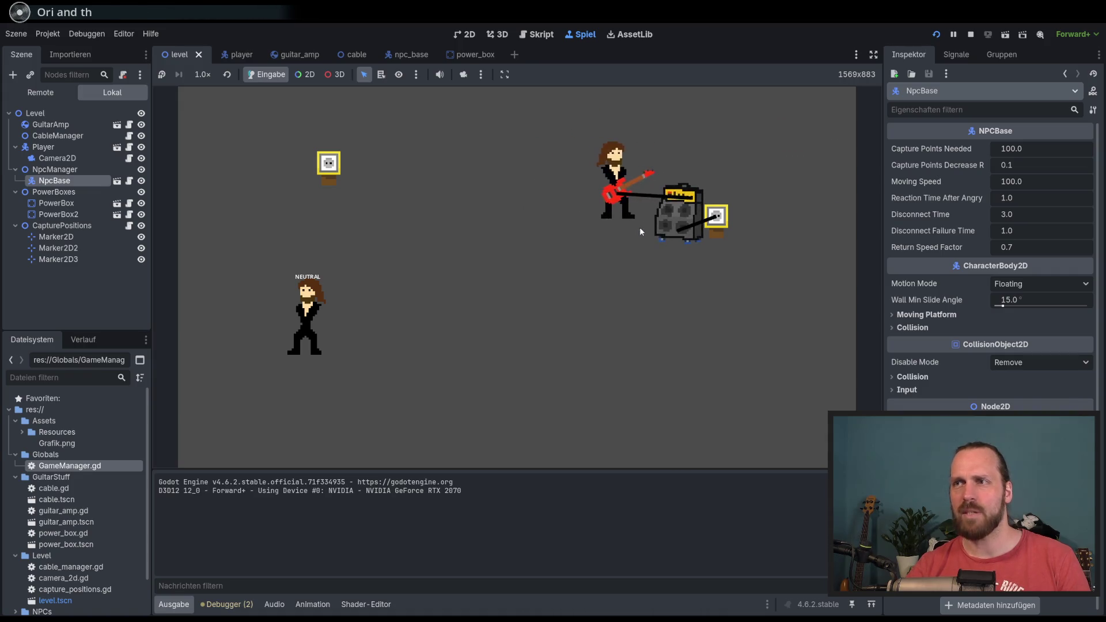
{"action": "key", "text": "s"}
{"action": "key", "text": "w"}
{"action": "key", "text": "d"}
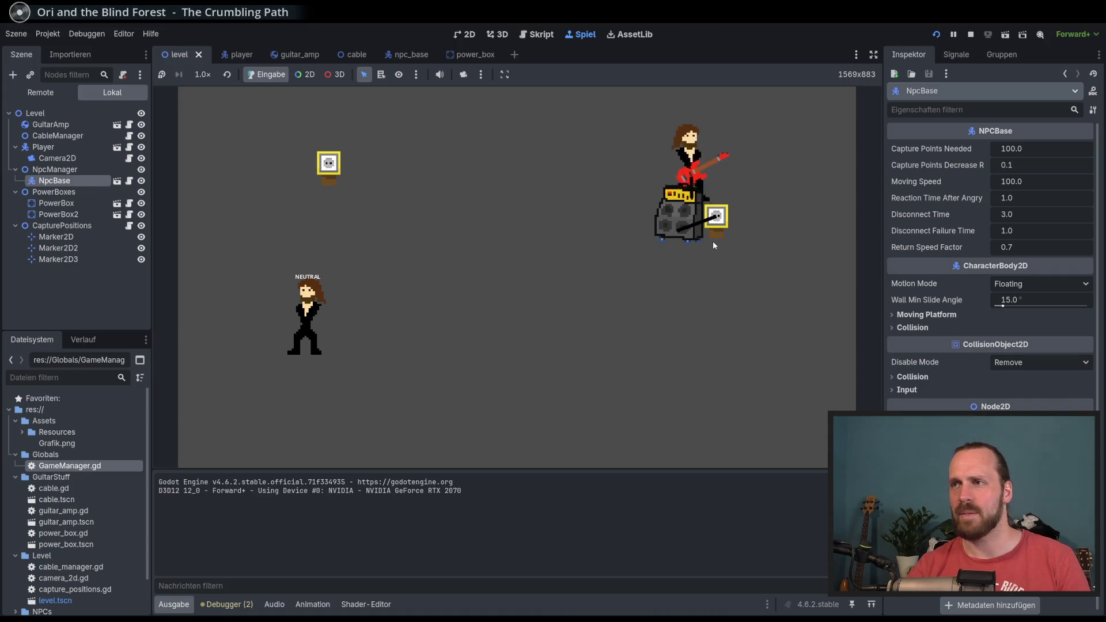
{"action": "key", "text": "s"}
{"action": "key", "text": "a"}
{"action": "key", "text": "d"}
{"action": "key", "text": "w"}
{"action": "key", "text": "a"}
{"action": "key", "text": "w"}
{"action": "key", "text": "d"}
{"action": "key", "text": "s"}
{"action": "key", "text": "a"}
{"action": "key", "text": "s"}
{"action": "key", "text": "d"}
{"action": "key", "text": "w"}
{"action": "key", "text": "w"}
{"action": "key", "text": "a"}
{"action": "key", "text": "s"}
{"action": "key", "text": "d"}
{"action": "key", "text": "d"}
{"action": "key", "text": "a"}
{"action": "key", "text": "a"}
{"action": "key", "text": "w"}
{"action": "key", "text": "d"}
Steer the guitarist with the arrow keys, keeping the amp plugged in and pushing it to the left power box.
{"action": "key", "text": "Right"}
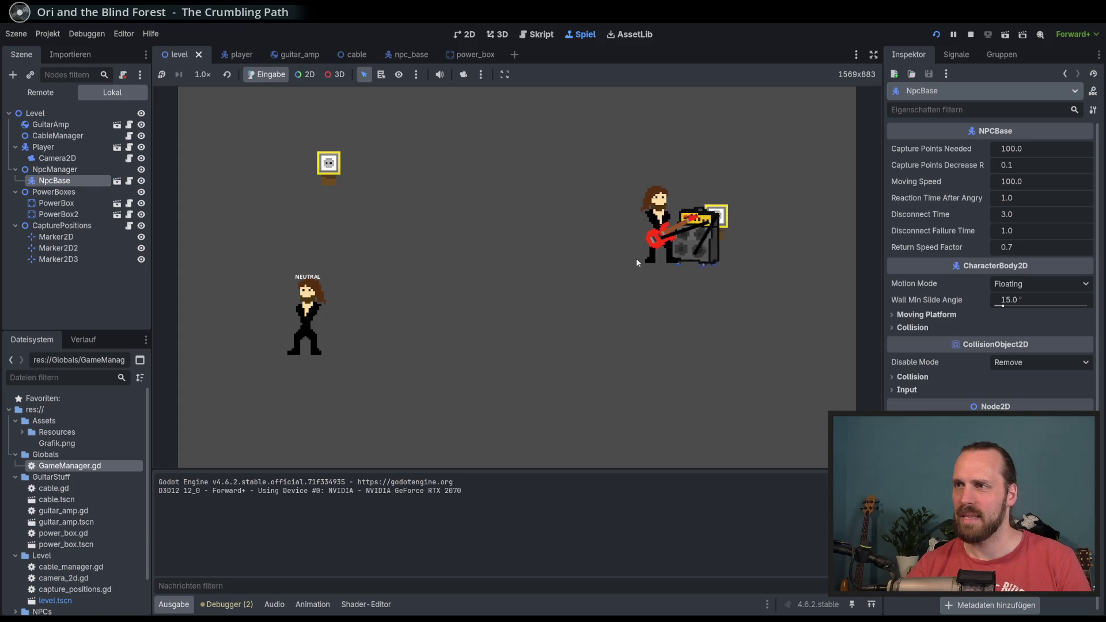
{"action": "key", "text": "Up"}
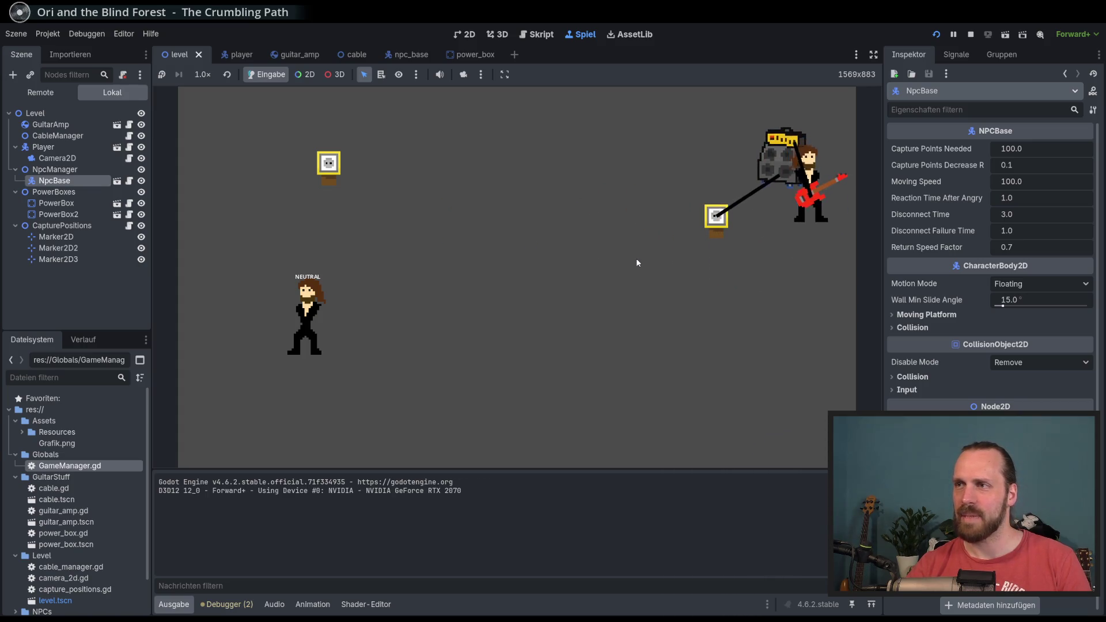
{"action": "key", "text": "Left"}
{"action": "key", "text": "Left"}
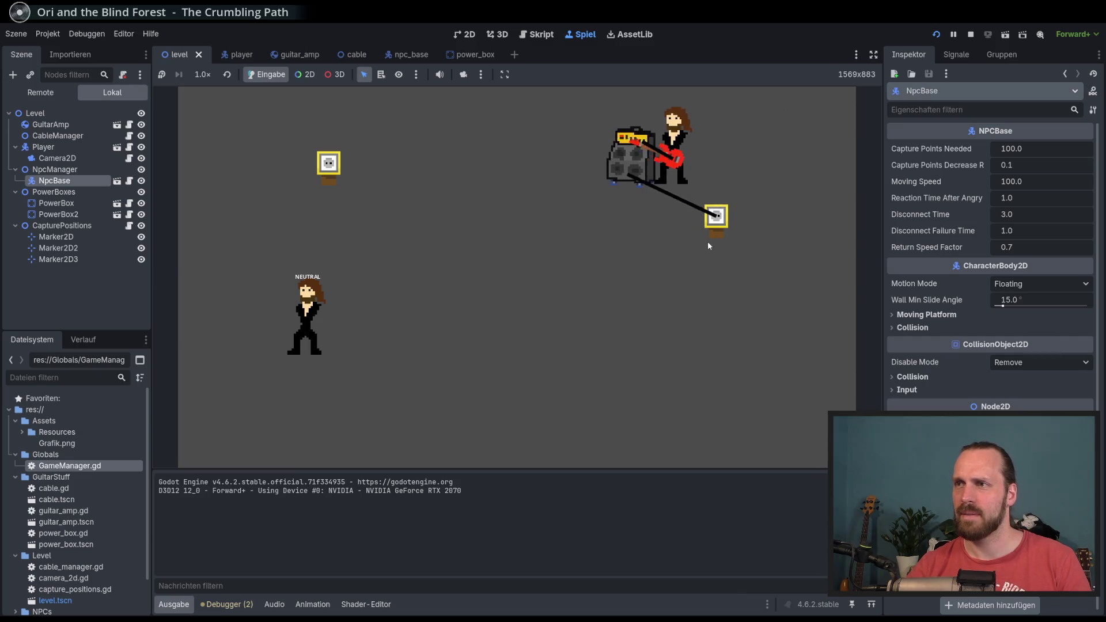
{"action": "key", "text": "Down"}
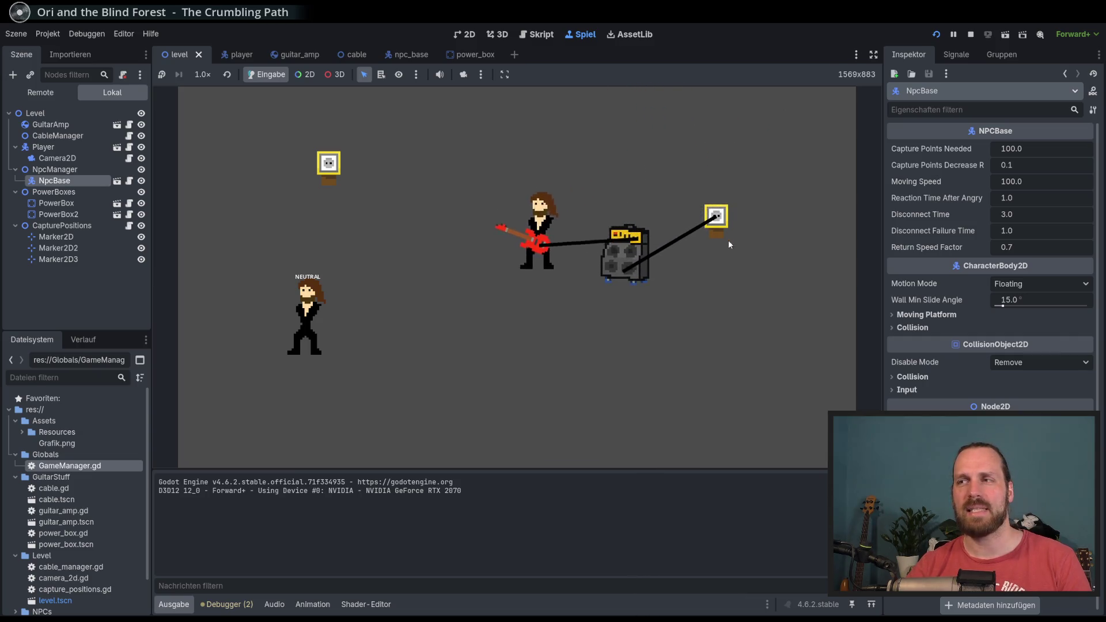
{"action": "key", "text": "Right"}
{"action": "key", "text": "Up"}
{"action": "key", "text": "Left"}
{"action": "key", "text": "Down"}
{"action": "key", "text": "Up"}
{"action": "key", "text": "Left"}
{"action": "key", "text": "Up"}
{"action": "key", "text": "Right"}
{"action": "key", "text": "Down"}
{"action": "key", "text": "Right"}
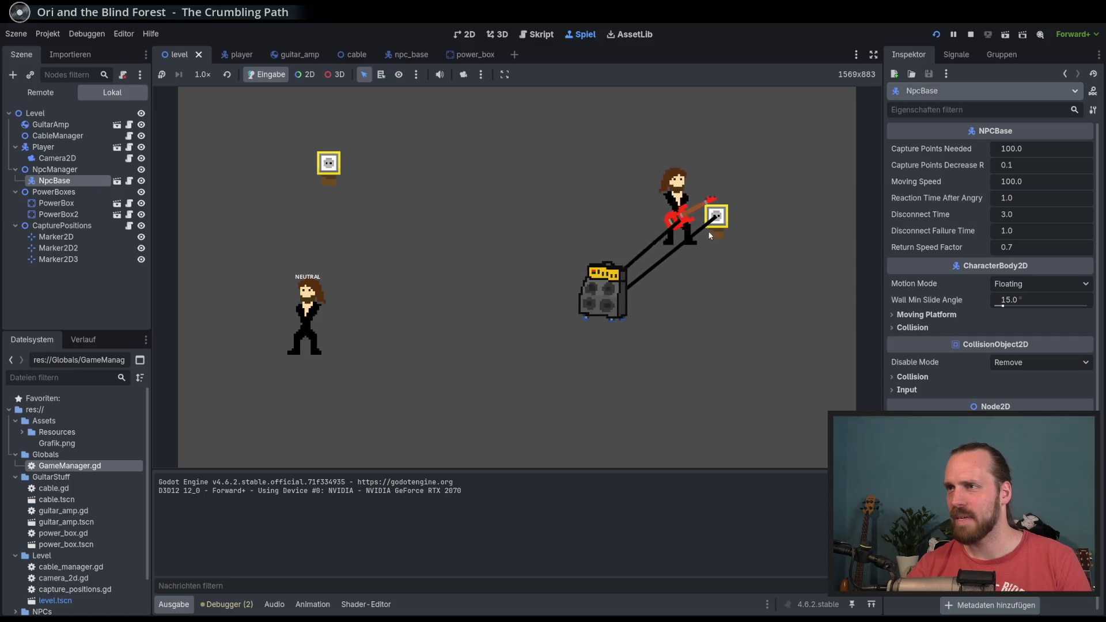
{"action": "key", "text": "Left"}
{"action": "key", "text": "Down"}
{"action": "key", "text": "Up"}
{"action": "key", "text": "Right"}
{"action": "key", "text": "Left"}
{"action": "key", "text": "Up"}
{"action": "key", "text": "Down"}
{"action": "key", "text": "Left"}
{"action": "key", "text": "Down"}
{"action": "key", "text": "Down"}
{"action": "key", "text": "Right"}
{"action": "key", "text": "Up"}
{"action": "key", "text": "Left"}
{"action": "key", "text": "Up"}
{"action": "key", "text": "Right"}
{"action": "key", "text": "Down"}
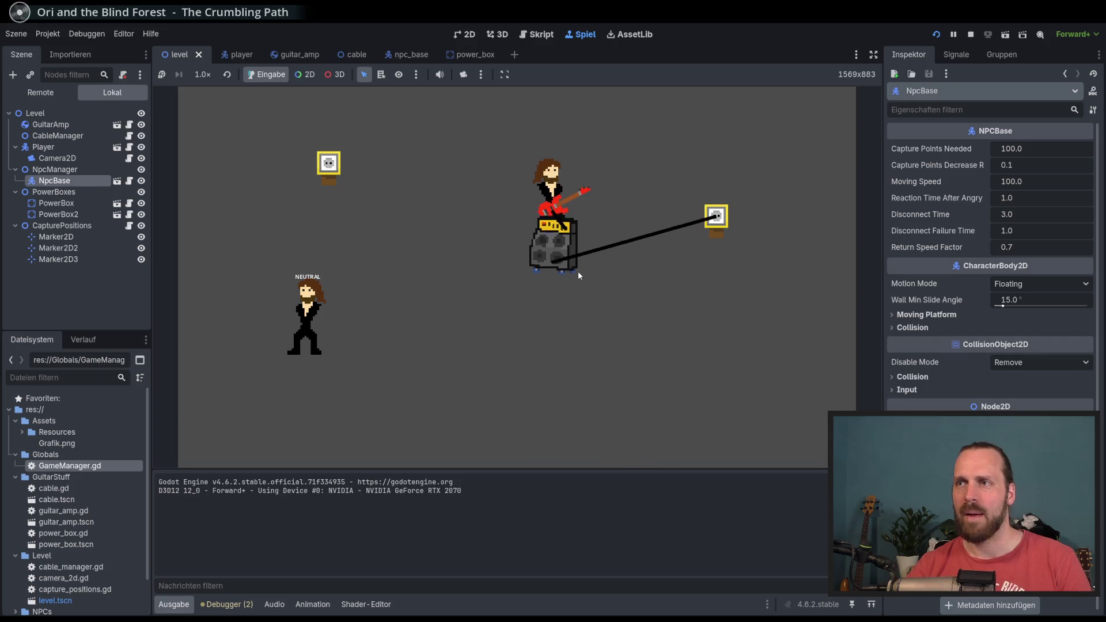
{"action": "key", "text": "Up"}
{"action": "key", "text": "Down"}
{"action": "key", "text": "Left"}
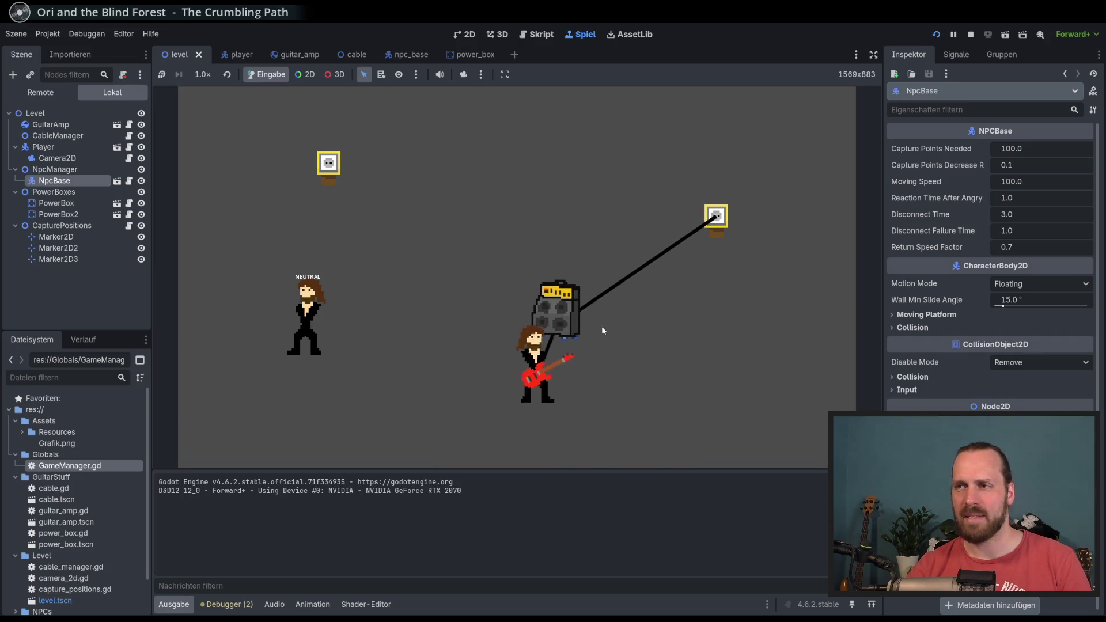
{"action": "key", "text": "Up"}
{"action": "key", "text": "Left"}
{"action": "key", "text": "Up"}
{"action": "key", "text": "Up"}
{"action": "key", "text": "Right"}
{"action": "key", "text": "Down"}
{"action": "key", "text": "Left"}
{"action": "key", "text": "Down"}
{"action": "key", "text": "Left"}
{"action": "key", "text": "Right"}
{"action": "key", "text": "Up"}
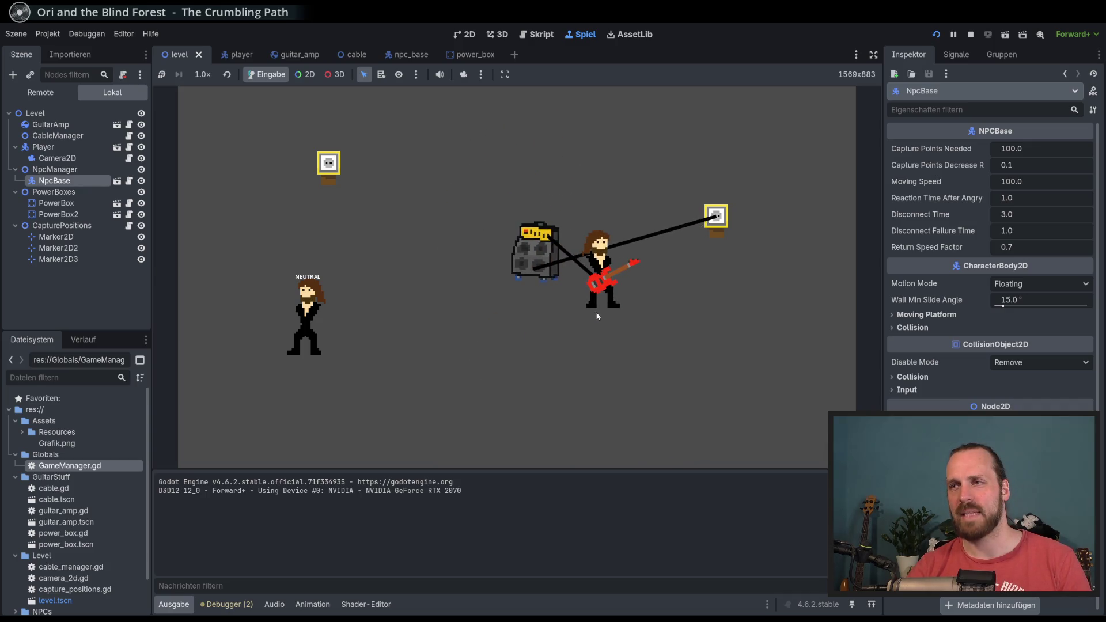
{"action": "key", "text": "Left"}
{"action": "key", "text": "Down"}
{"action": "key", "text": "Left"}
{"action": "key", "text": "Up"}
{"action": "key", "text": "Left"}
{"action": "key", "text": "Up"}
{"action": "key", "text": "Right"}
{"action": "key", "text": "Down"}
{"action": "key", "text": "Left"}
Aim the guitar sound at the angry NPC, capture it with the cable, then stop the game with F8.
{"action": "key", "text": "Up"}
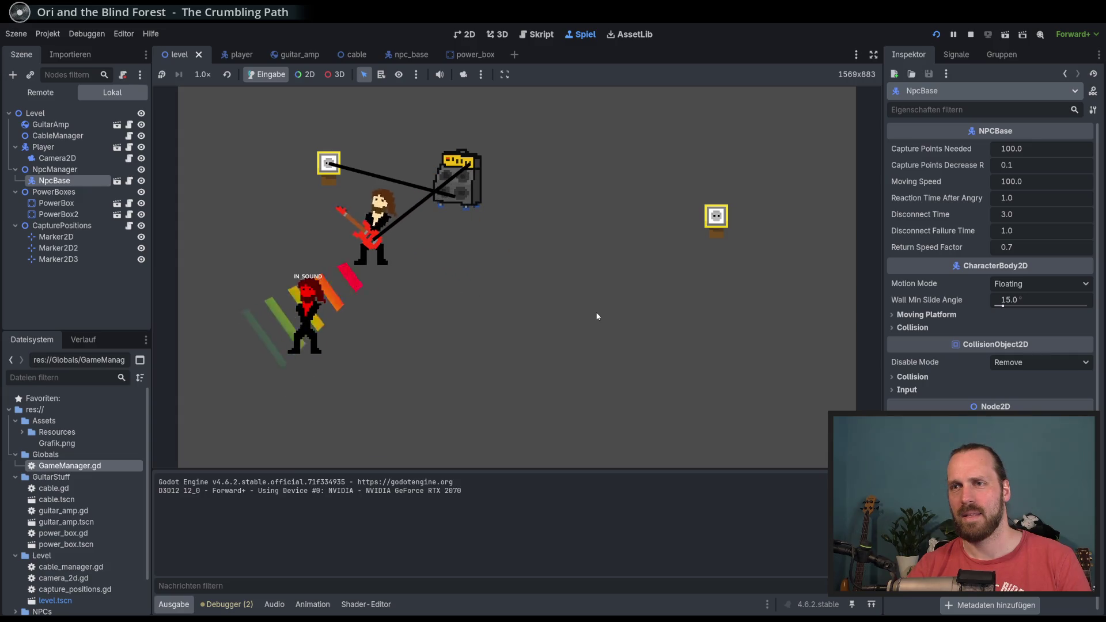
{"action": "key", "text": "Right"}
{"action": "key", "text": "Left"}
{"action": "key", "text": "Up"}
{"action": "key", "text": "Right"}
{"action": "key", "text": "Right"}
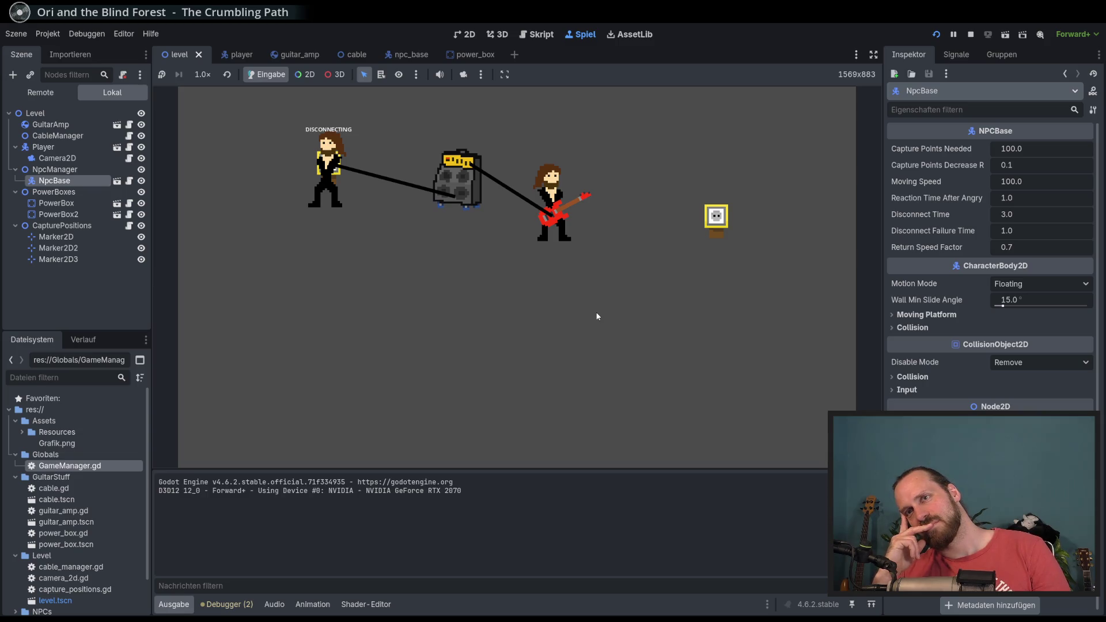
{"action": "key", "text": "Left"}
{"action": "key", "text": "Down"}
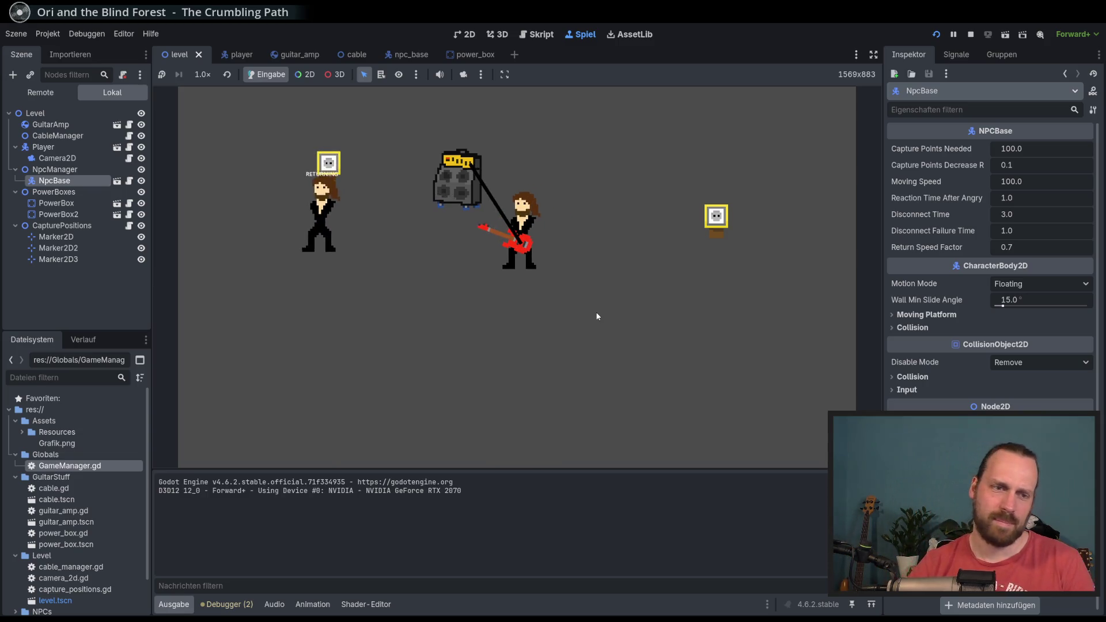
{"action": "key", "text": "Left"}
{"action": "key", "text": "Up"}
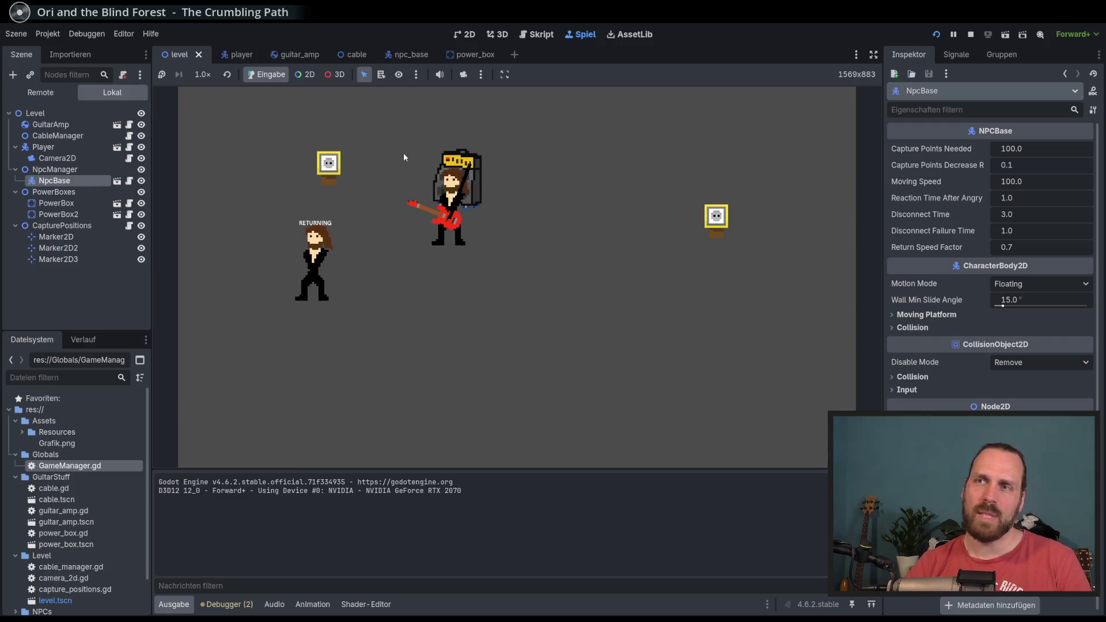
{"action": "key", "text": "Up"}
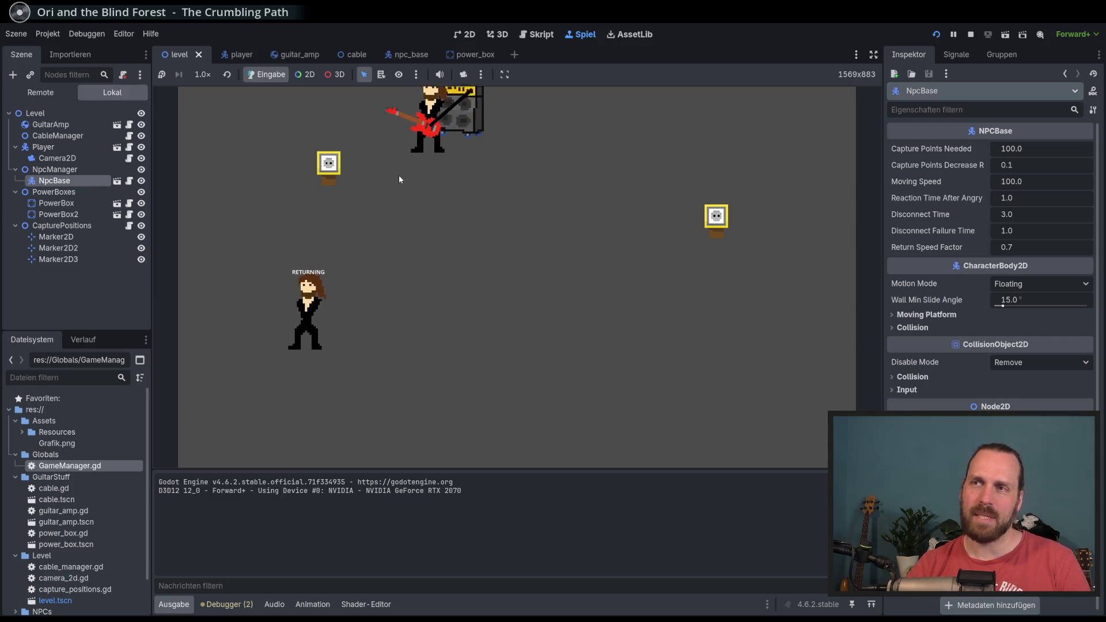
{"action": "key", "text": "Down"}
{"action": "key", "text": "Right"}
{"action": "key", "text": "Down"}
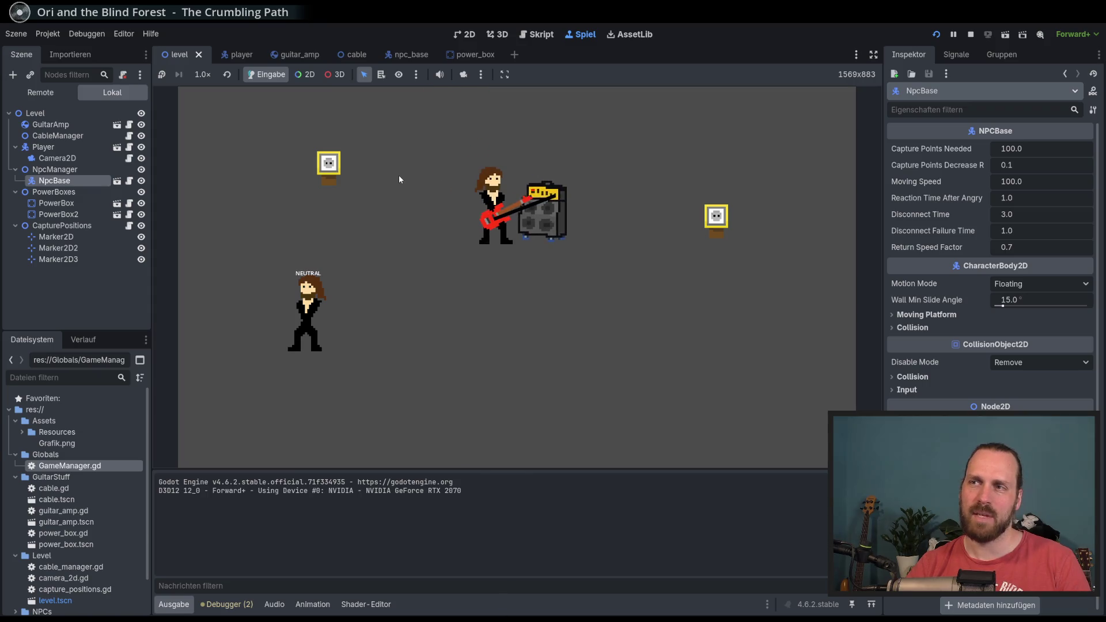
{"action": "key", "text": "Right"}
{"action": "key", "text": "Left"}
{"action": "key", "text": "Down"}
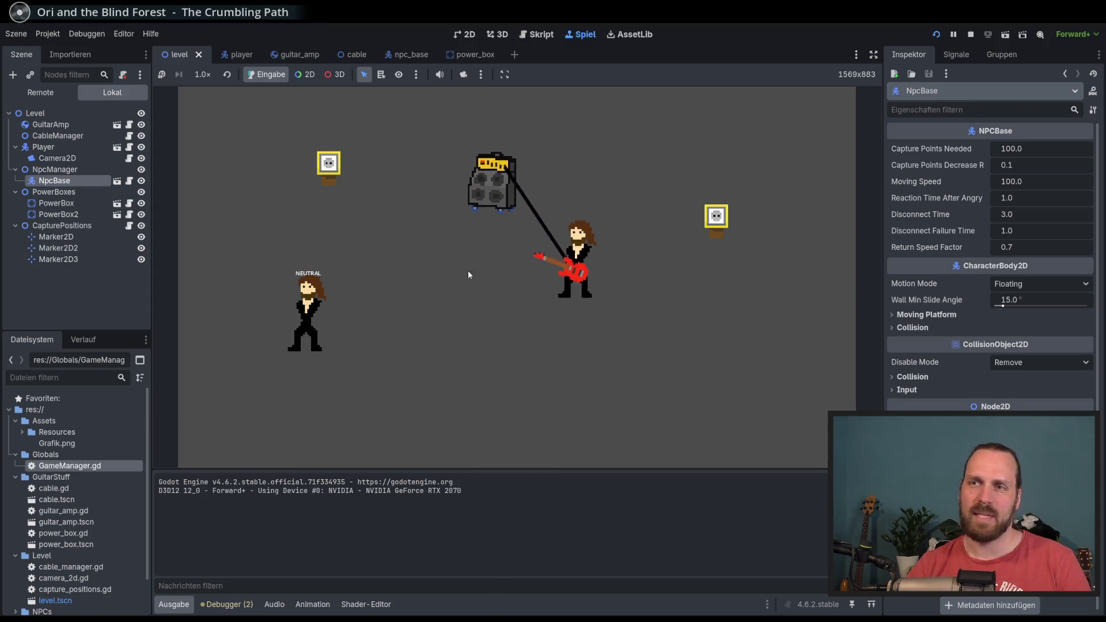
{"action": "key", "text": "Left"}
{"action": "key", "text": "F8"}
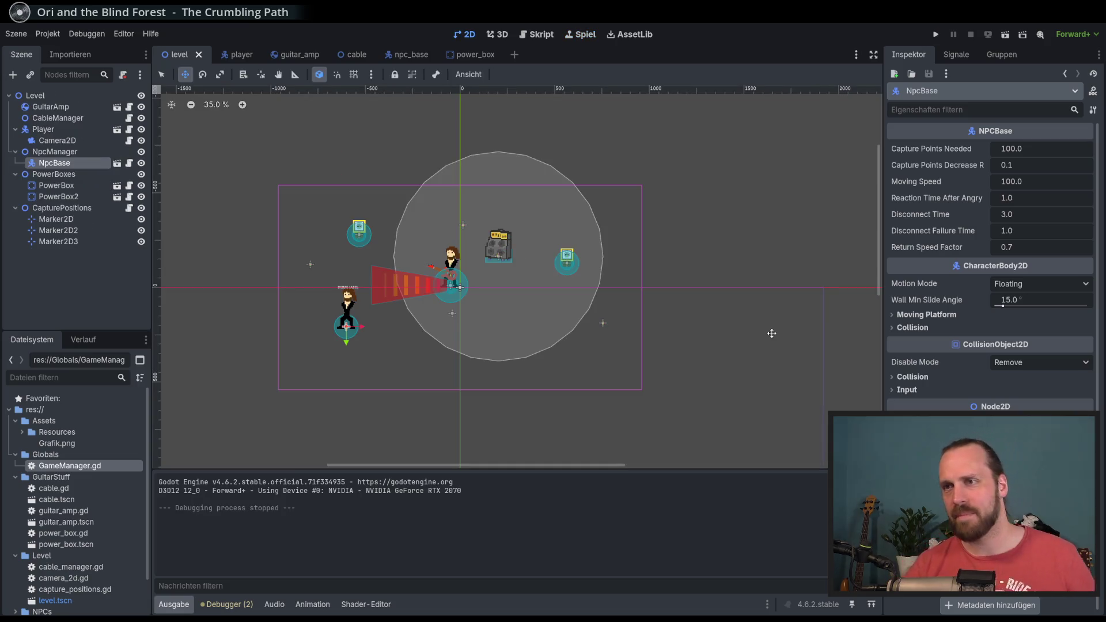
Zoom the canvas and select the Camera2D node under Player.
{"action": "scroll", "coordinate": [482, 282], "scroll_direction": "up", "scroll_amount": 2}
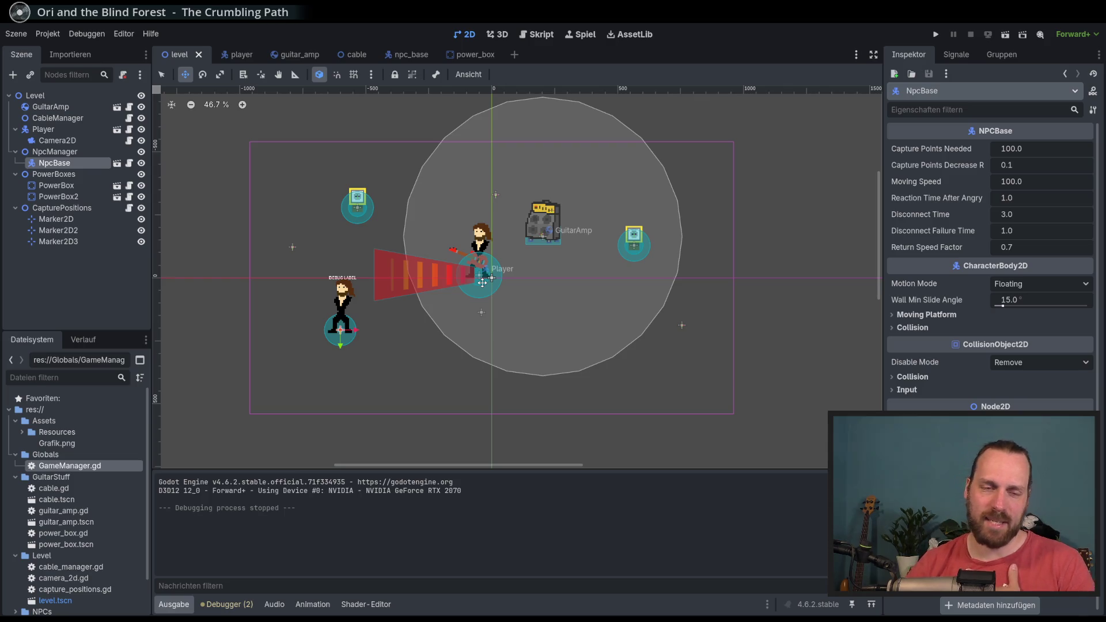
{"action": "scroll", "coordinate": [475, 294], "scroll_direction": "left", "scroll_amount": 2}
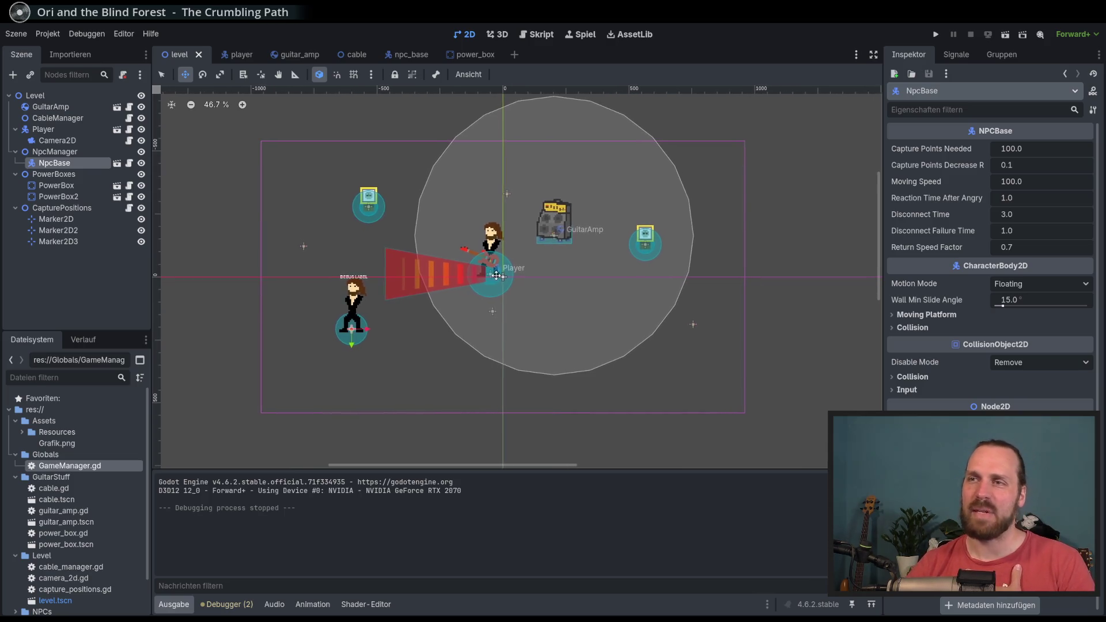
{"action": "scroll", "coordinate": [551, 270], "scroll_direction": "up", "scroll_amount": 1}
{"action": "scroll", "coordinate": [518, 265], "scroll_direction": "left", "scroll_amount": 2}
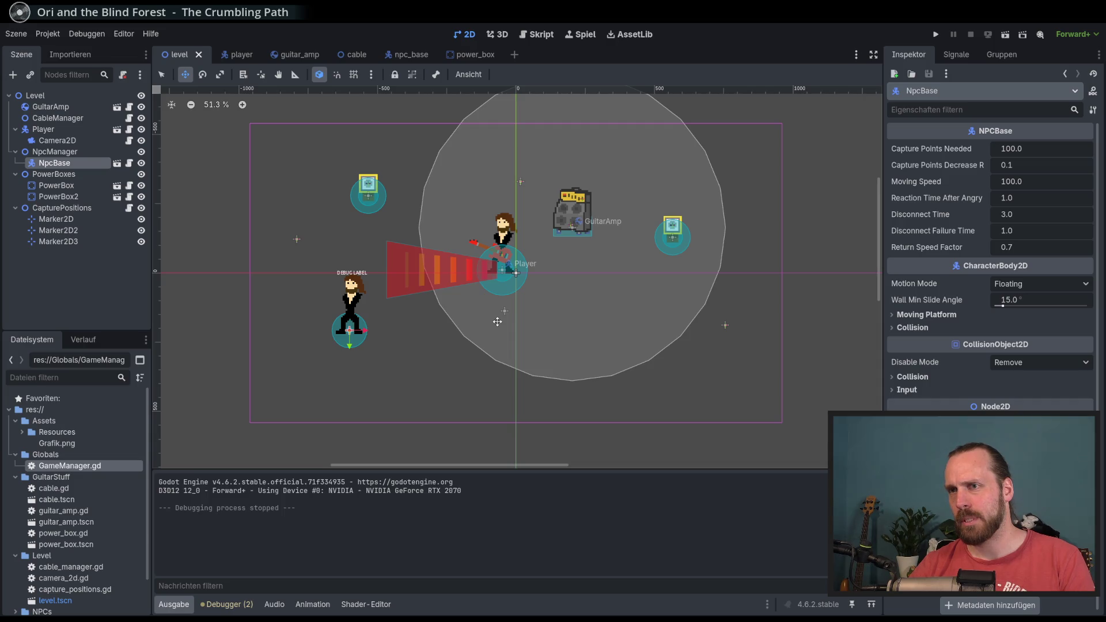
{"action": "left_click", "coordinate": [79, 144]}
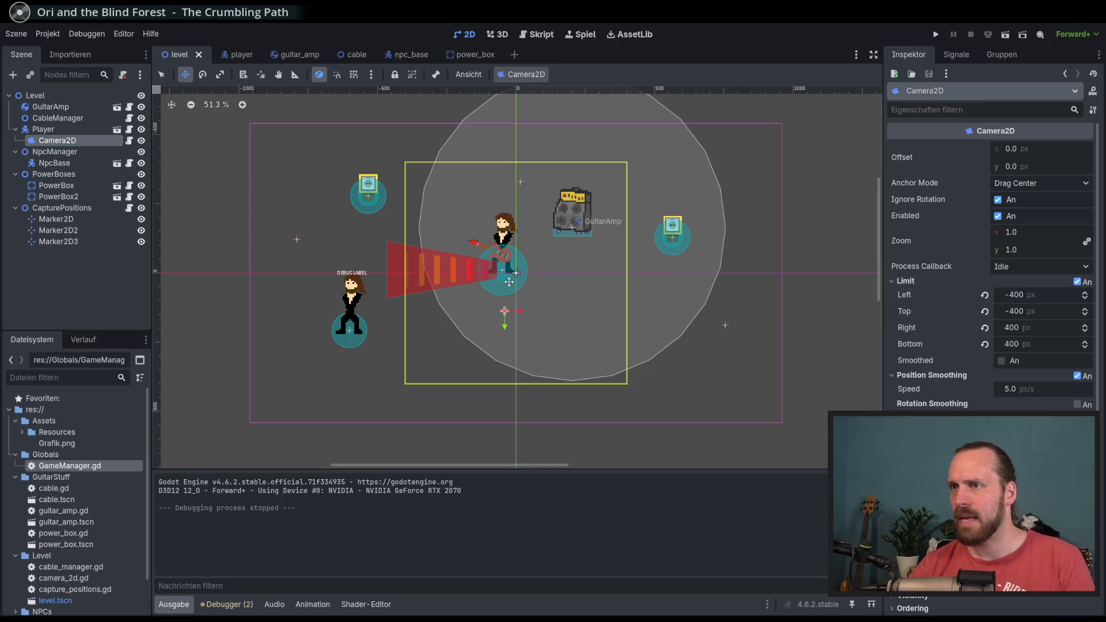
{"action": "left_click", "coordinate": [57, 131]}
{"action": "left_click", "coordinate": [67, 143]}
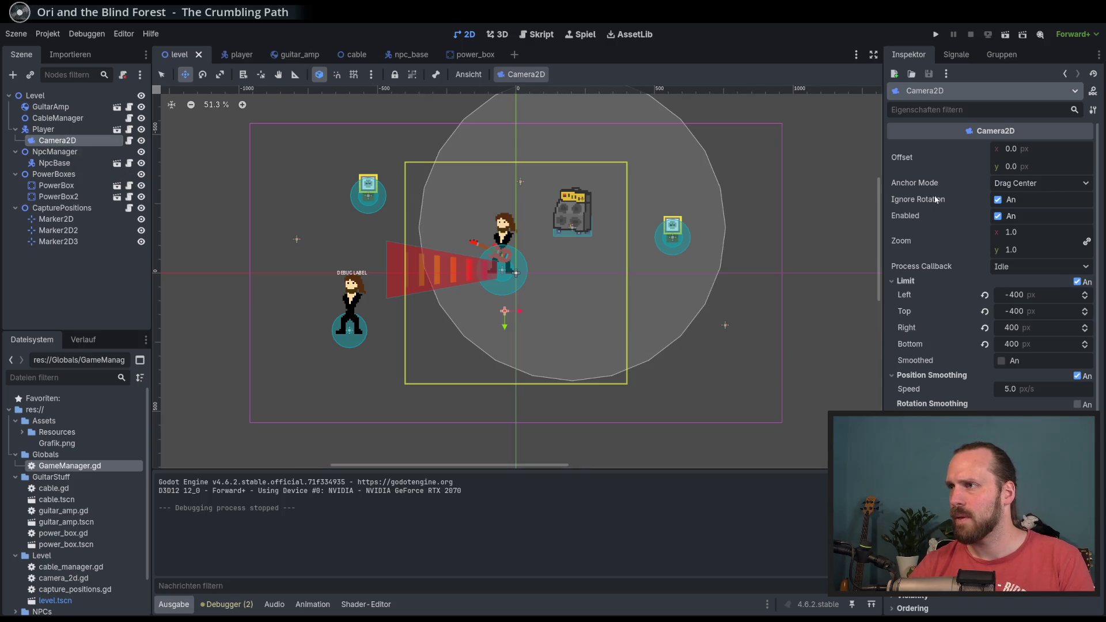
Reset the Camera2D position to (0, 0), then save and run the level with F5.
{"action": "scroll", "coordinate": [930, 380], "scroll_direction": "down", "scroll_amount": 5}
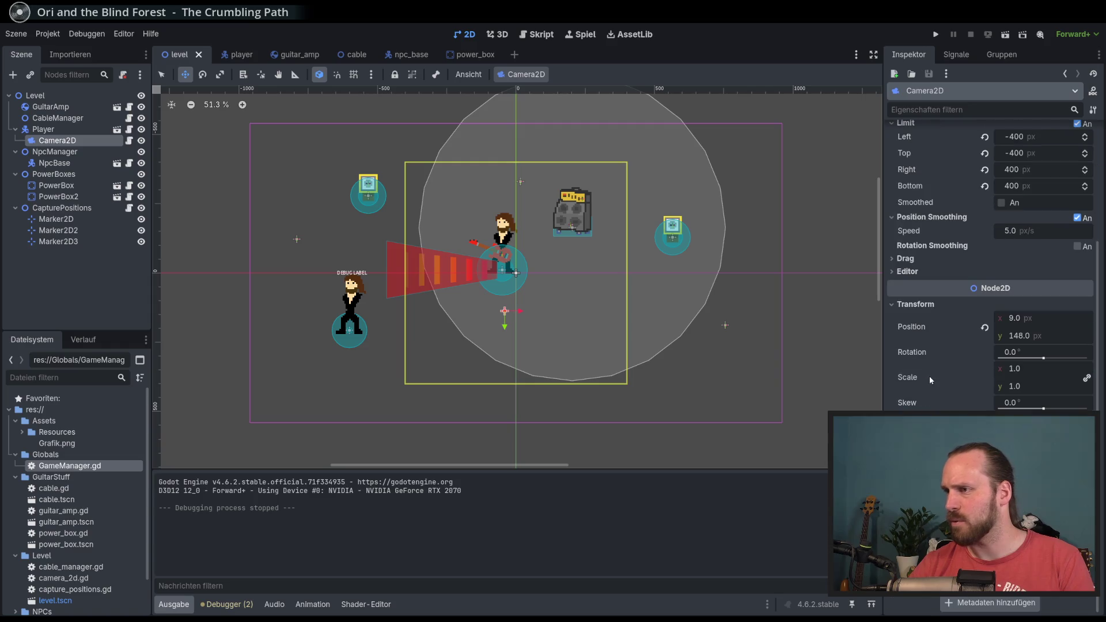
{"action": "left_click", "coordinate": [985, 329]}
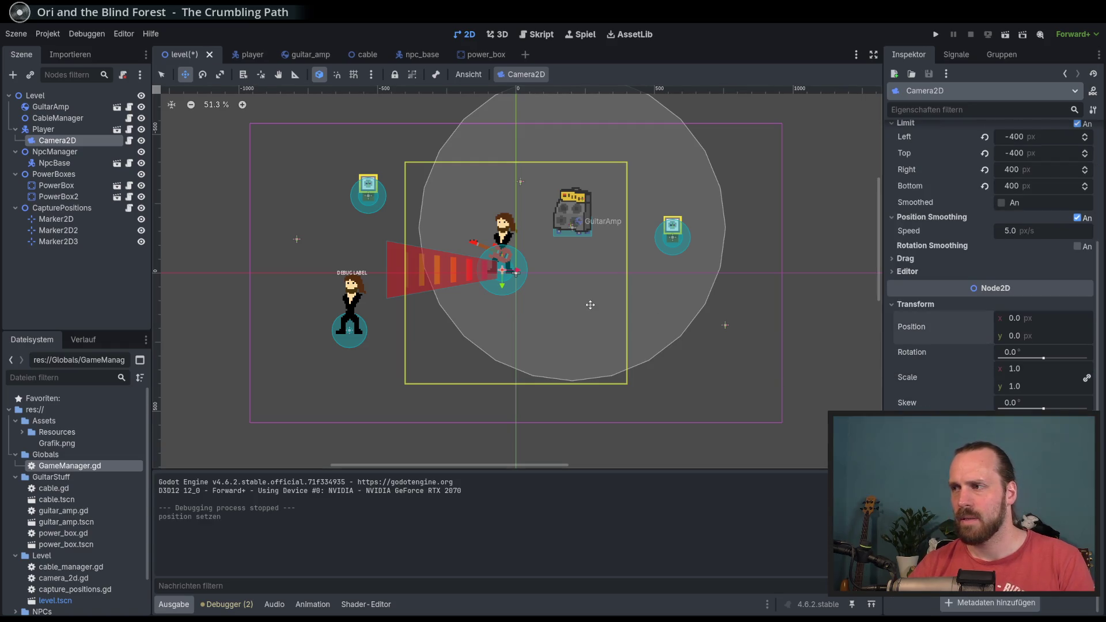
{"action": "key", "text": "F5"}
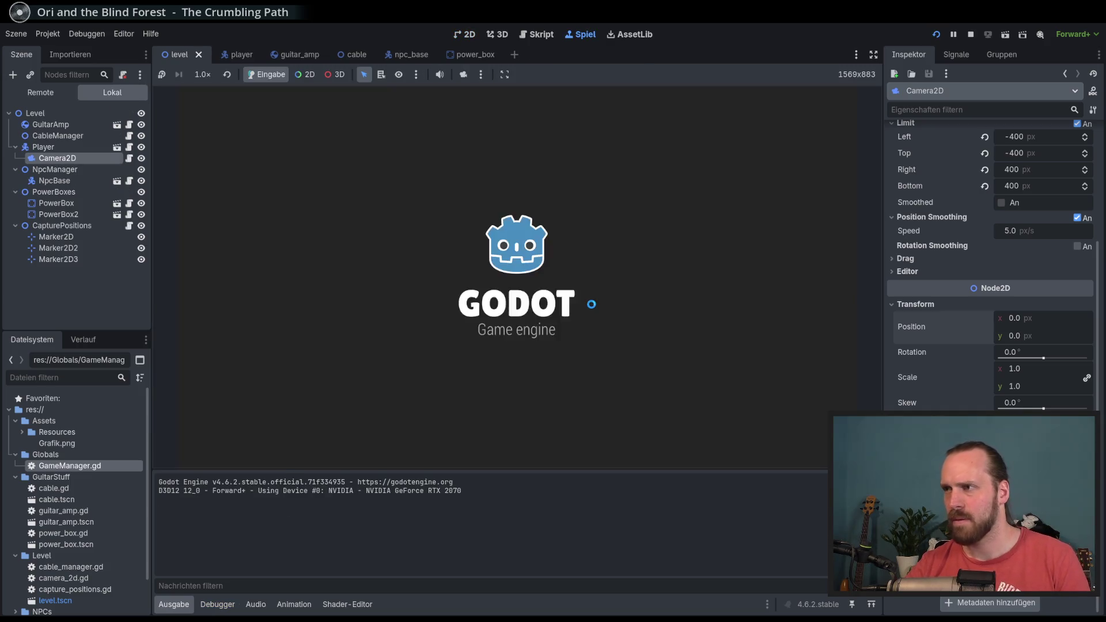
Change the camera's smoothing settings and restart the game for a fresh playtest.
{"action": "key", "text": "F8"}
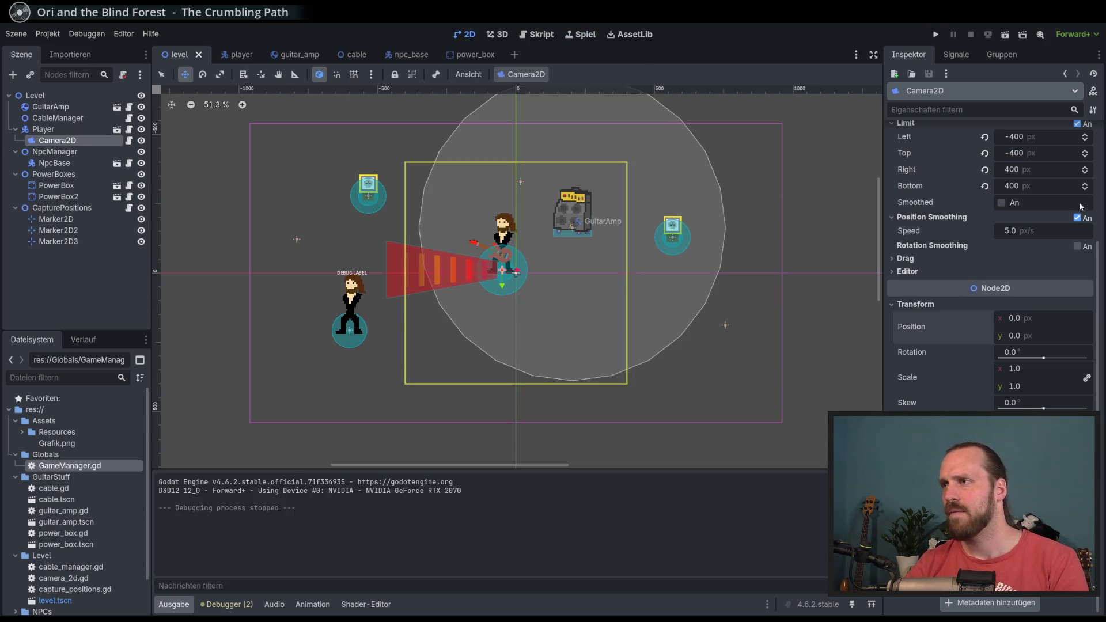
{"action": "left_click", "coordinate": [1078, 218]}
{"action": "key", "text": "F5"}
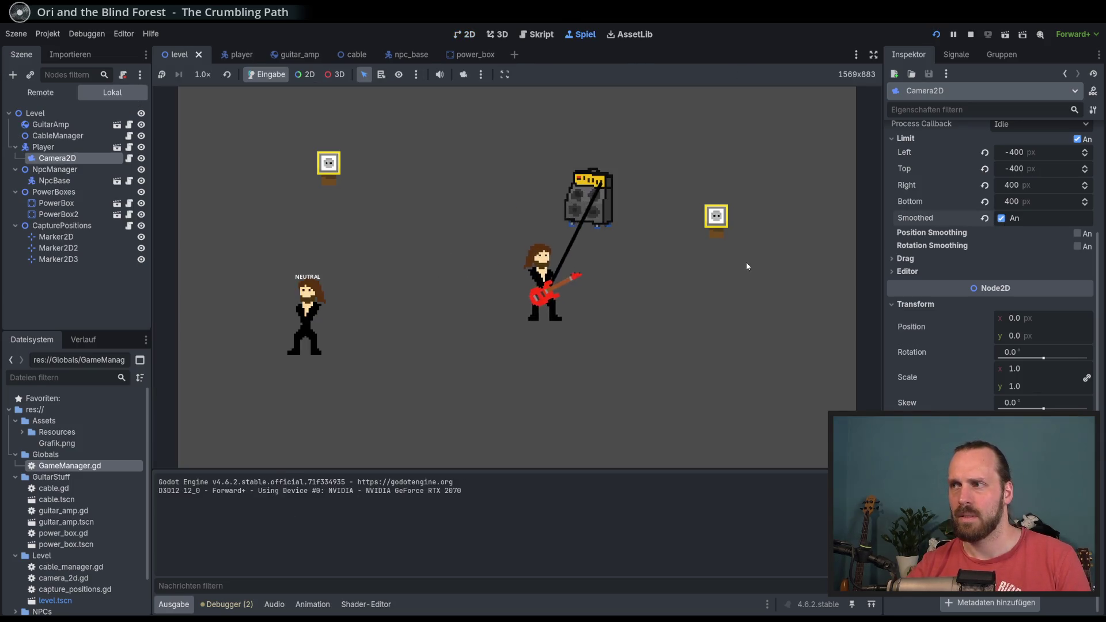
{"action": "key", "text": "F8"}
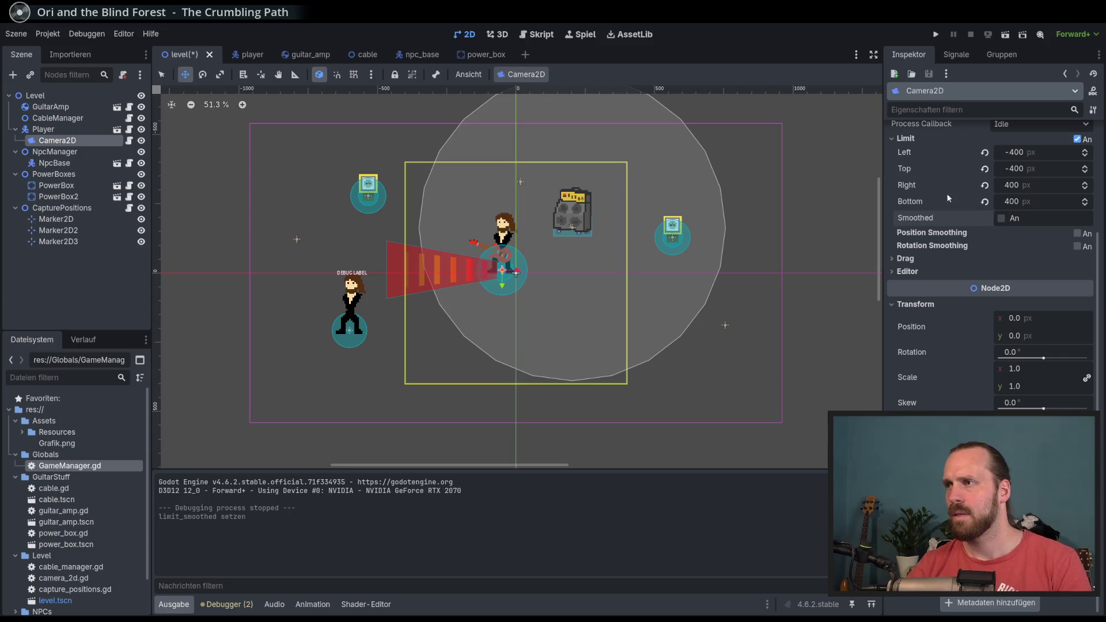
{"action": "key", "text": "F5"}
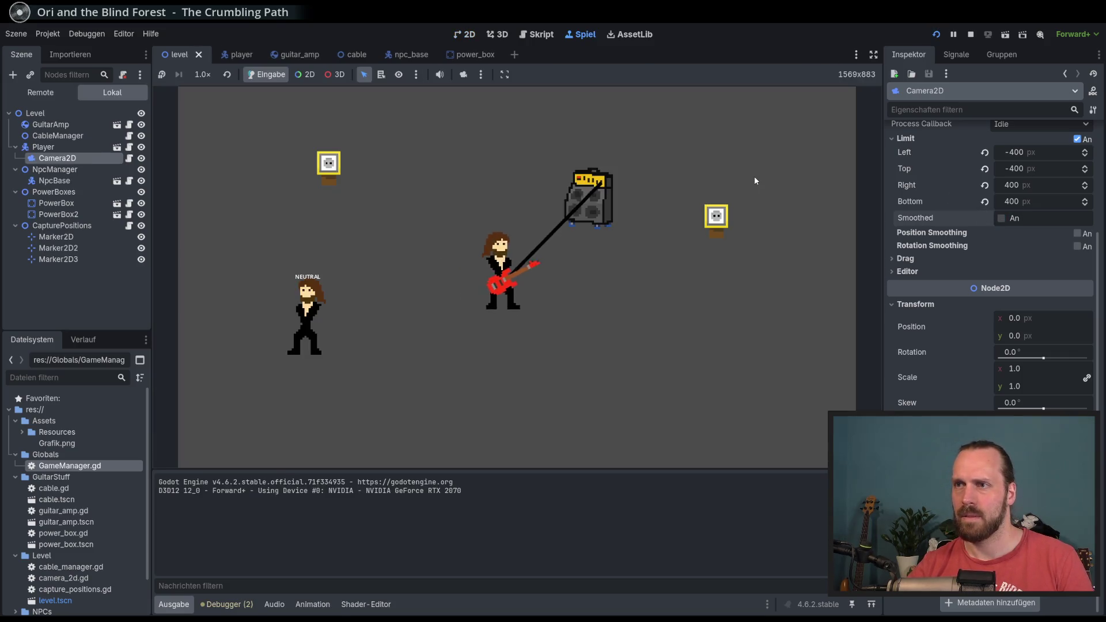
Turn off the camera limits and walk the player around the amp to check the view.
{"action": "left_click", "coordinate": [1077, 139]}
{"action": "key", "text": "Left"}
{"action": "key", "text": "Up"}
{"action": "key", "text": "Right"}
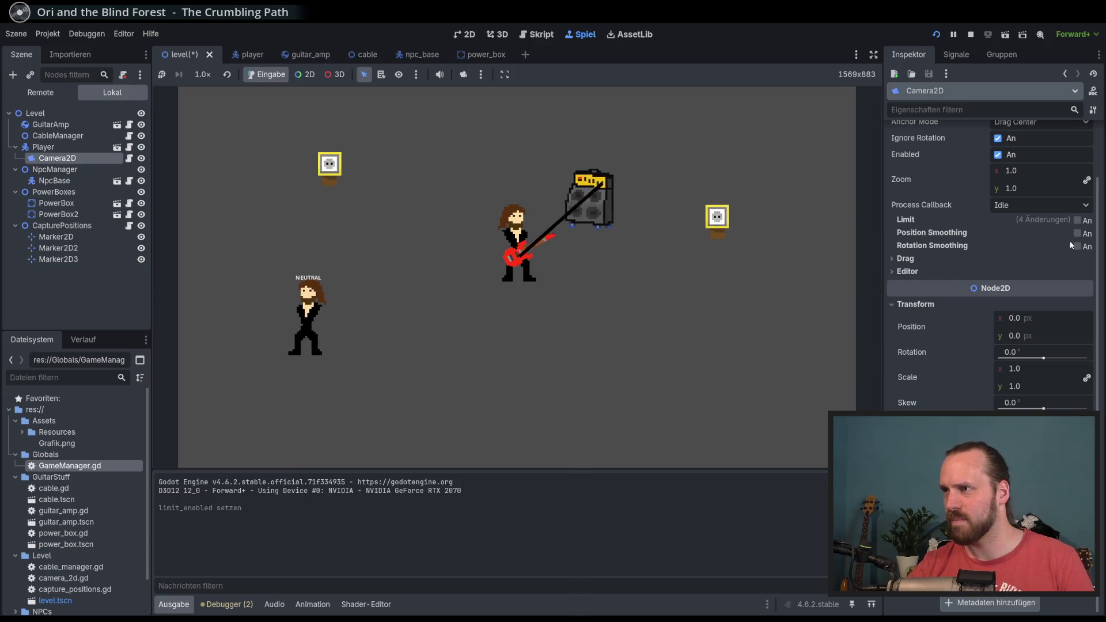
Enable horizontal camera drag and walk the player around the level to test it.
{"action": "left_click", "coordinate": [997, 259]}
{"action": "left_click", "coordinate": [1001, 273]}
{"action": "key", "text": "Down"}
{"action": "key", "text": "Up"}
{"action": "key", "text": "Left"}
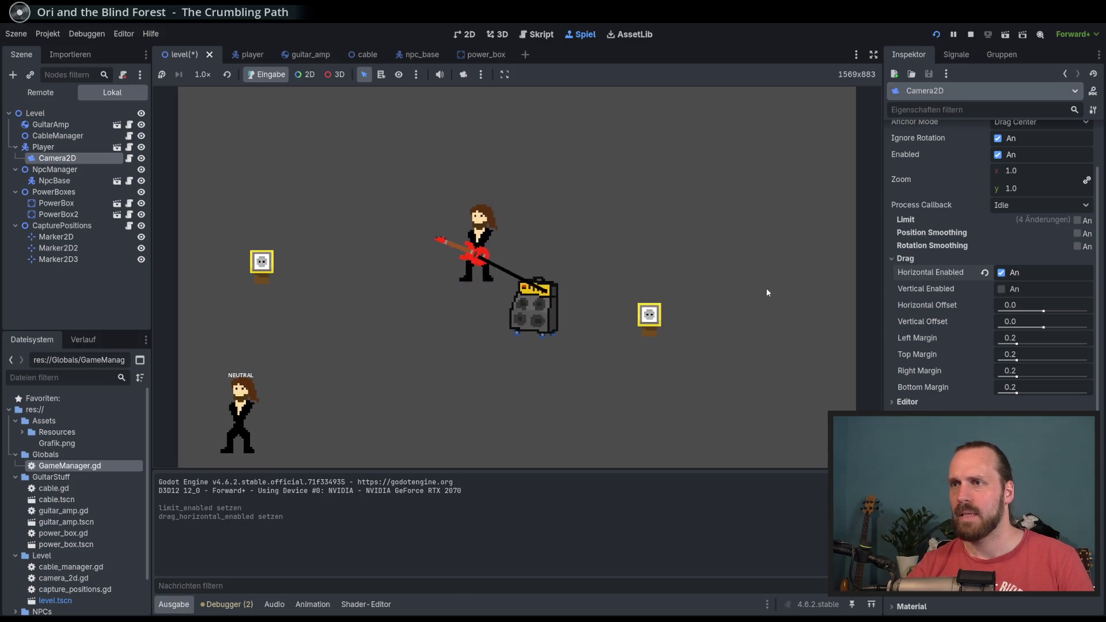
{"action": "key", "text": "Down"}
{"action": "key", "text": "Right"}
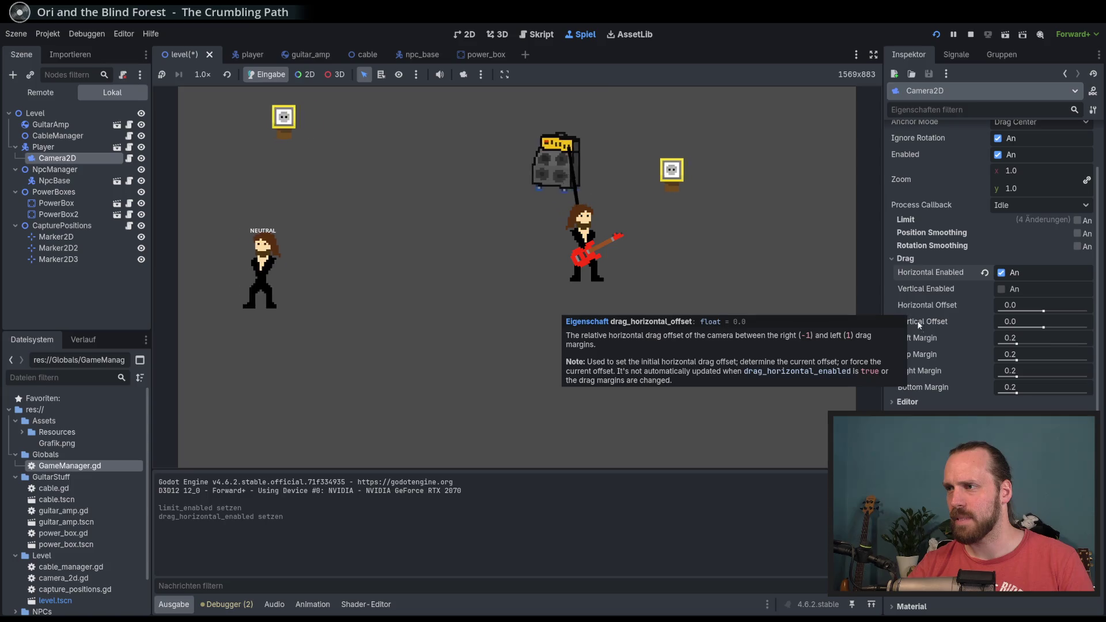
{"action": "key", "text": "Up"}
{"action": "key", "text": "Left"}
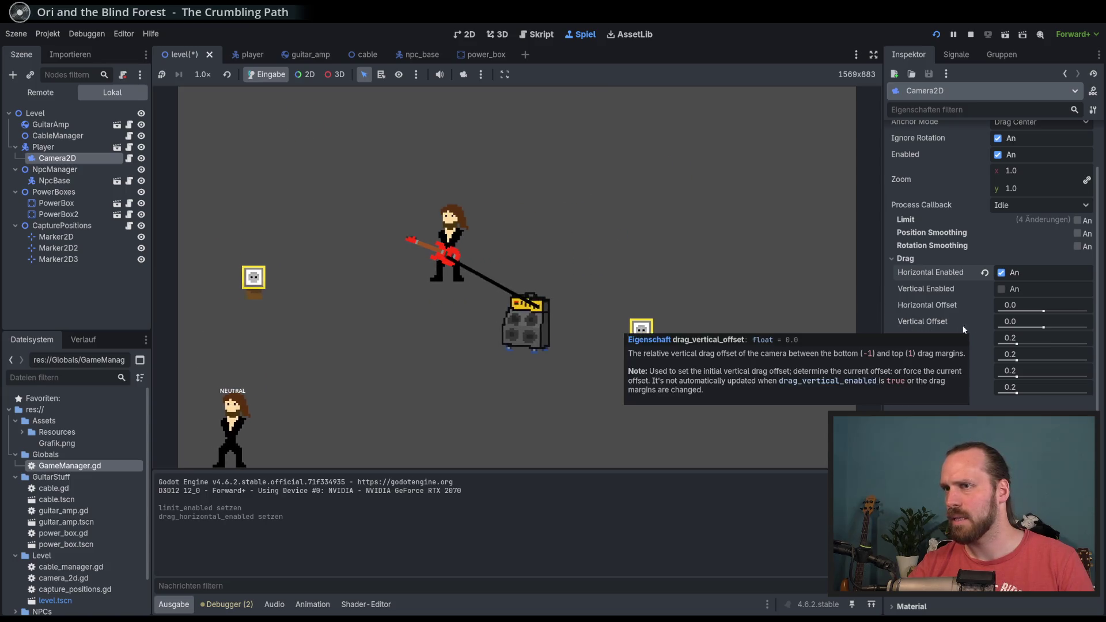
{"action": "key", "text": "Down"}
{"action": "key", "text": "Right"}
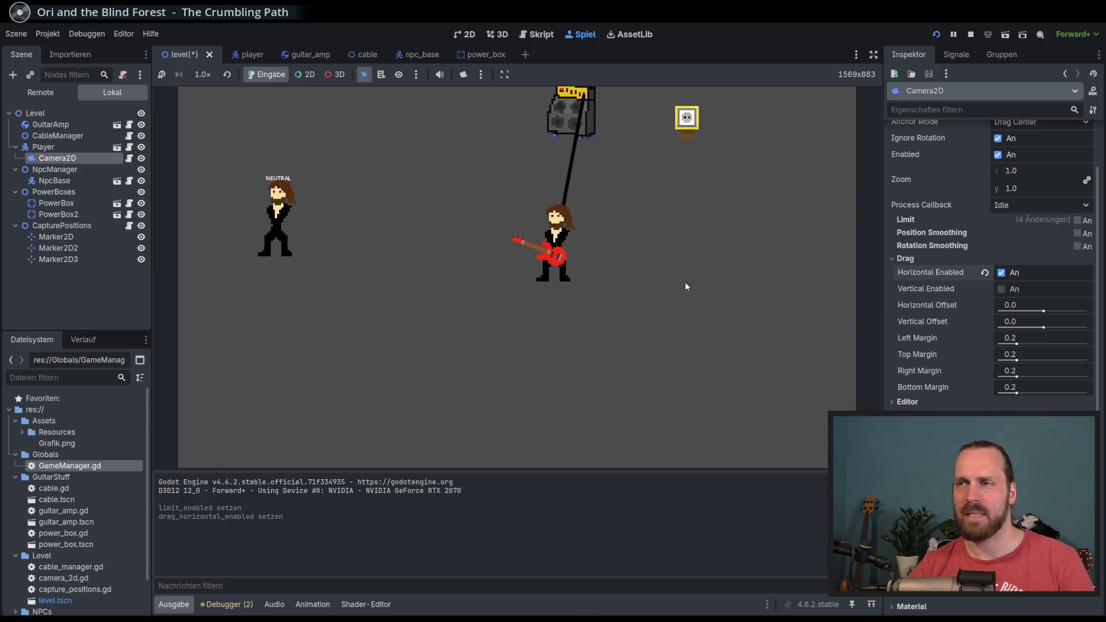
{"action": "key", "text": "Up"}
{"action": "key", "text": "Right"}
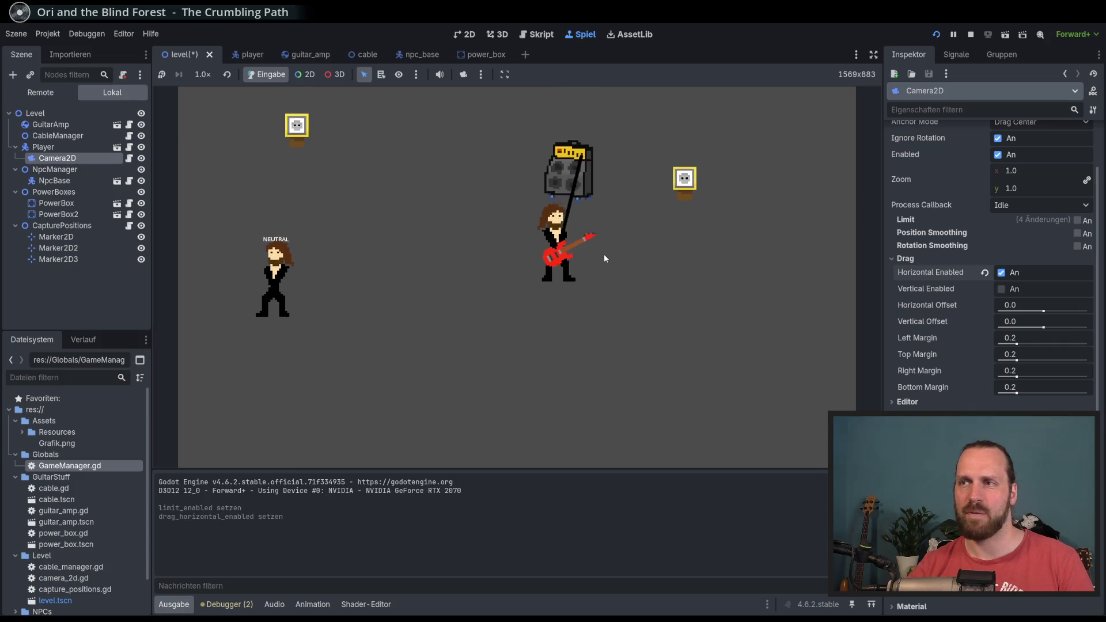
{"action": "key", "text": "Left"}
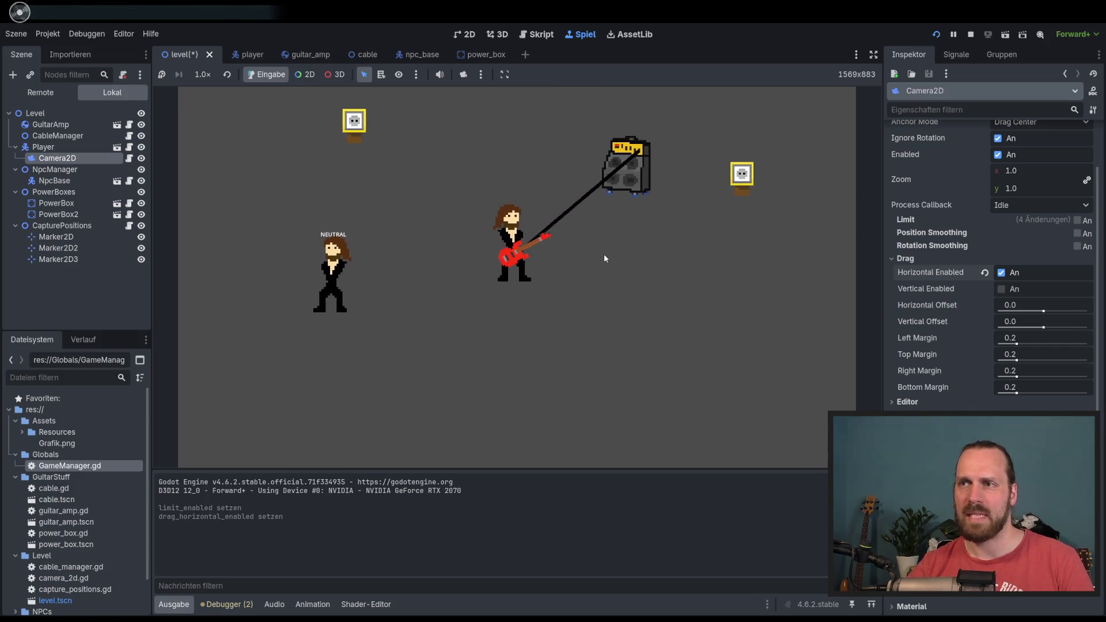
{"action": "key", "text": "Right"}
{"action": "key", "text": "Left"}
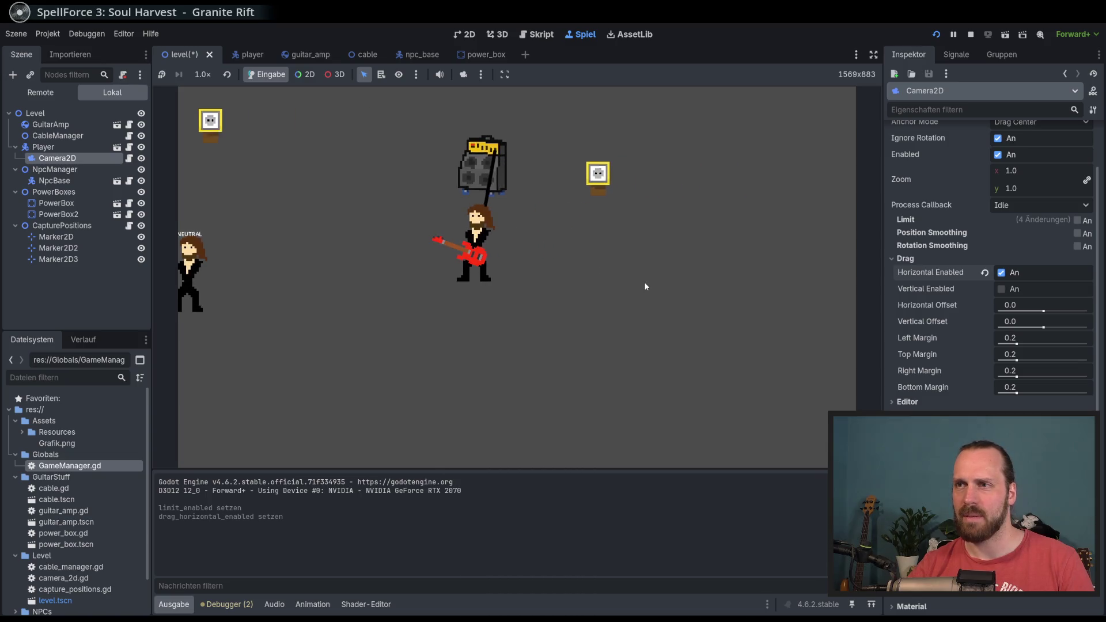
{"action": "key", "text": "Down"}
{"action": "key", "text": "Up"}
{"action": "key", "text": "Left"}
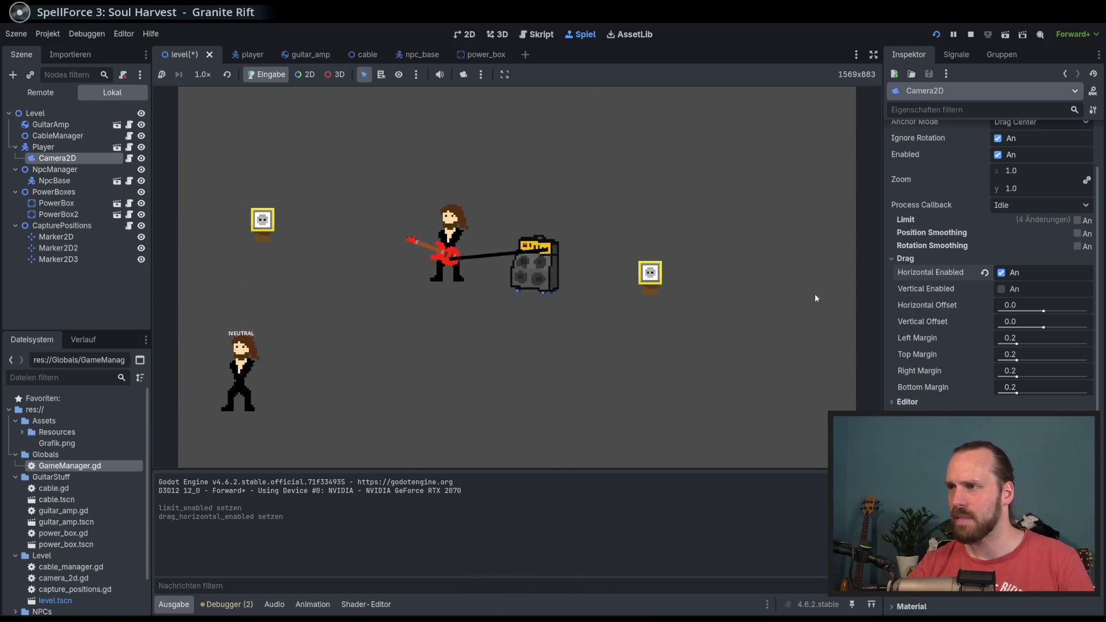
{"action": "key", "text": "Down"}
{"action": "key", "text": "Right"}
{"action": "key", "text": "Up"}
{"action": "key", "text": "Left"}
{"action": "key", "text": "Right"}
{"action": "key", "text": "Down"}
{"action": "key", "text": "Right"}
{"action": "key", "text": "Left"}
{"action": "key", "text": "Down"}
{"action": "key", "text": "Right"}
{"action": "key", "text": "Left"}
{"action": "key", "text": "Up"}
{"action": "key", "text": "Right"}
{"action": "key", "text": "Left"}
{"action": "key", "text": "Down"}
Turn on camera position smoothing and test it by walking the player while pulling the amp.
{"action": "key", "text": "Down"}
{"action": "key", "text": "Left"}
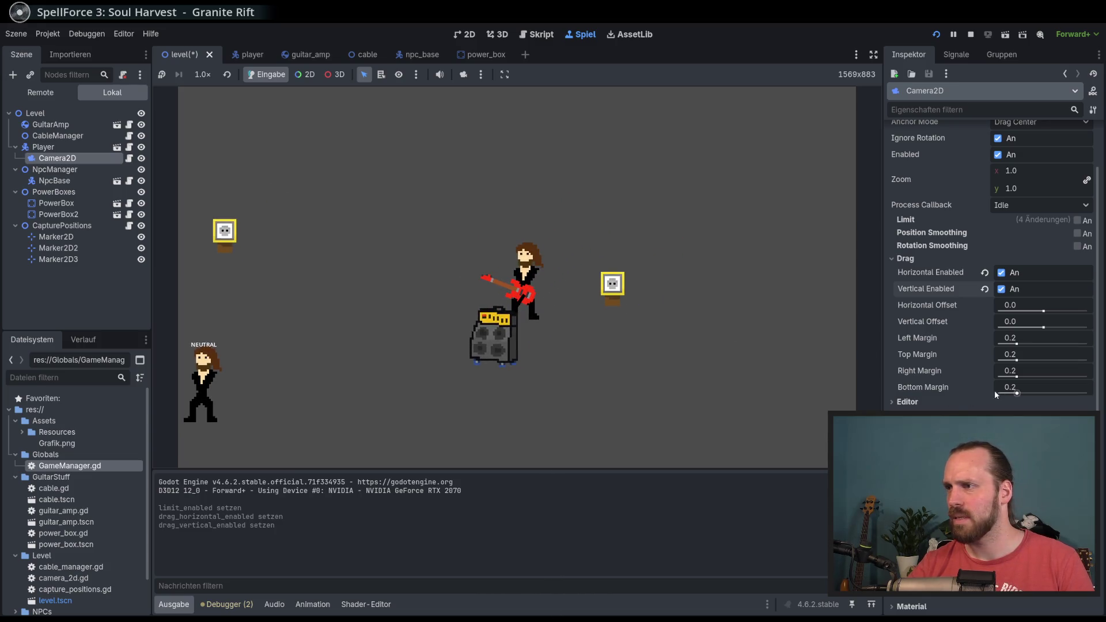
{"action": "left_click", "coordinate": [1077, 234]}
{"action": "key", "text": "Up"}
{"action": "key", "text": "Left"}
{"action": "key", "text": "Right"}
{"action": "key", "text": "Down"}
{"action": "key", "text": "Up"}
{"action": "key", "text": "Left"}
{"action": "key", "text": "Down"}
{"action": "key", "text": "Left"}
{"action": "key", "text": "Down"}
{"action": "key", "text": "Right"}
{"action": "key", "text": "Up"}
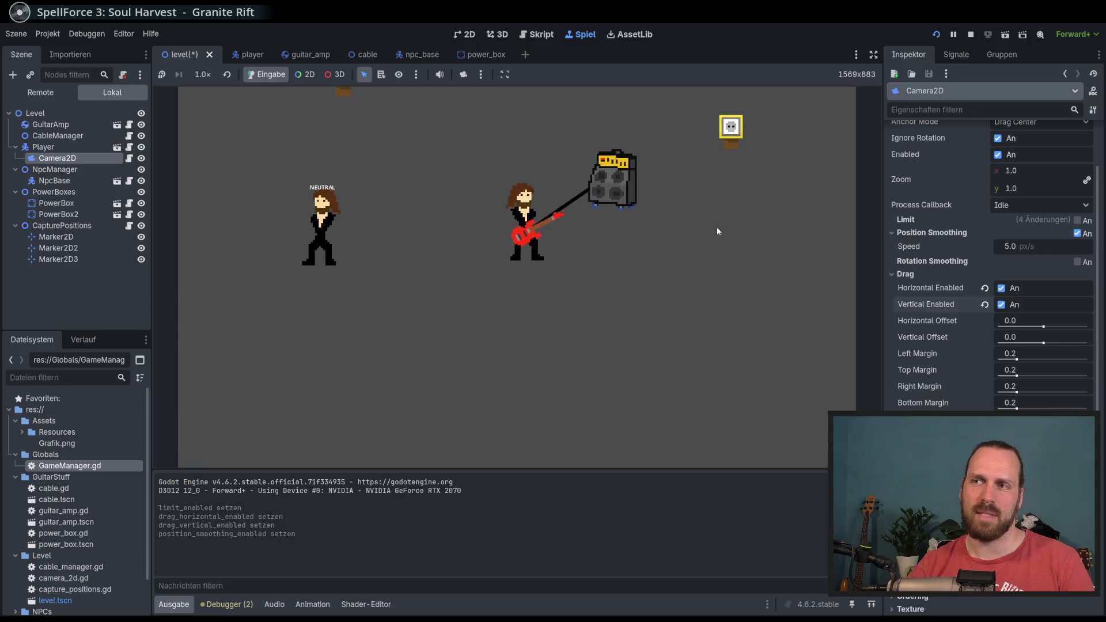
{"action": "key", "text": "Right"}
{"action": "key", "text": "Down"}
{"action": "key", "text": "Left"}
{"action": "key", "text": "Right"}
{"action": "key", "text": "Left"}
{"action": "key", "text": "Down"}
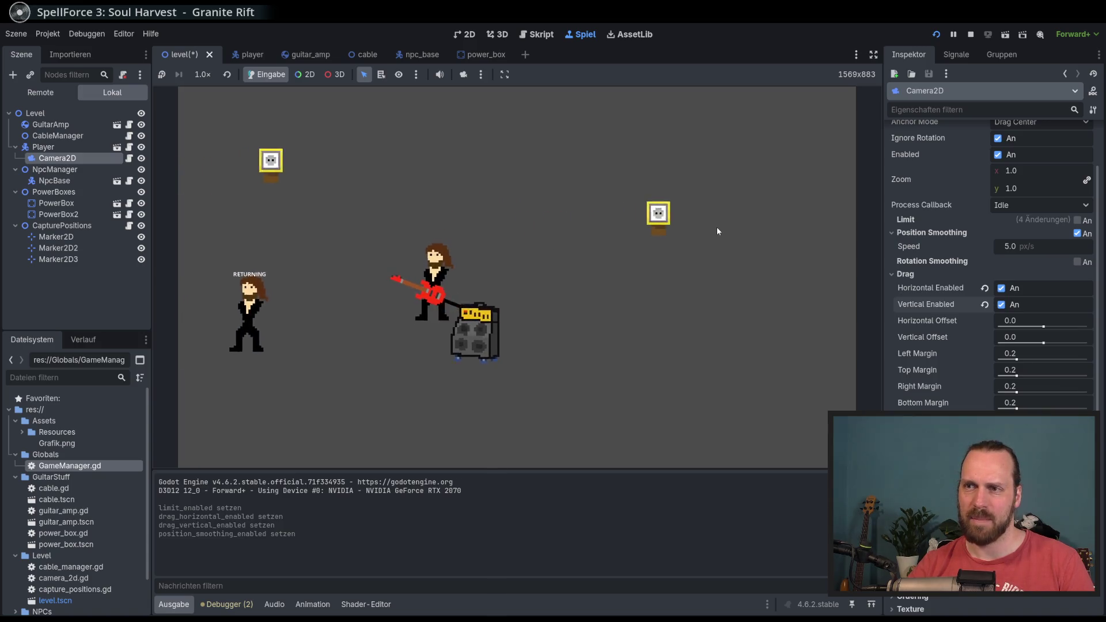
Re-enable the camera limits and walk the player up and down to test them.
{"action": "scroll", "coordinate": [1008, 305], "scroll_direction": "up", "scroll_amount": 2}
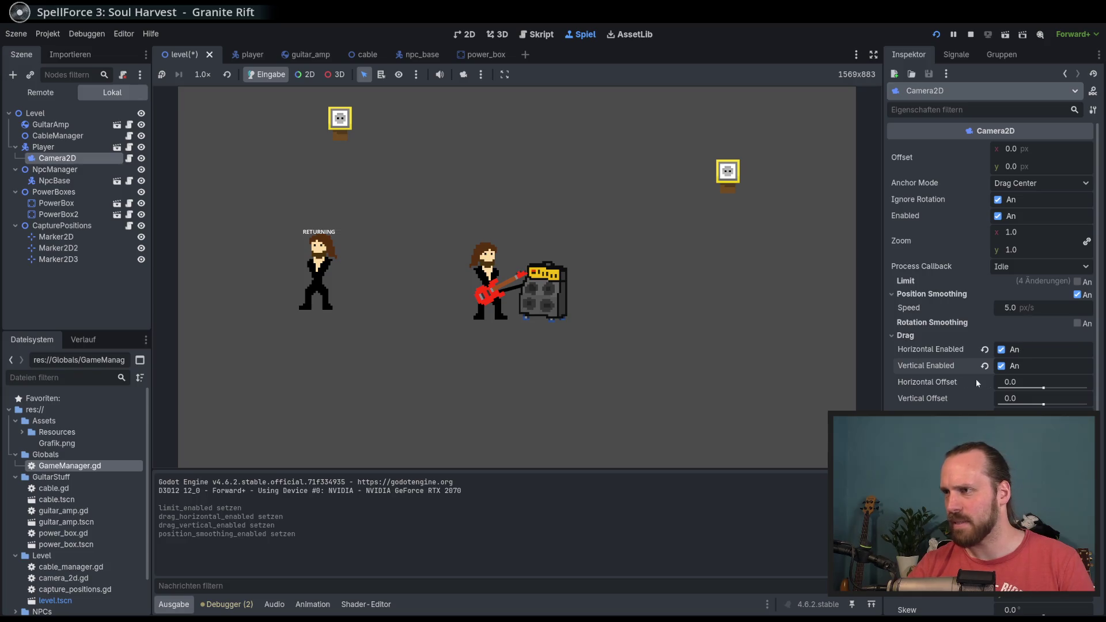
{"action": "left_click", "coordinate": [1077, 282]}
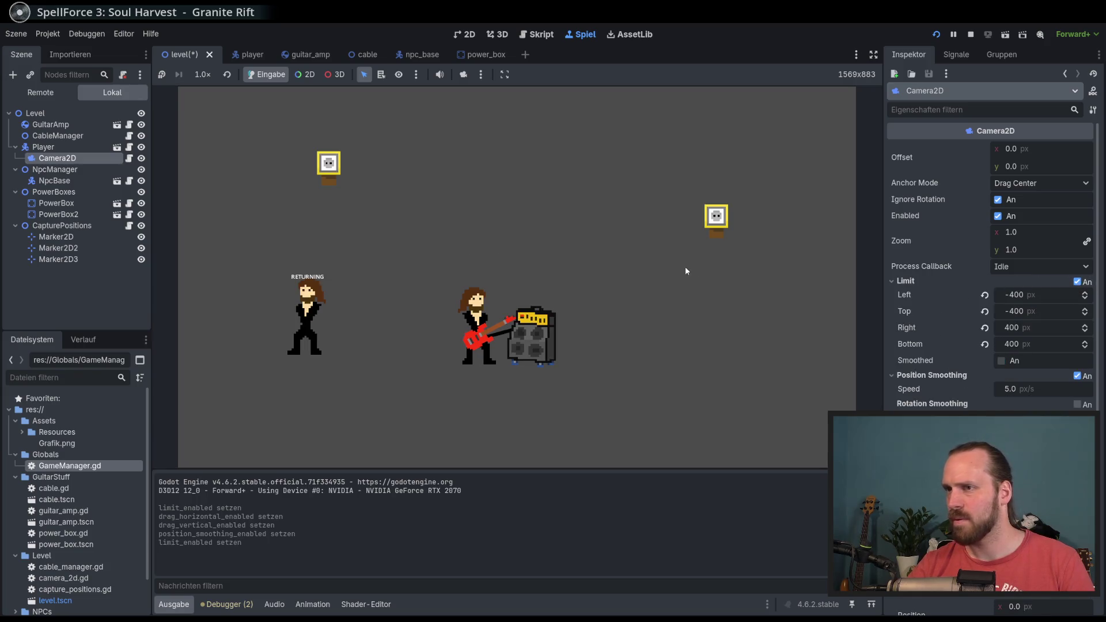
{"action": "key", "text": "Right"}
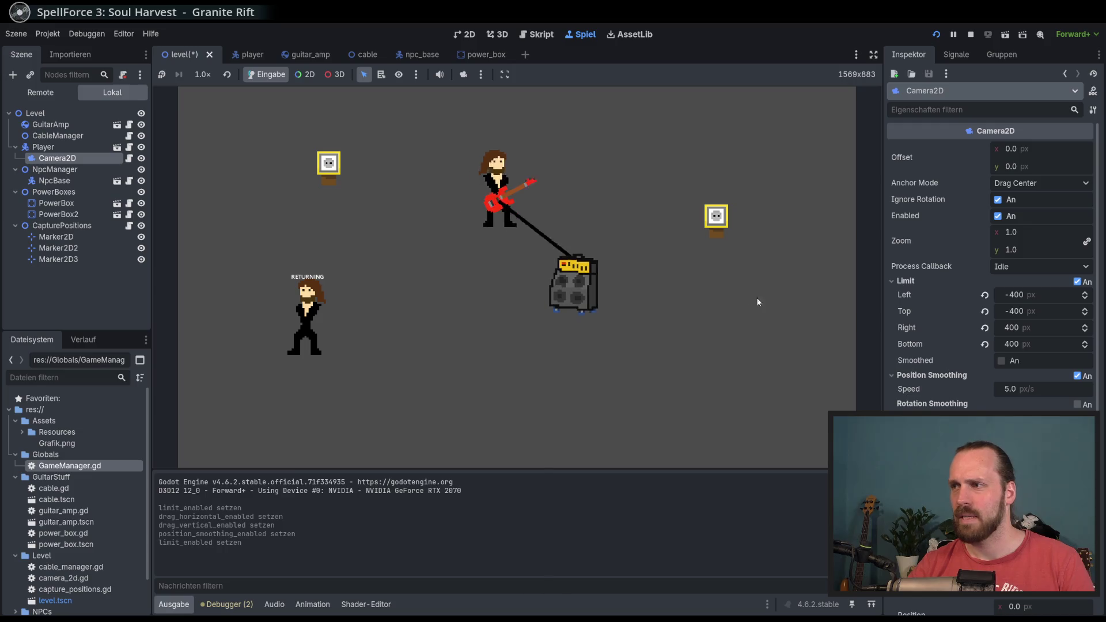
{"action": "key", "text": "Up"}
{"action": "key", "text": "Right"}
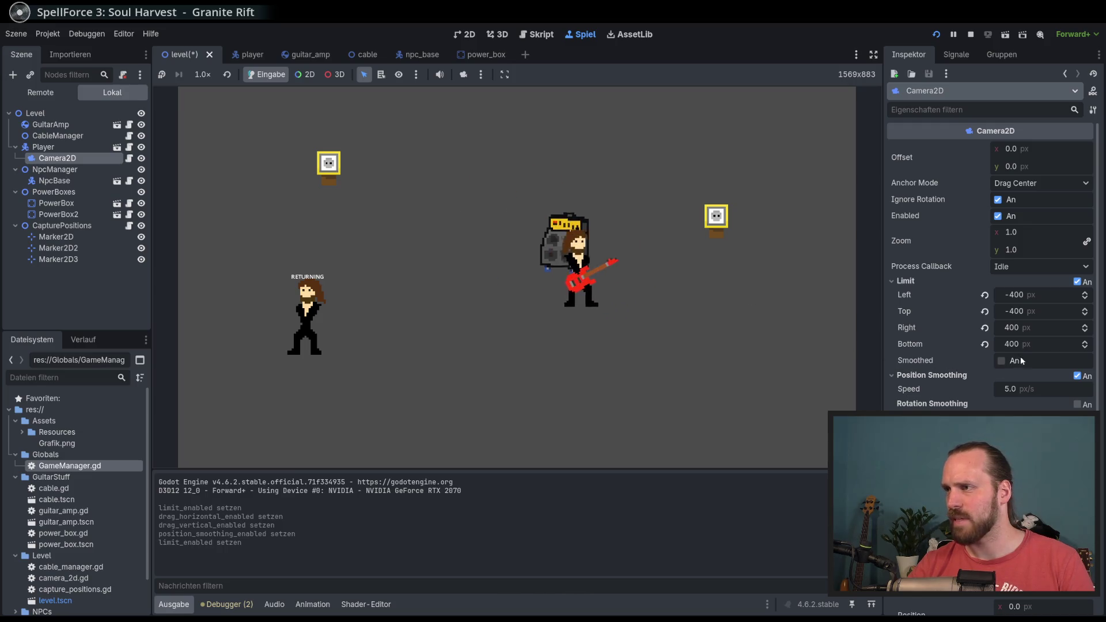
{"action": "key", "text": "Up"}
{"action": "key", "text": "Right"}
{"action": "key", "text": "Left"}
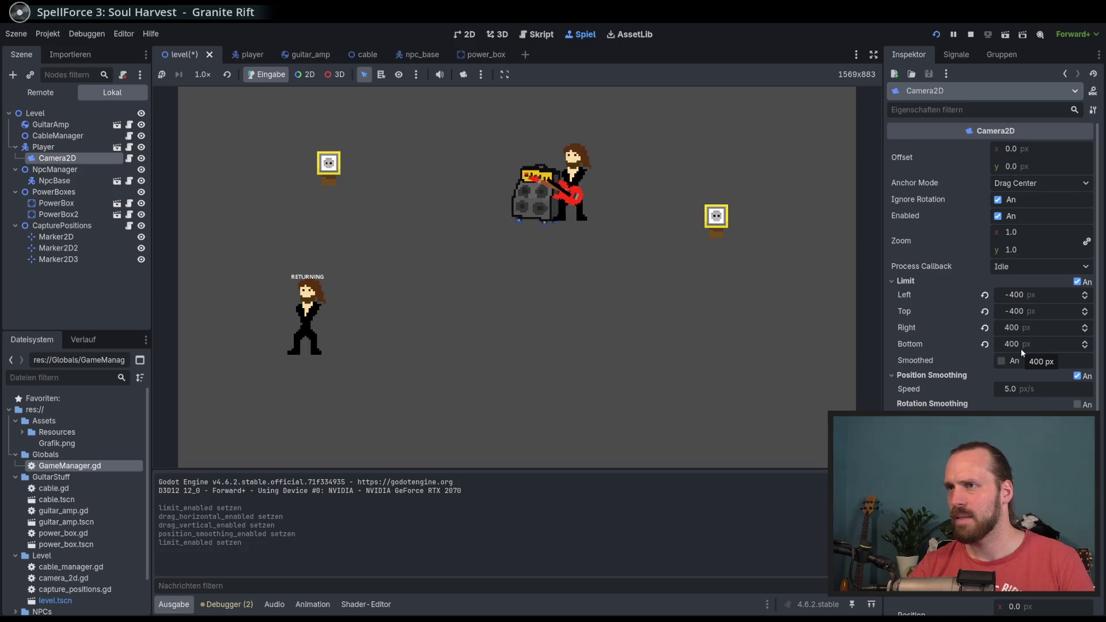
{"action": "key", "text": "Down"}
{"action": "key", "text": "Left"}
{"action": "key", "text": "Right"}
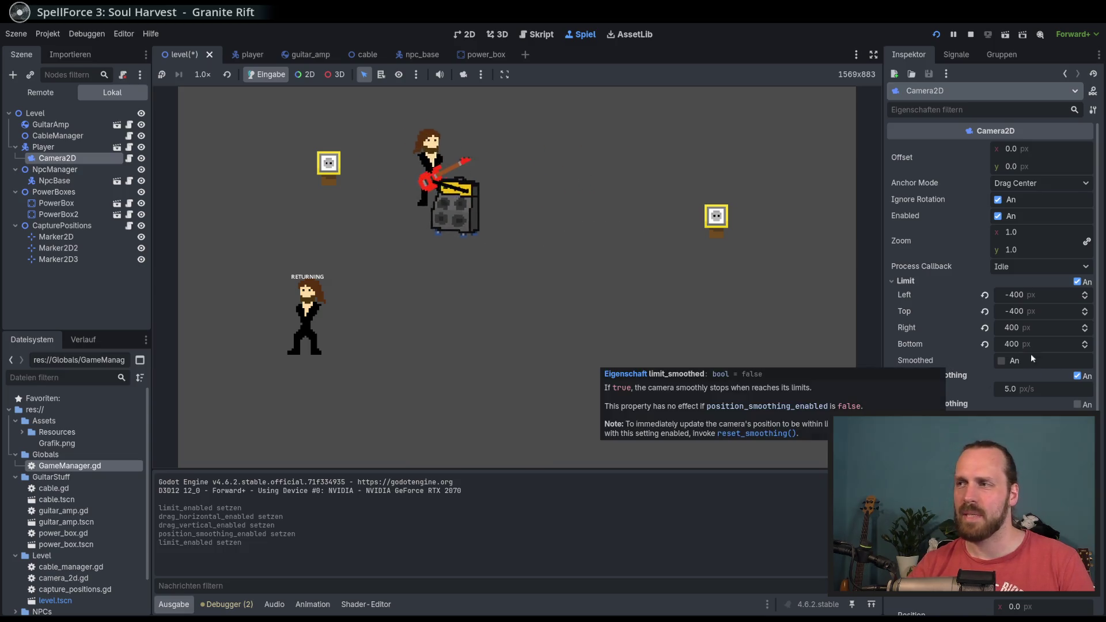
{"action": "key", "text": "Down"}
Turn the camera limits back off and walk the player around again.
{"action": "left_click", "coordinate": [1076, 281]}
{"action": "key", "text": "Down"}
{"action": "key", "text": "Right"}
{"action": "key", "text": "Up"}
{"action": "key", "text": "Left"}
{"action": "scroll", "coordinate": [991, 259], "scroll_direction": "down", "scroll_amount": 3}
{"action": "key", "text": "Right"}
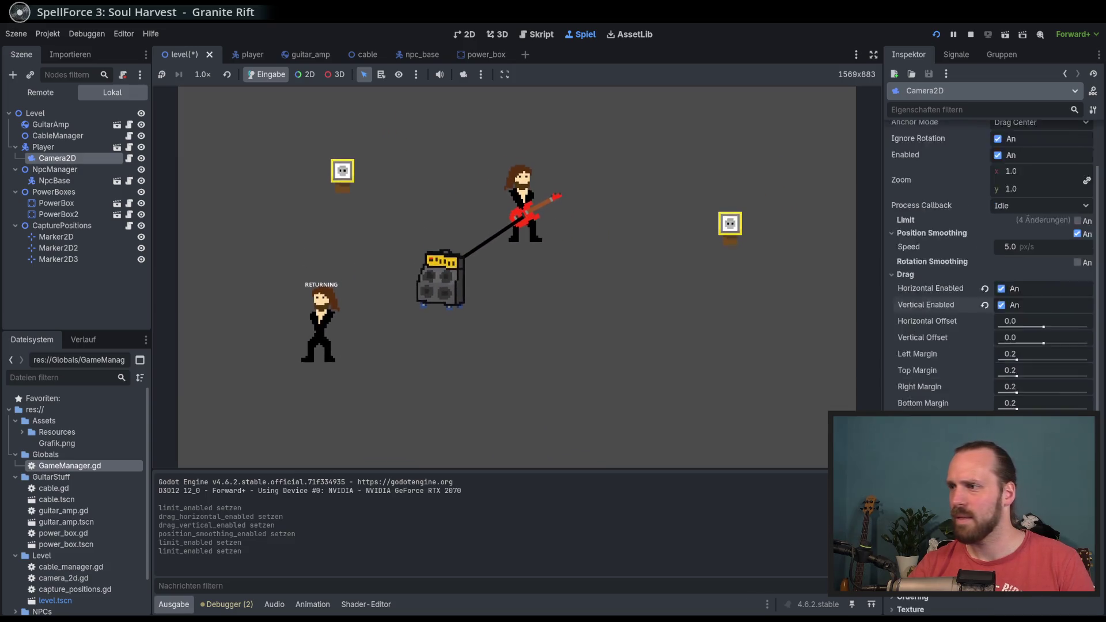
{"action": "scroll", "coordinate": [955, 315], "scroll_direction": "up", "scroll_amount": 2}
Set the camera smoothing speed to 3.0 px/s and playtest the slower follow.
{"action": "left_click", "coordinate": [1024, 248]}
{"action": "left_click", "coordinate": [760, 285]}
{"action": "key", "text": "Down"}
{"action": "key", "text": "Left"}
{"action": "key", "text": "Right"}
{"action": "key", "text": "Left"}
{"action": "key", "text": "Up"}
{"action": "key", "text": "Right"}
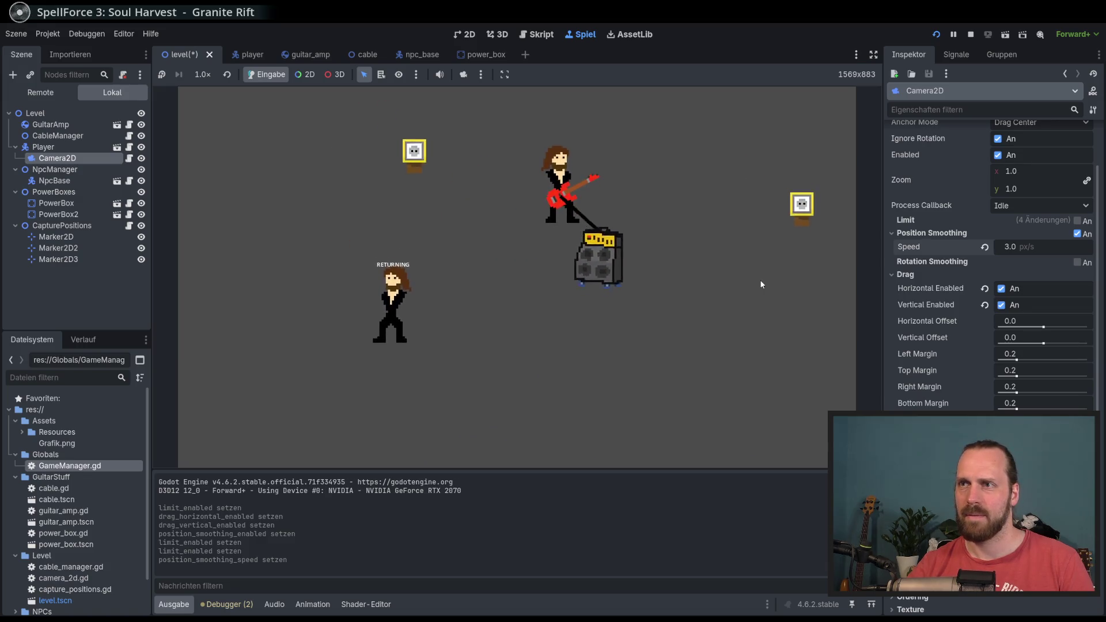
Walk the player around with the arrow keys, dragging the amp, to check the camera follows.
{"action": "key", "text": "Down"}
{"action": "key", "text": "Left"}
{"action": "key", "text": "Left"}
{"action": "key", "text": "Up"}
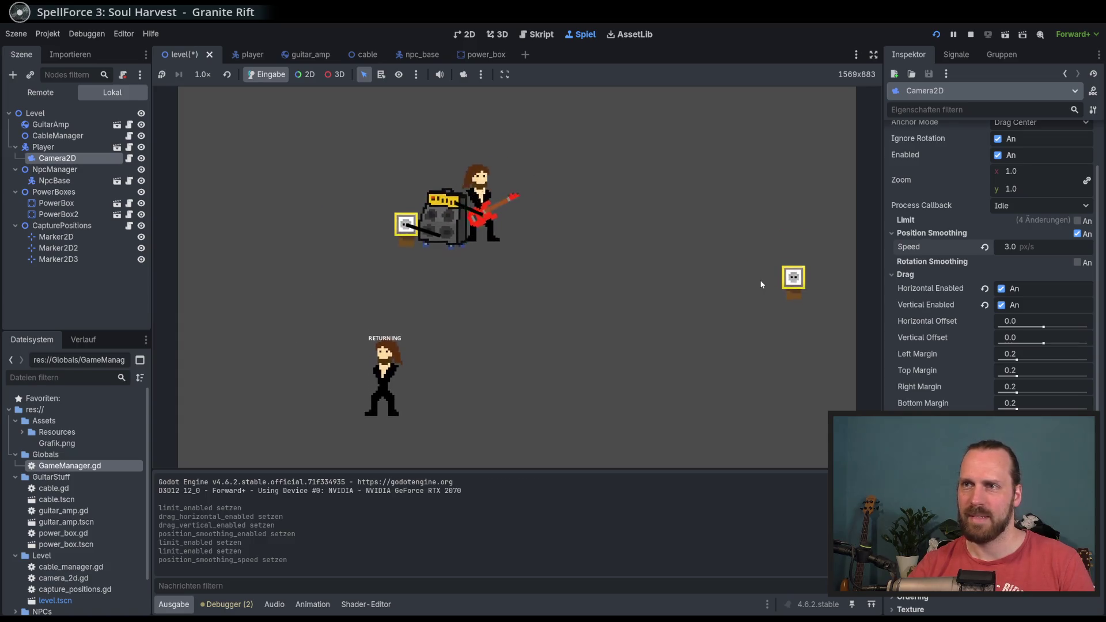
{"action": "key", "text": "Down"}
{"action": "key", "text": "Right"}
{"action": "key", "text": "Left"}
{"action": "key", "text": "Right"}
{"action": "key", "text": "Right"}
{"action": "key", "text": "Left"}
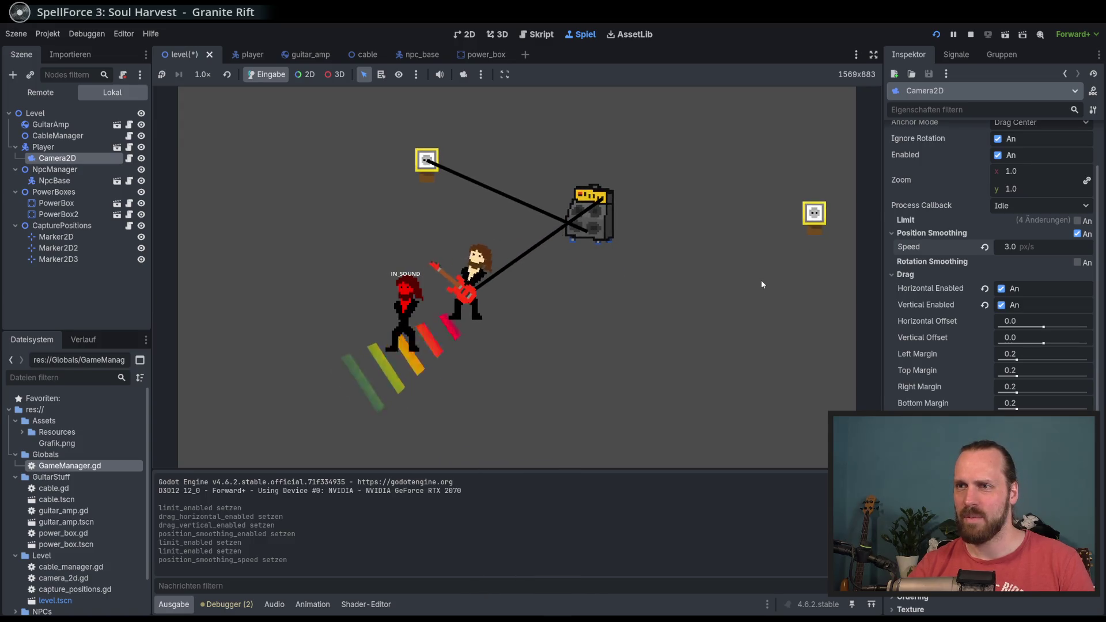
Walk the guitarist to the NPC and play at it until the cable captures it.
{"action": "key", "text": "Right"}
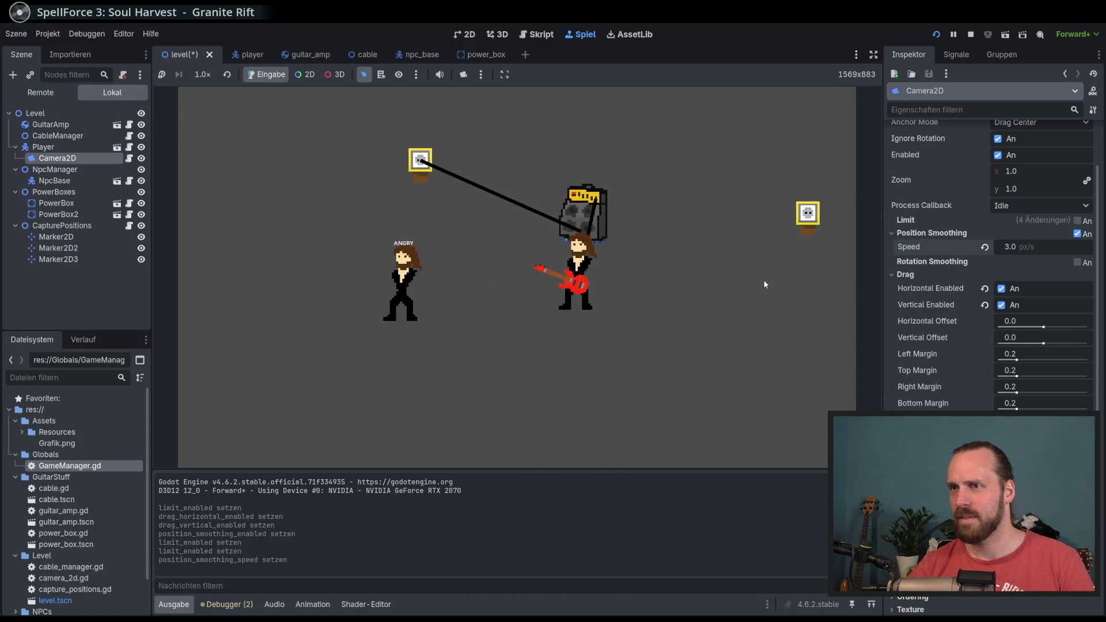
{"action": "key", "text": "Left"}
{"action": "key", "text": "Up"}
{"action": "key", "text": "Down"}
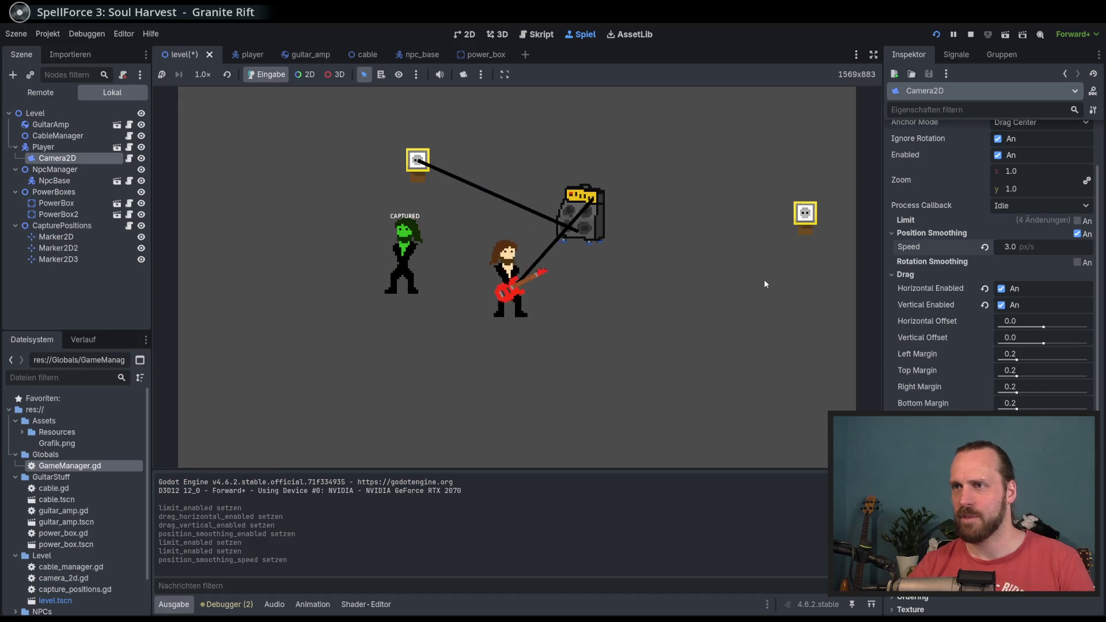
{"action": "key", "text": "Right"}
{"action": "key", "text": "Left"}
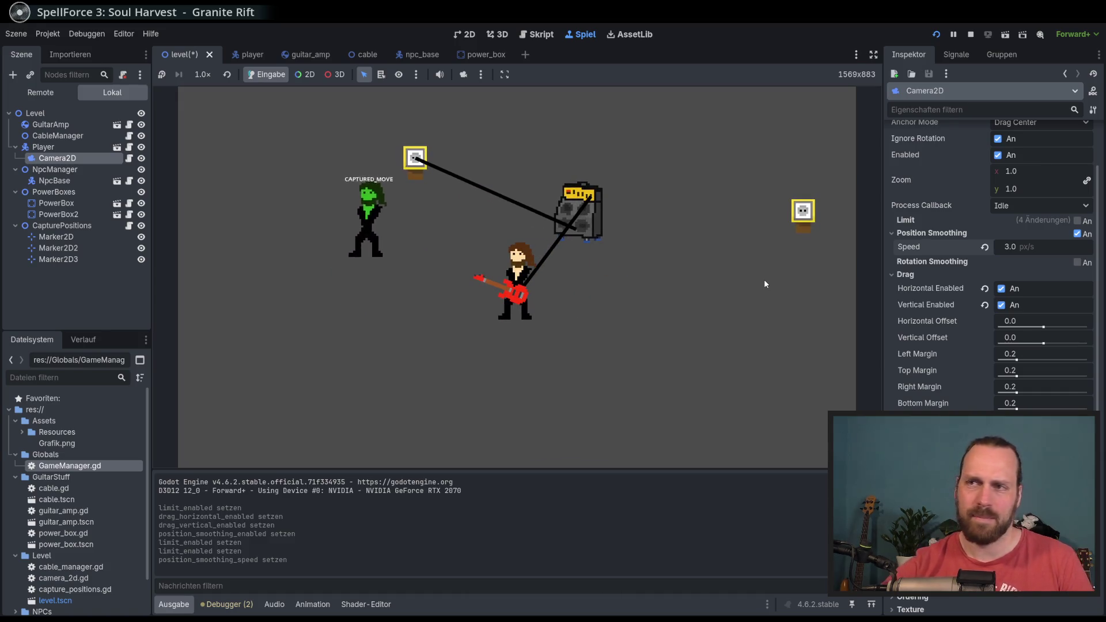
{"action": "key", "text": "Left"}
{"action": "key", "text": "Up"}
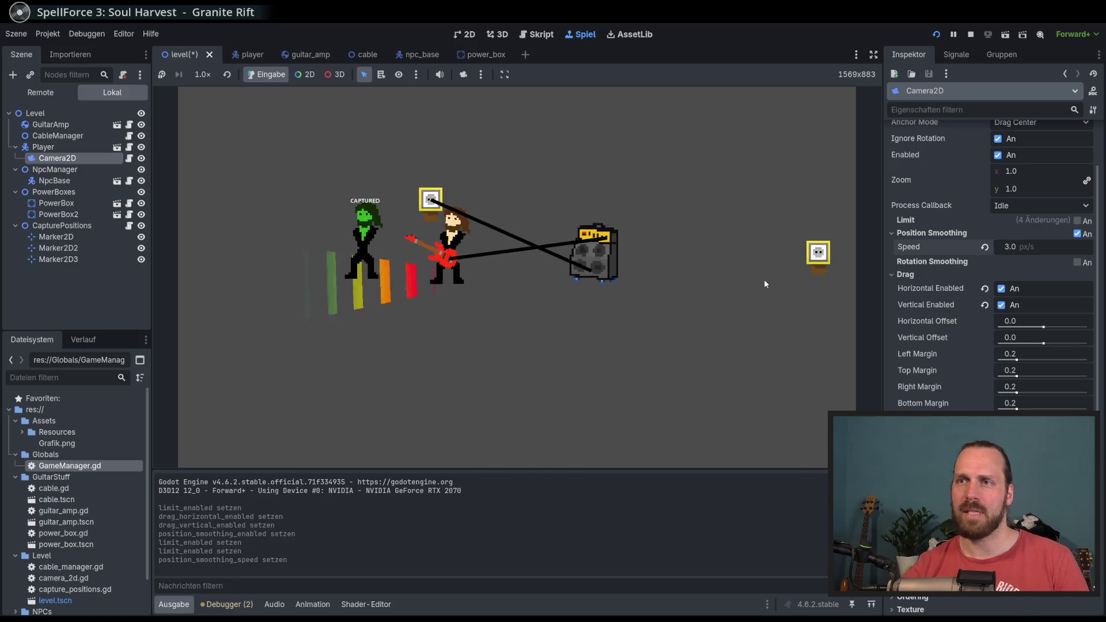
Roam the level with the guitarist after the capture to test camera following.
{"action": "key", "text": "Right"}
{"action": "key", "text": "Up"}
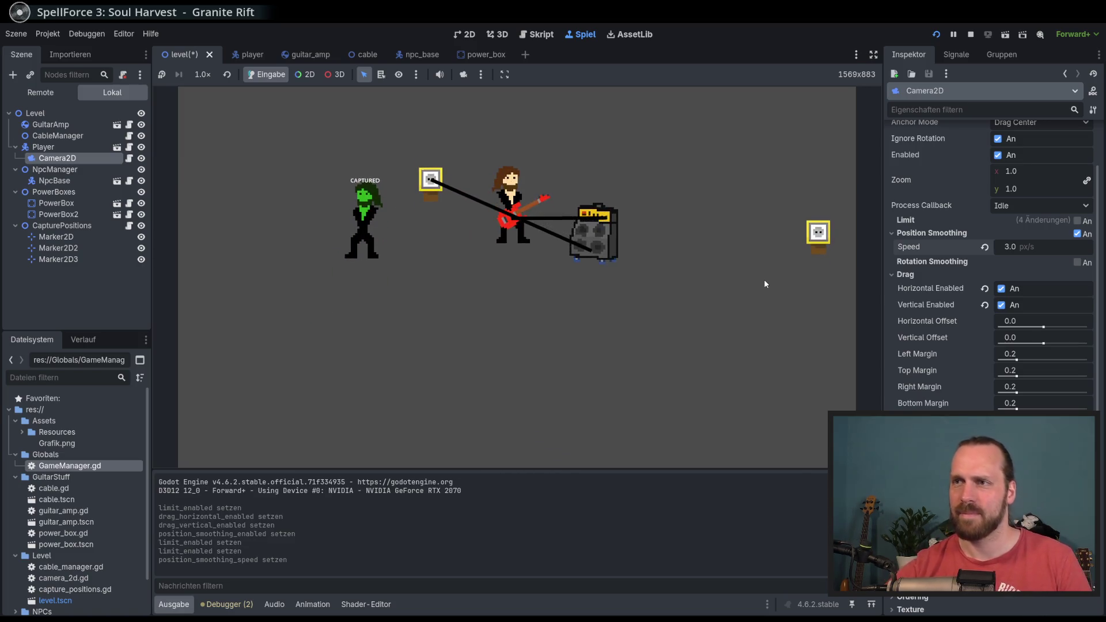
{"action": "key", "text": "Down"}
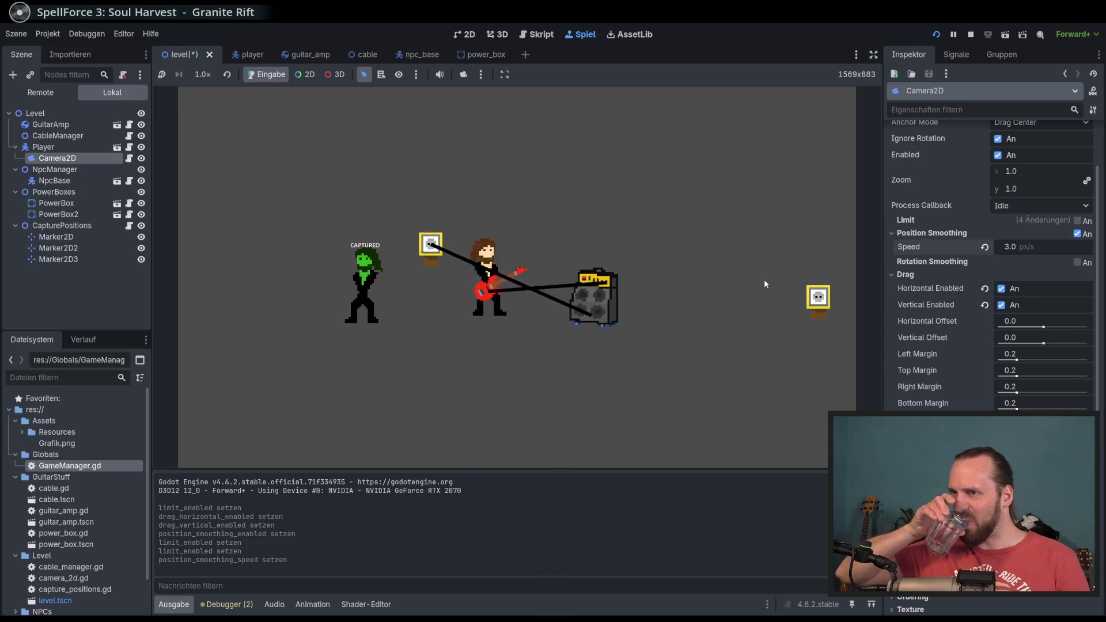
{"action": "key", "text": "Right"}
{"action": "key", "text": "Up"}
{"action": "key", "text": "Left"}
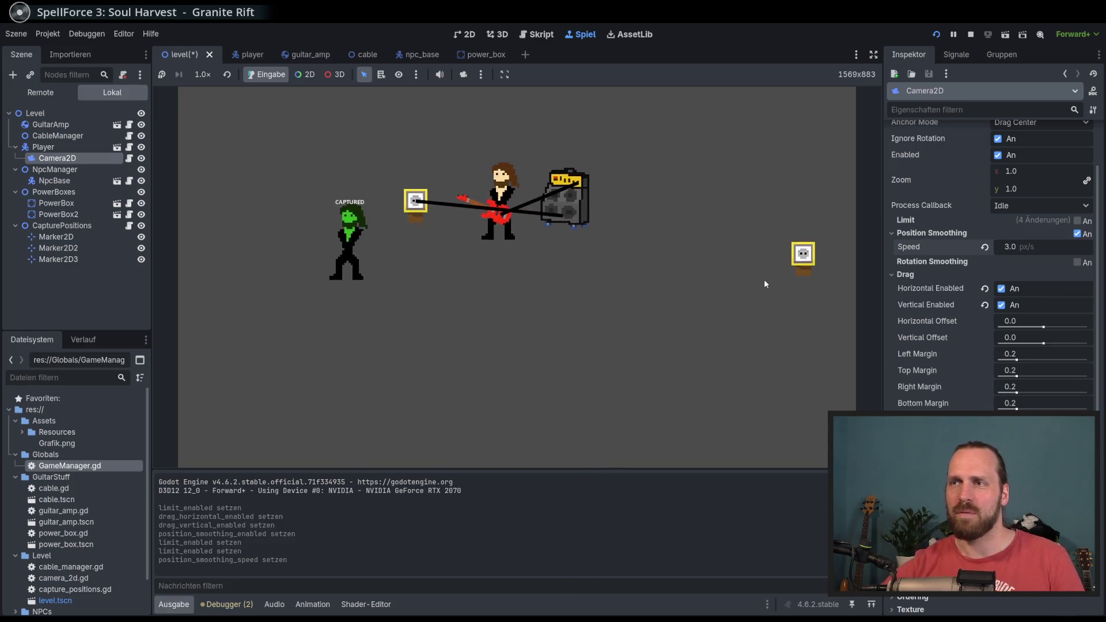
{"action": "key", "text": "Up"}
{"action": "key", "text": "Right"}
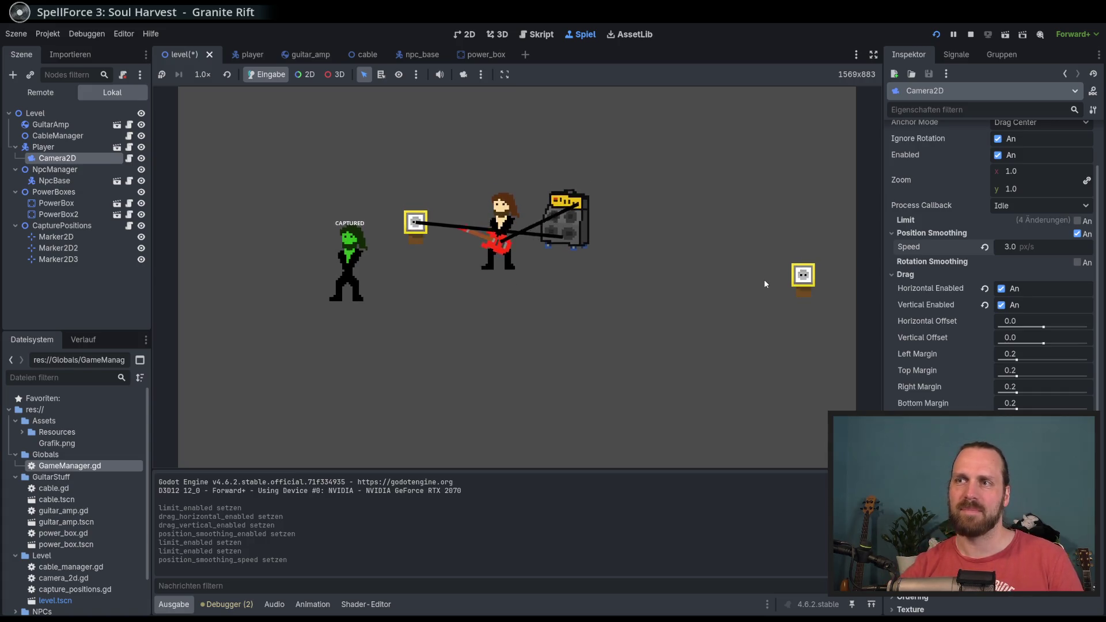
{"action": "key", "text": "Down"}
{"action": "key", "text": "Right"}
{"action": "key", "text": "Up"}
{"action": "key", "text": "Left"}
{"action": "key", "text": "Left"}
{"action": "key", "text": "Right"}
{"action": "key", "text": "Left"}
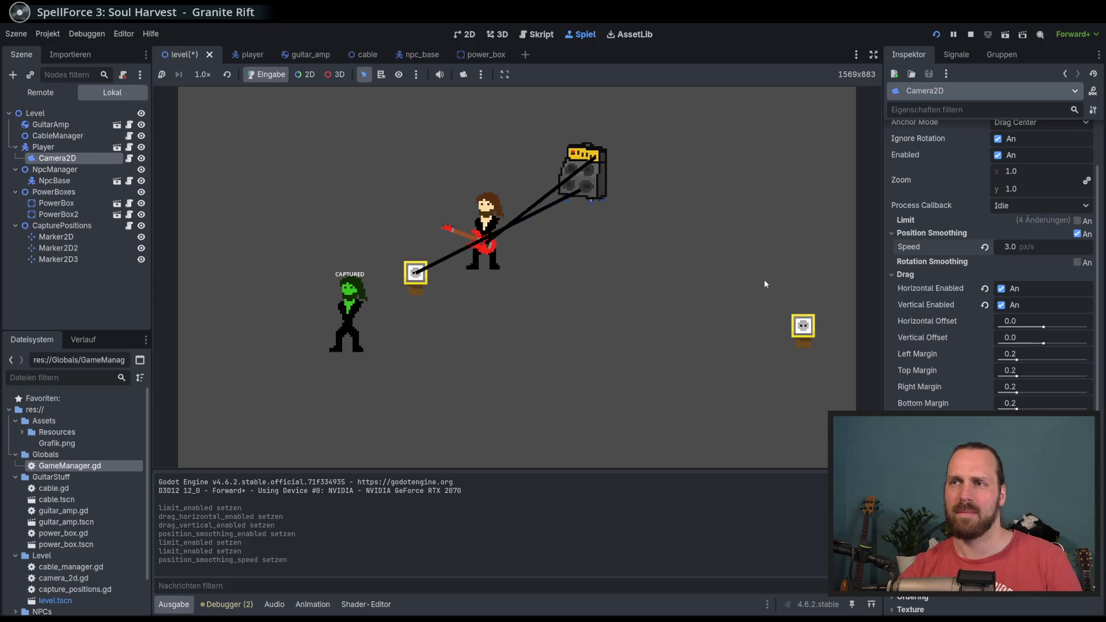
{"action": "key", "text": "Up"}
{"action": "key", "text": "Right"}
{"action": "key", "text": "Down"}
{"action": "key", "text": "Left"}
{"action": "key", "text": "Up"}
{"action": "key", "text": "Up"}
{"action": "key", "text": "Right"}
{"action": "key", "text": "Down"}
{"action": "key", "text": "Left"}
{"action": "key", "text": "Left"}
{"action": "key", "text": "Down"}
{"action": "key", "text": "Left"}
{"action": "key", "text": "Up"}
{"action": "key", "text": "Up"}
{"action": "key", "text": "Left"}
{"action": "key", "text": "Down"}
{"action": "key", "text": "Right"}
{"action": "key", "text": "Up"}
{"action": "key", "text": "Down"}
{"action": "key", "text": "Right"}
{"action": "key", "text": "Down"}
{"action": "key", "text": "Left"}
{"action": "key", "text": "Right"}
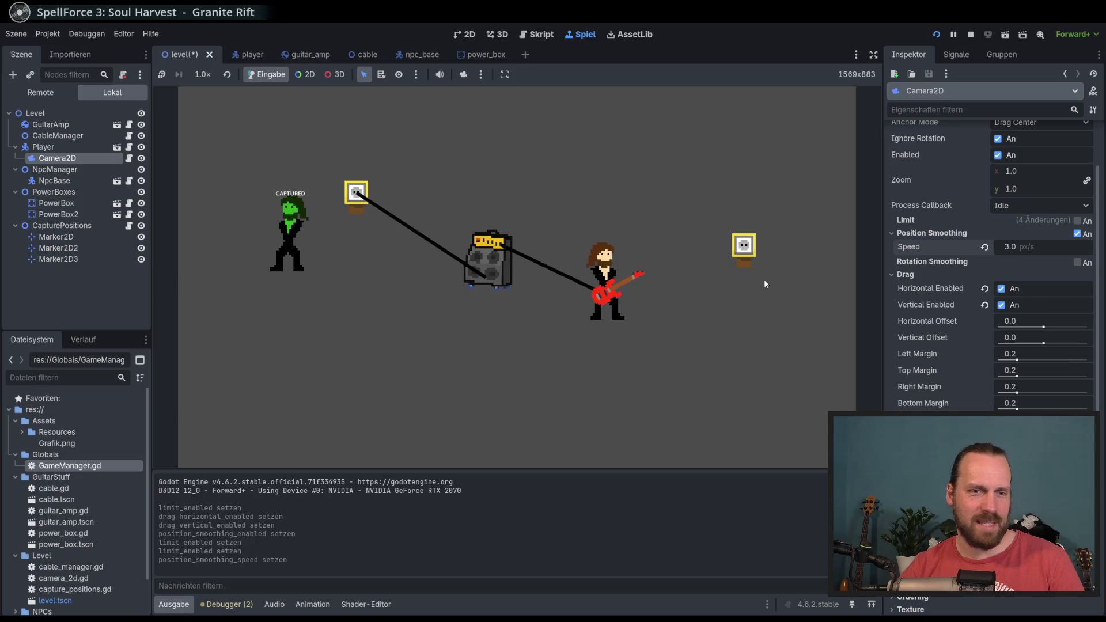
{"action": "key", "text": "Left"}
{"action": "key", "text": "Right"}
{"action": "key", "text": "Left"}
{"action": "key", "text": "Up"}
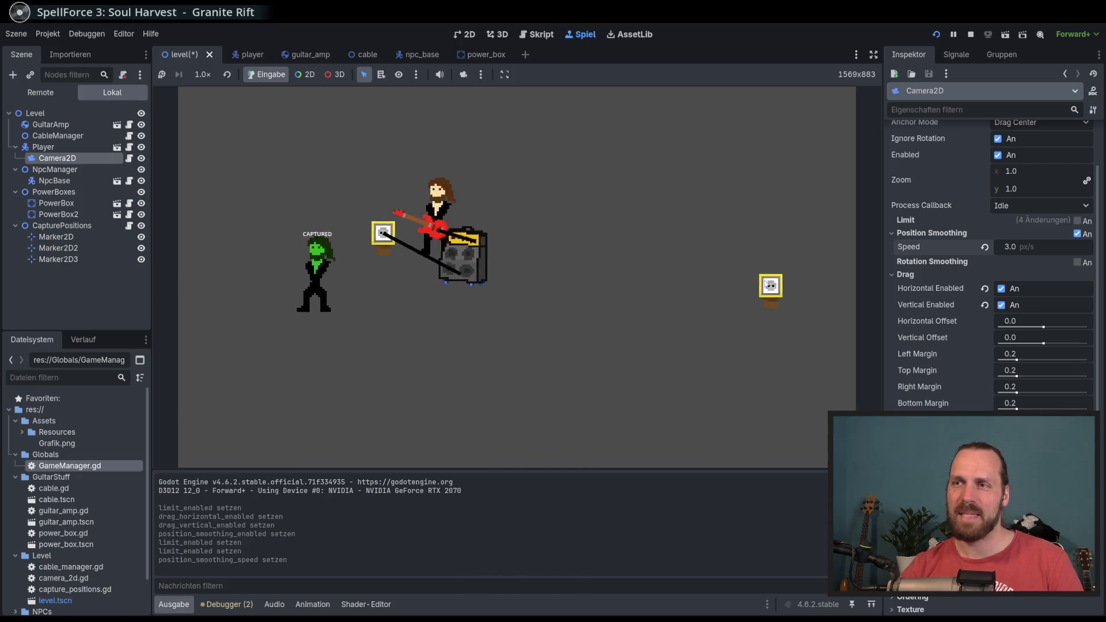
Walk the guitarist around pulling the amp while the NPC returns to NEUTRAL, then stop the game.
{"action": "key", "text": "Right"}
{"action": "key", "text": "Down"}
{"action": "key", "text": "Left"}
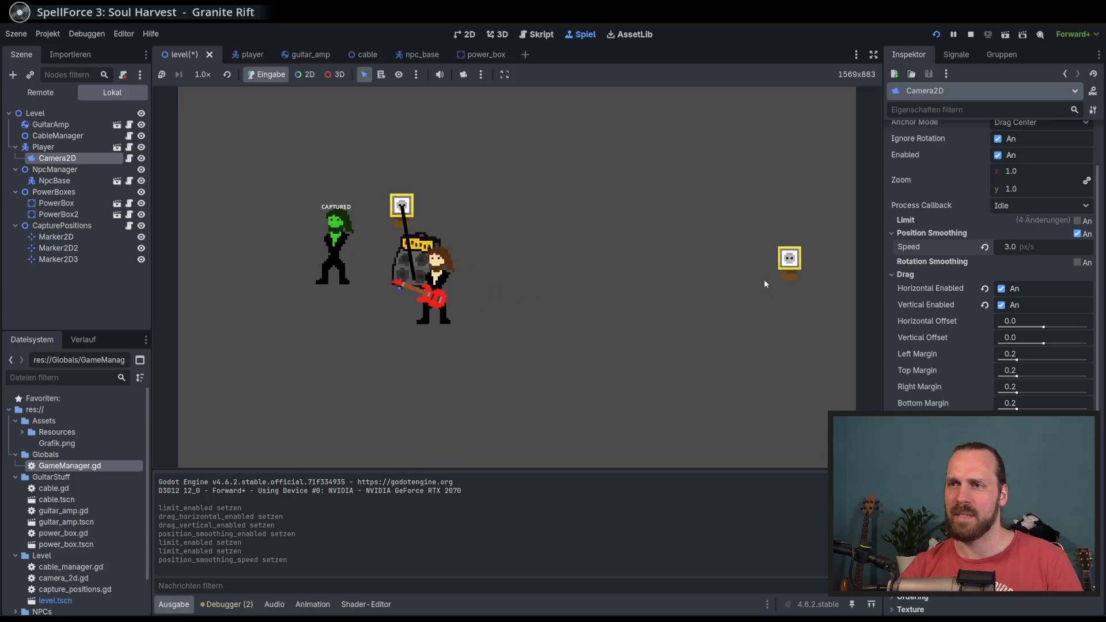
{"action": "key", "text": "Right"}
{"action": "key", "text": "Up"}
{"action": "key", "text": "Right"}
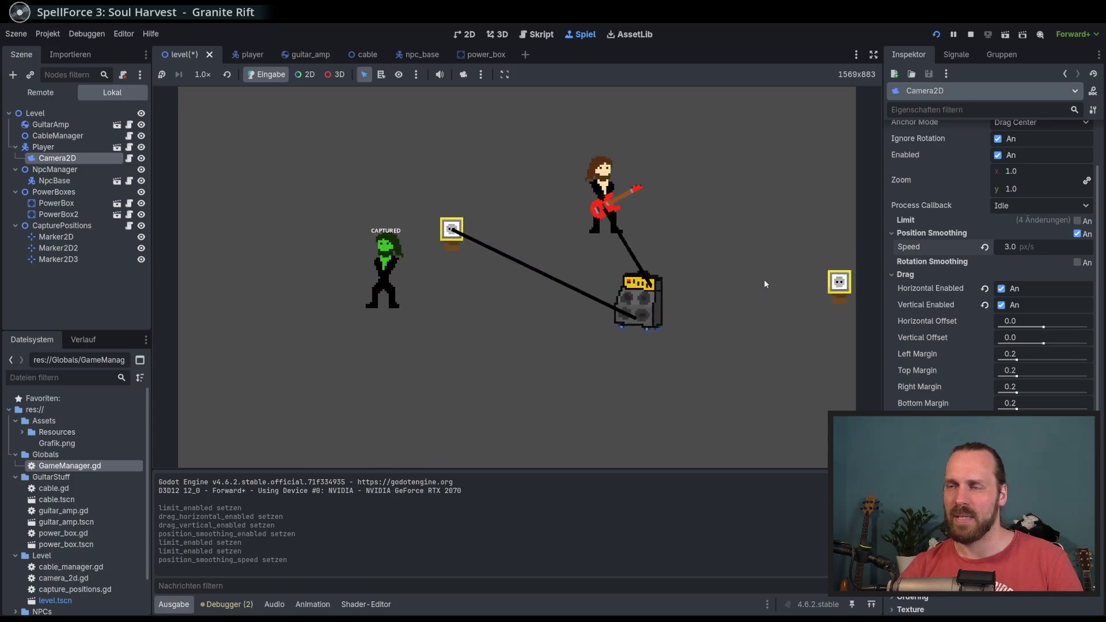
{"action": "key", "text": "Left"}
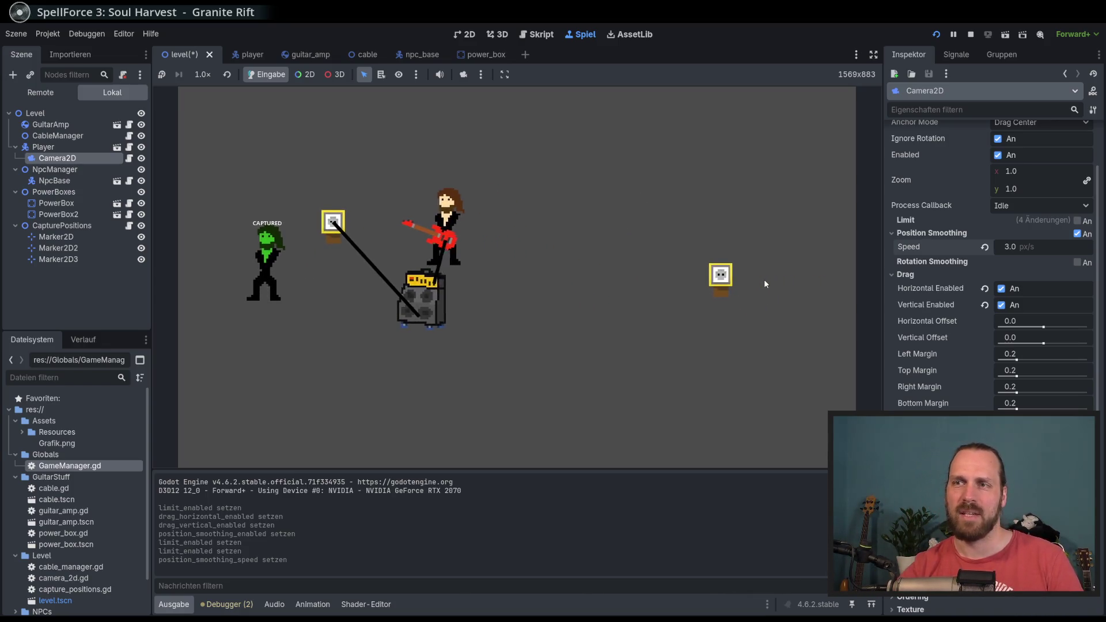
{"action": "key", "text": "Right"}
{"action": "key", "text": "Down"}
{"action": "key", "text": "Left"}
{"action": "key", "text": "Up"}
{"action": "key", "text": "Right"}
{"action": "key", "text": "Left"}
{"action": "key", "text": "Down"}
{"action": "key", "text": "Right"}
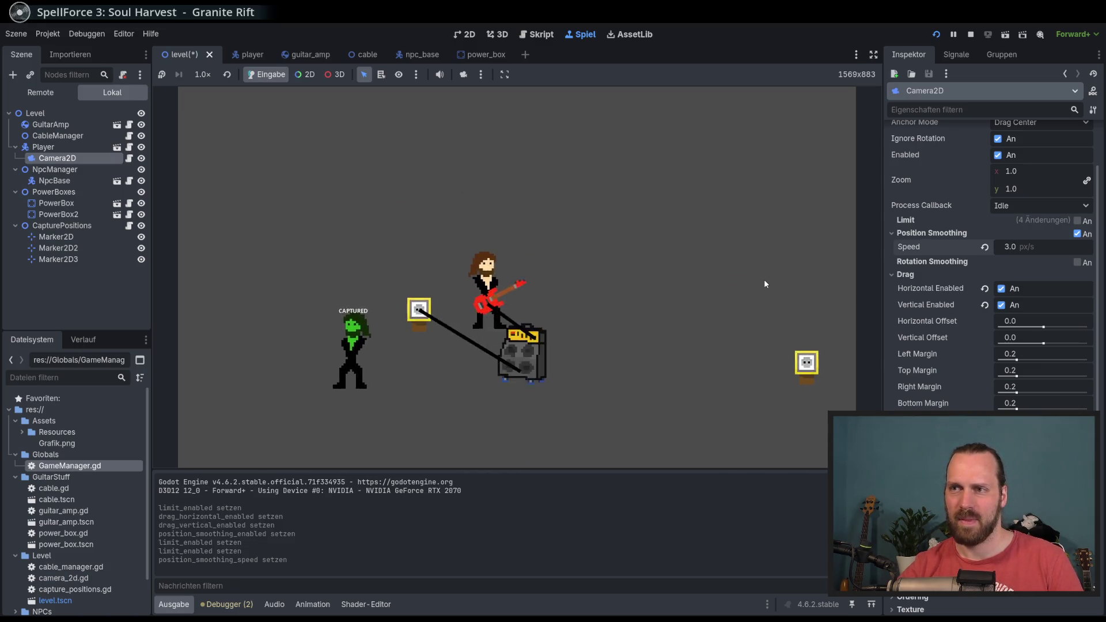
{"action": "key", "text": "Left"}
{"action": "key", "text": "Down"}
{"action": "key", "text": "Right"}
{"action": "key", "text": "Left"}
{"action": "key", "text": "Up"}
{"action": "key", "text": "Left"}
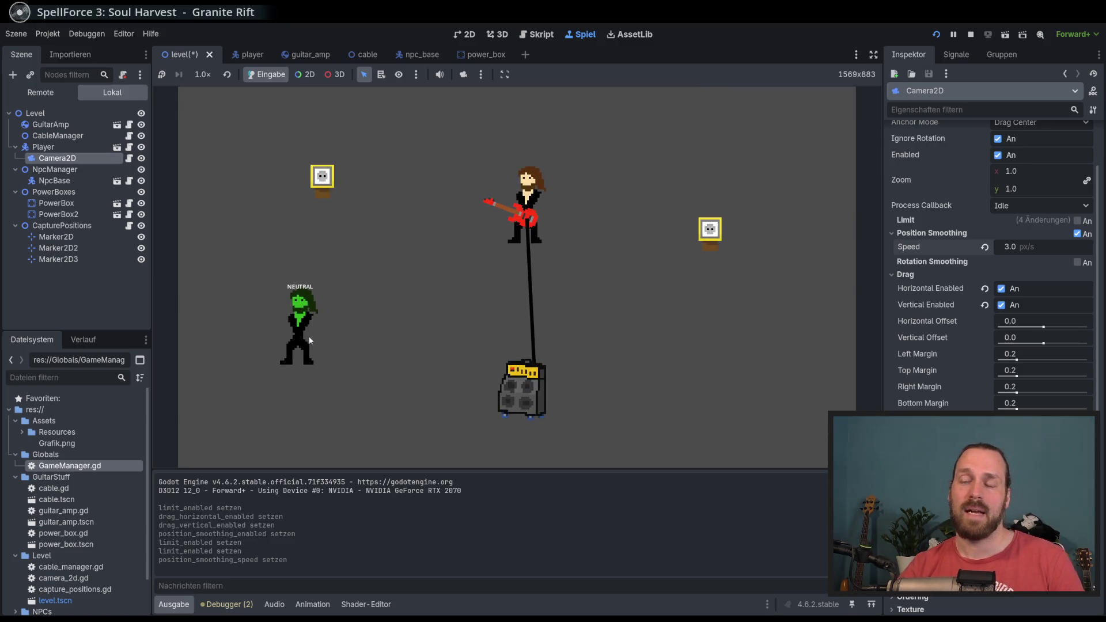
{"action": "key", "text": "F8"}
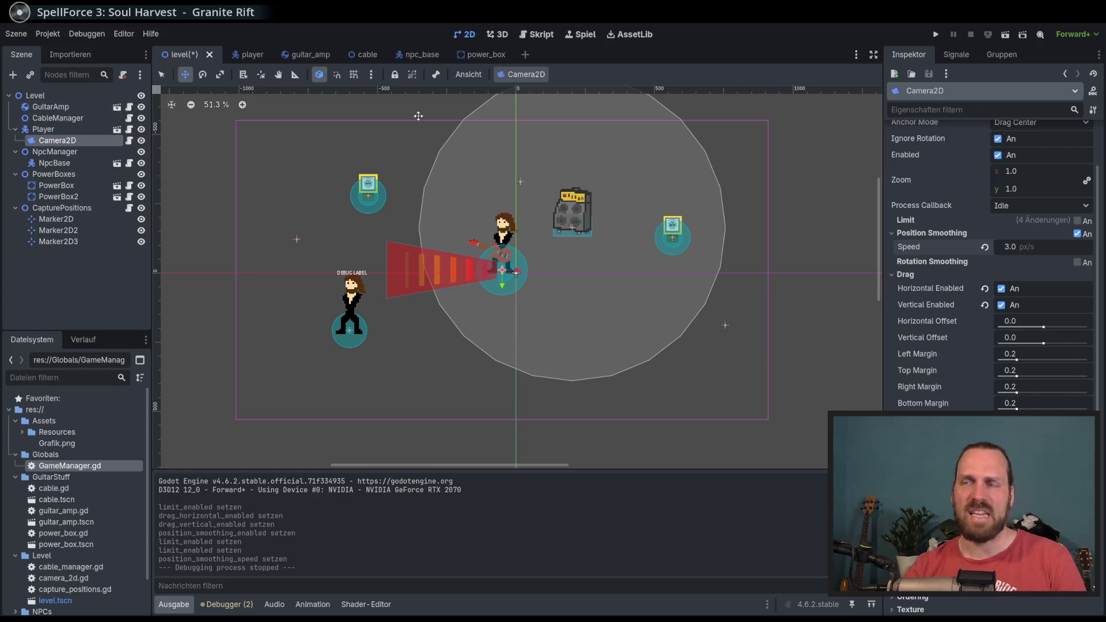
Open the npc_base scene and its npc_base.gd script.
{"action": "left_click", "coordinate": [429, 60]}
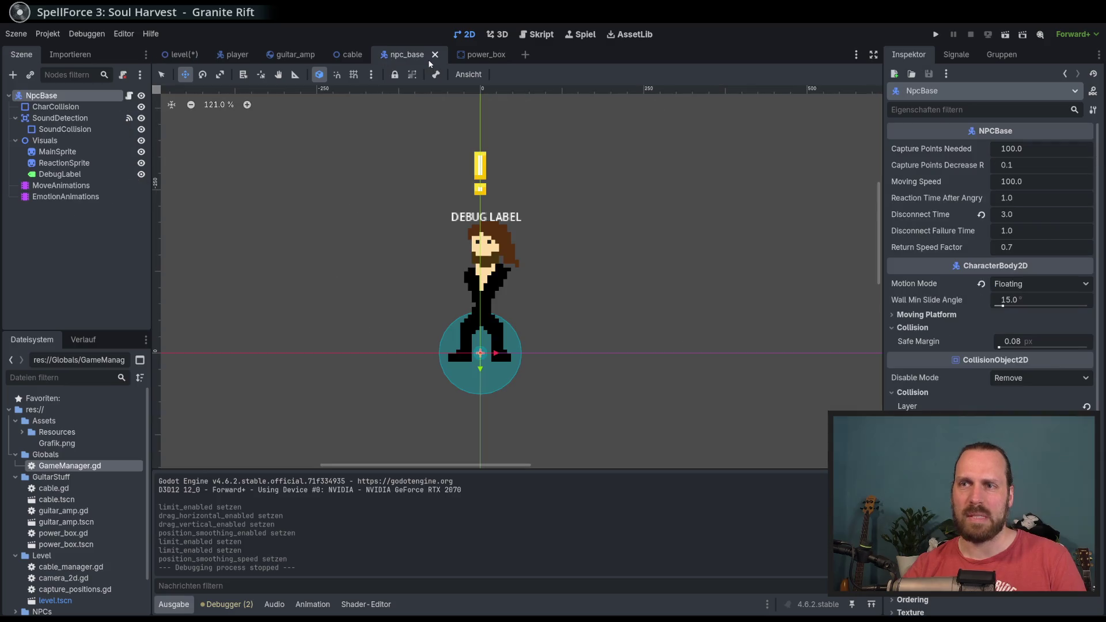
{"action": "left_click", "coordinate": [130, 95]}
{"action": "left_click", "coordinate": [550, 358]}
Review the RETURNING assignment and its condition in on_cable_disconnected, then relaunch the game with F5.
{"action": "scroll", "coordinate": [552, 360], "scroll_direction": "down", "scroll_amount": 15}
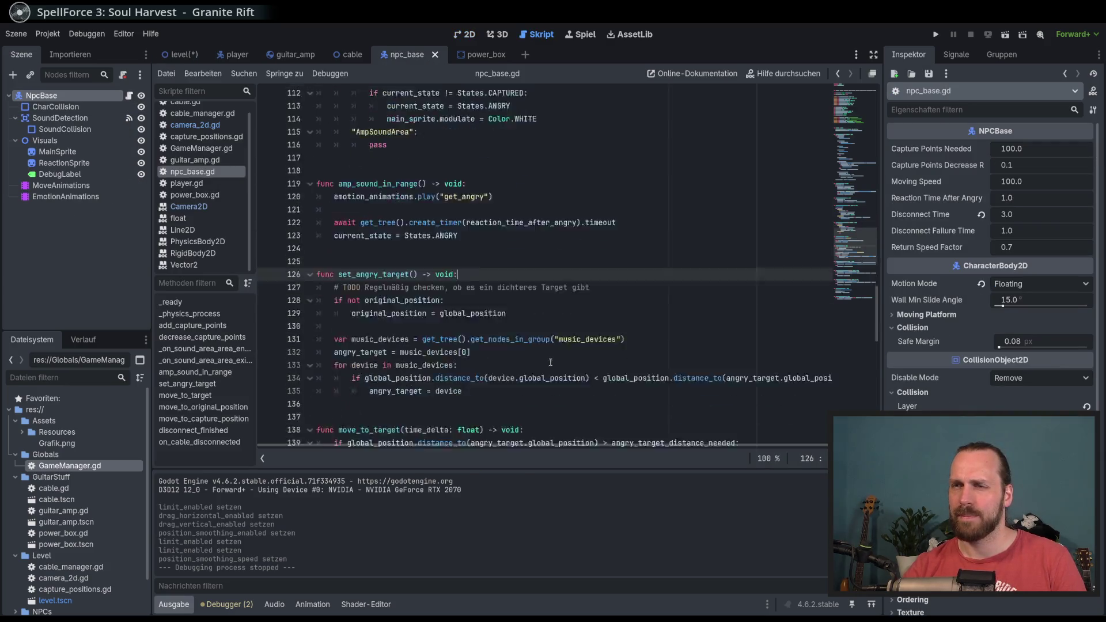
{"action": "scroll", "coordinate": [553, 361], "scroll_direction": "up", "scroll_amount": 6}
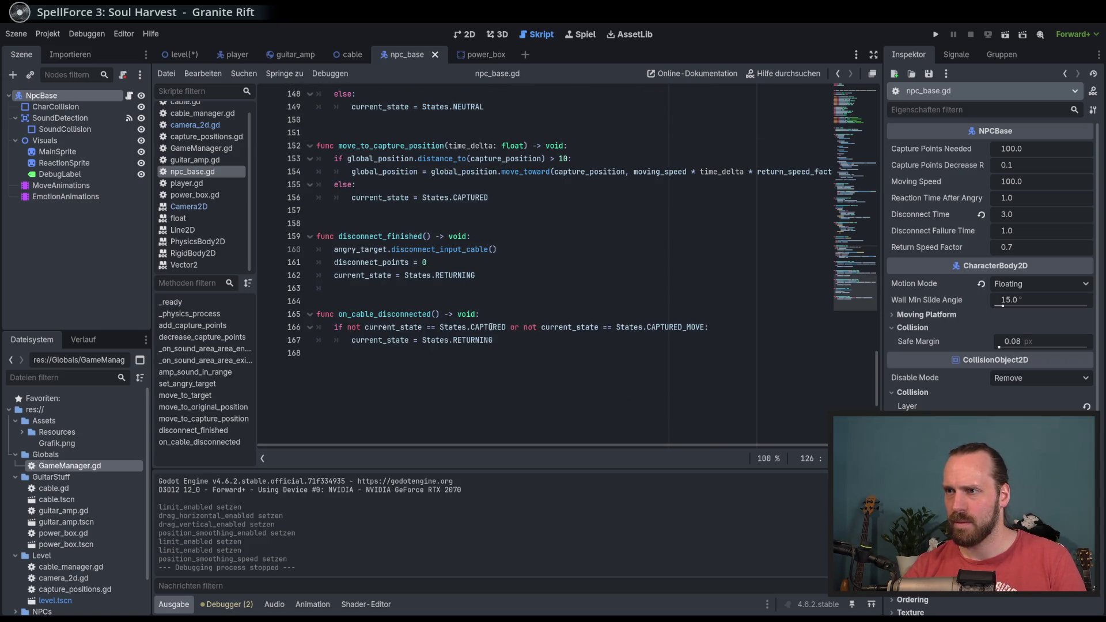
{"action": "left_click", "coordinate": [477, 342]}
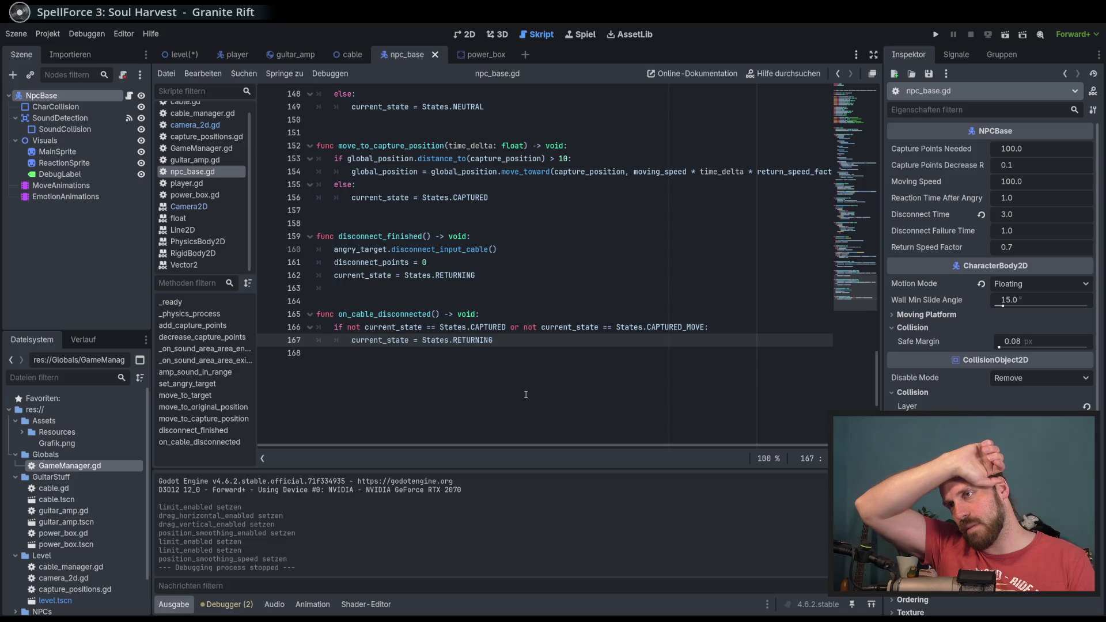
{"action": "mouse_move", "coordinate": [531, 335]}
{"action": "left_mouse_down"}
{"action": "mouse_move", "coordinate": [519, 315]}
{"action": "mouse_move", "coordinate": [526, 338]}
{"action": "left_mouse_up"}
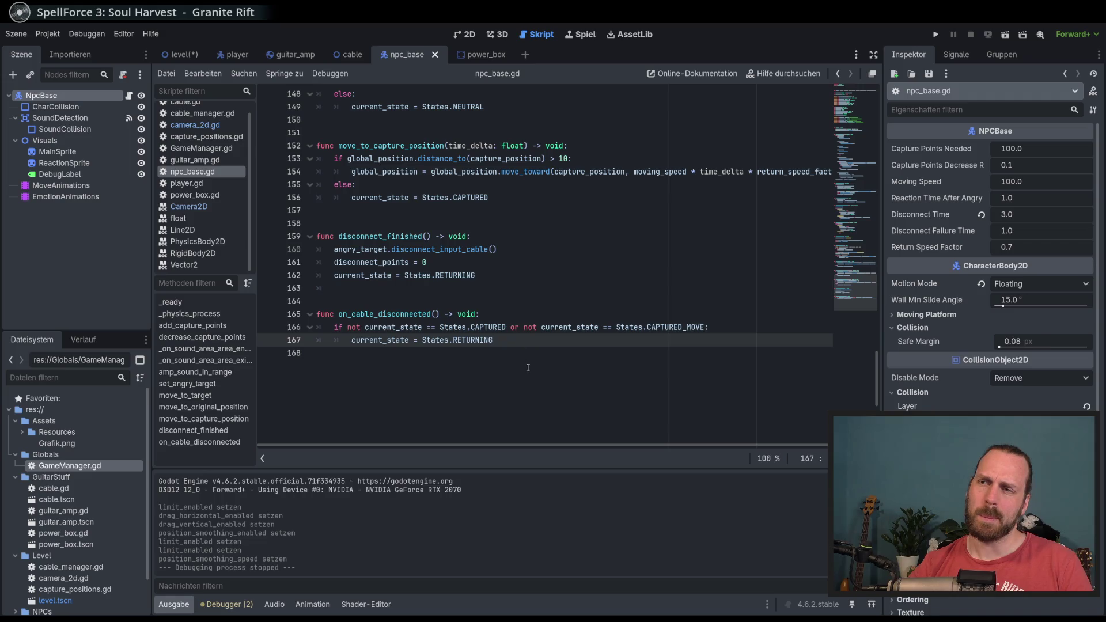
{"action": "key", "text": "F5"}
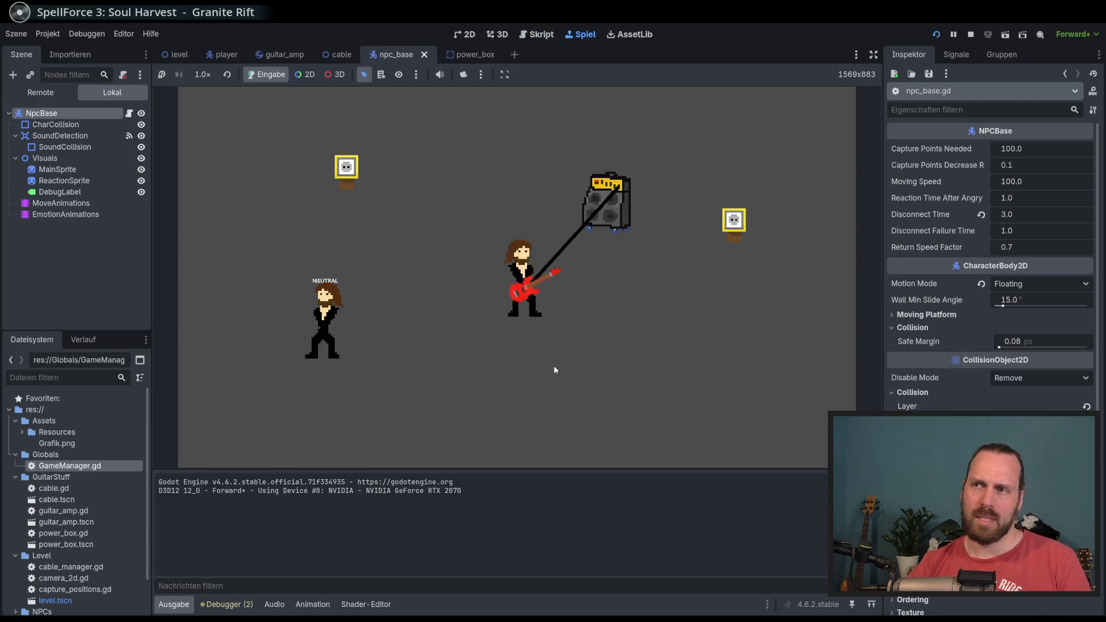
Walk the guitarist and amp around the level toward the NPC to capture it.
{"action": "key", "text": "Left"}
{"action": "key", "text": "Up"}
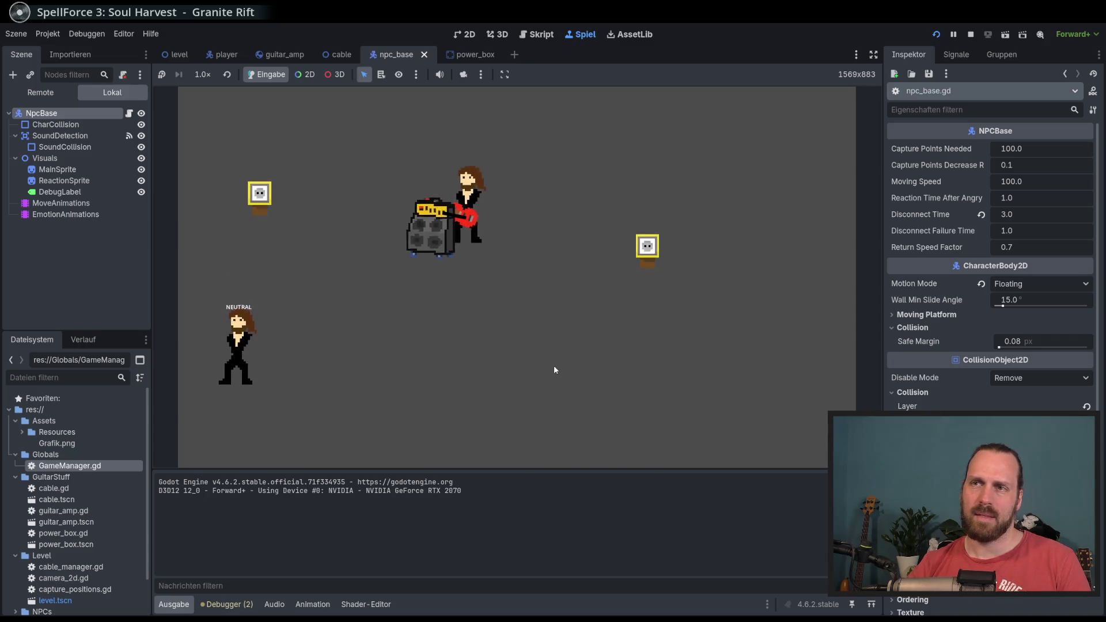
{"action": "key", "text": "Left"}
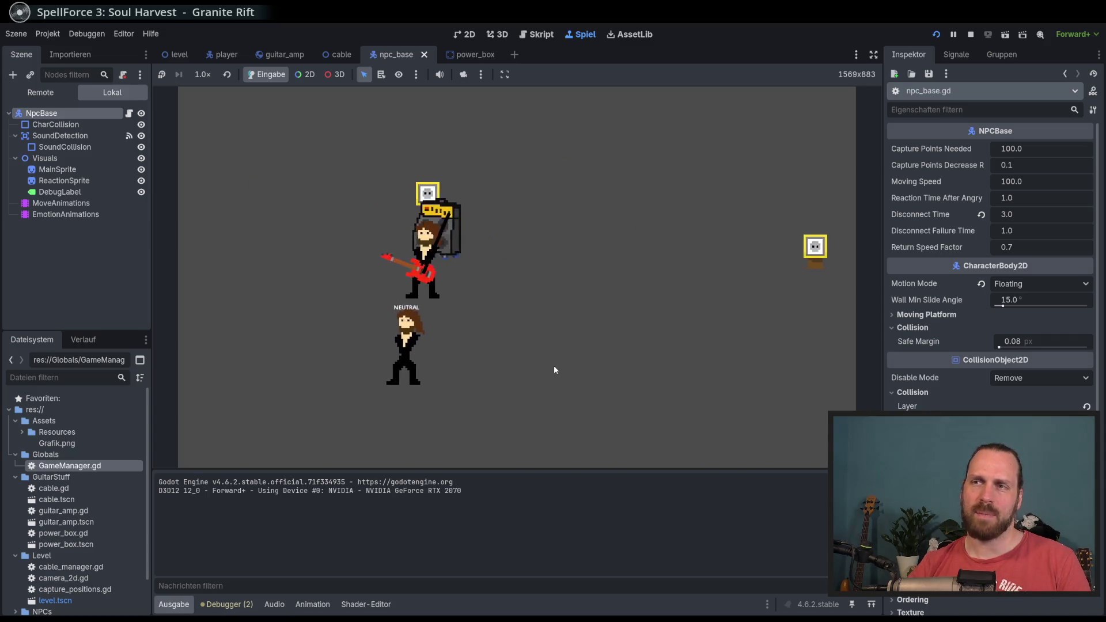
{"action": "key", "text": "Right"}
{"action": "key", "text": "Down"}
{"action": "key", "text": "Up"}
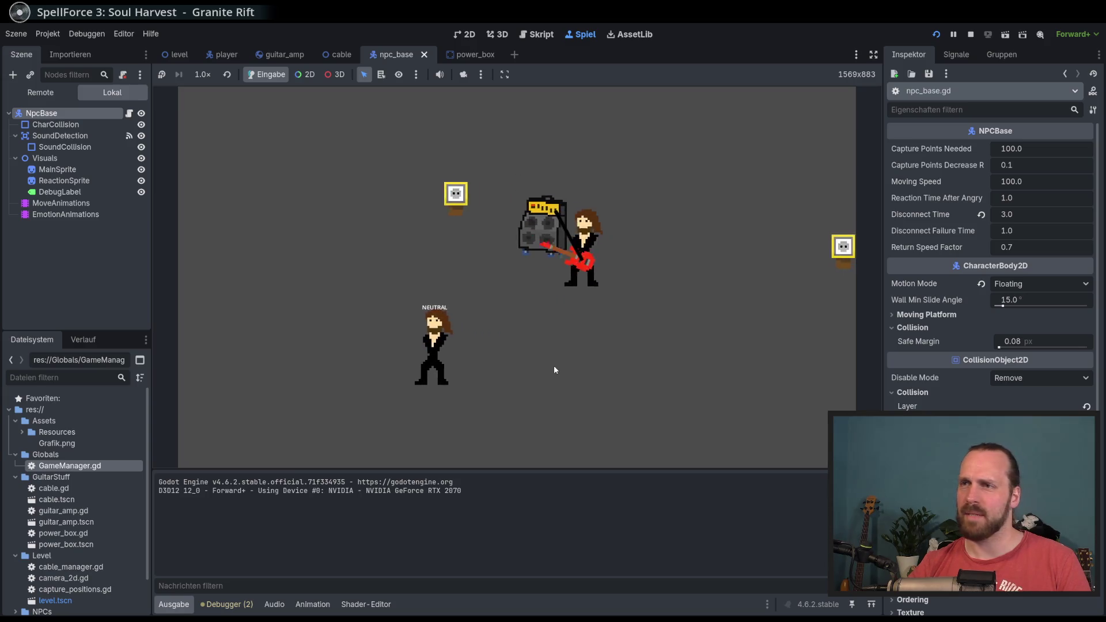
{"action": "key", "text": "Right"}
{"action": "key", "text": "Left"}
{"action": "key", "text": "Down"}
{"action": "key", "text": "Right"}
{"action": "key", "text": "Left"}
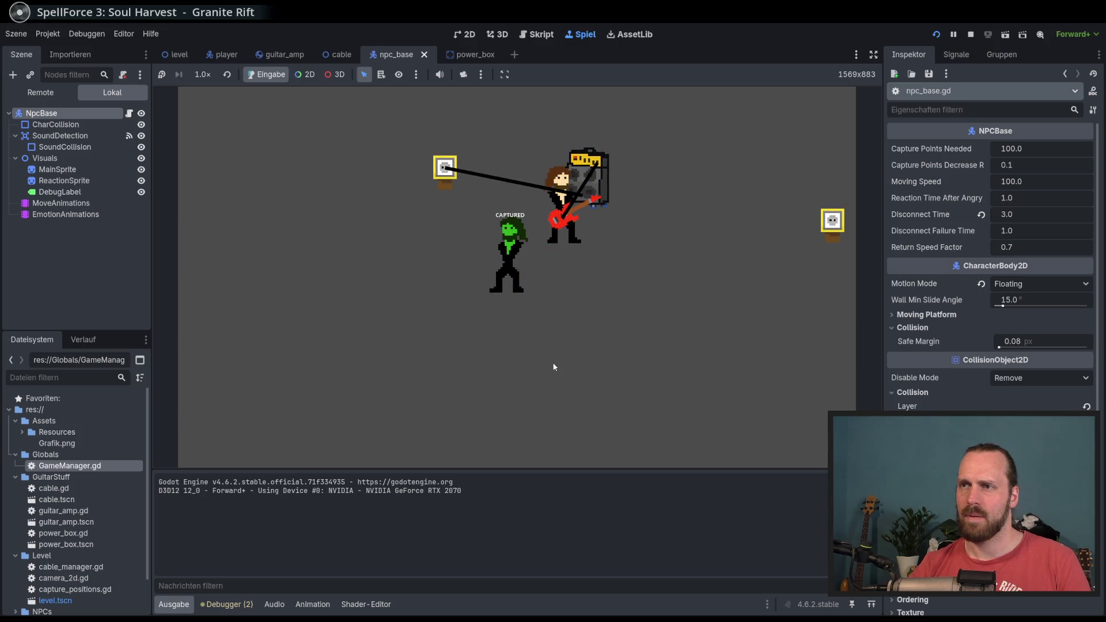
Walk away until the cable detaches, stop the game, and select CAPTURED on line 166.
{"action": "key", "text": "d"}
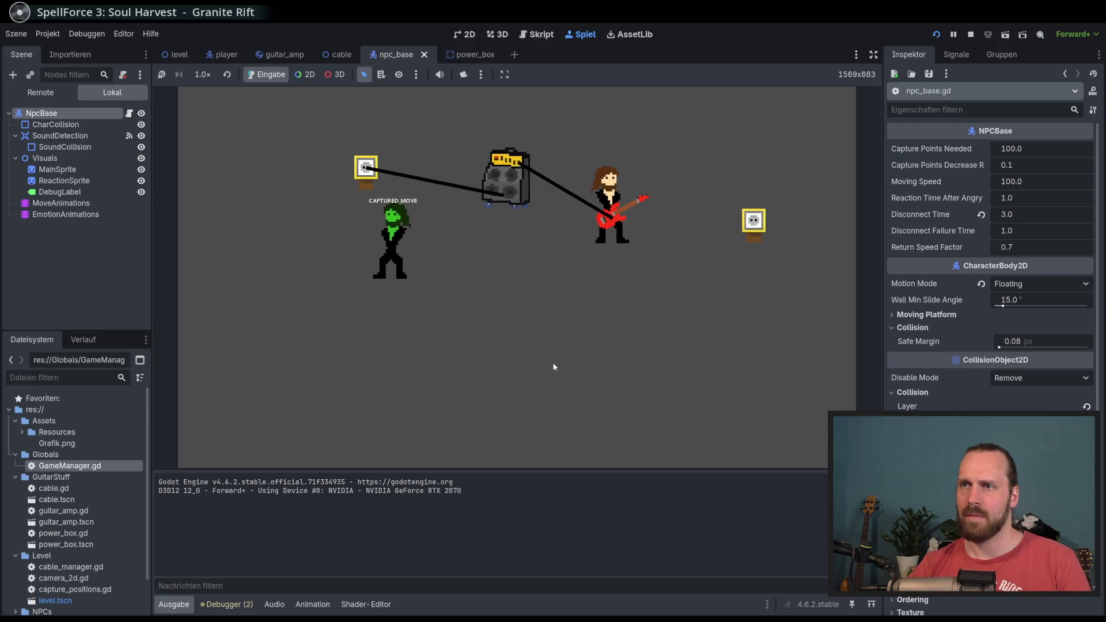
{"action": "key", "text": "a"}
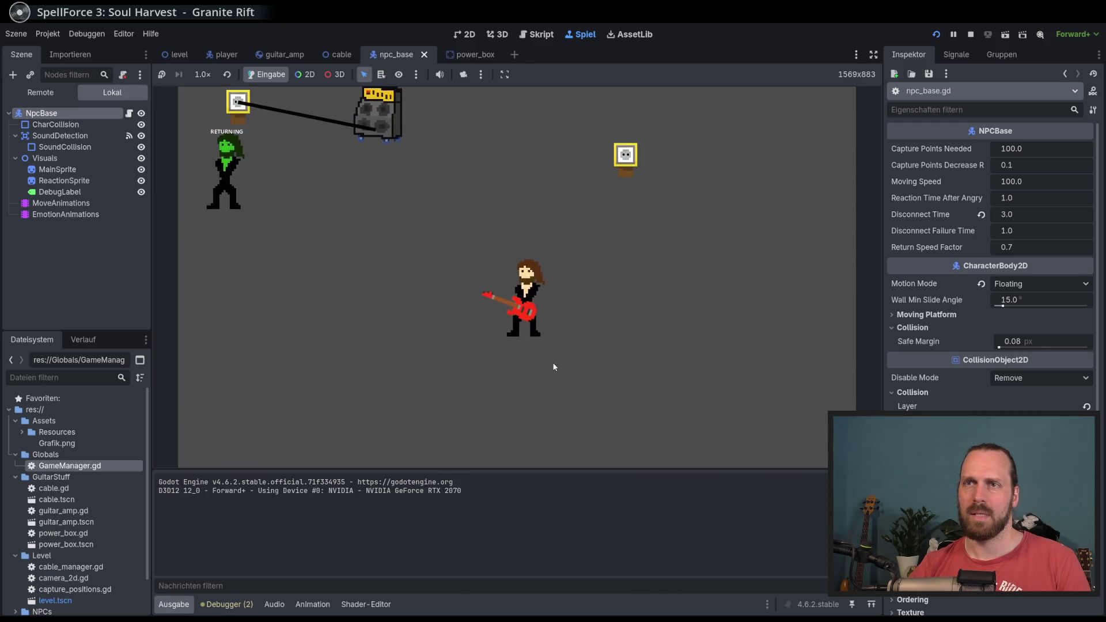
{"action": "key", "text": "w"}
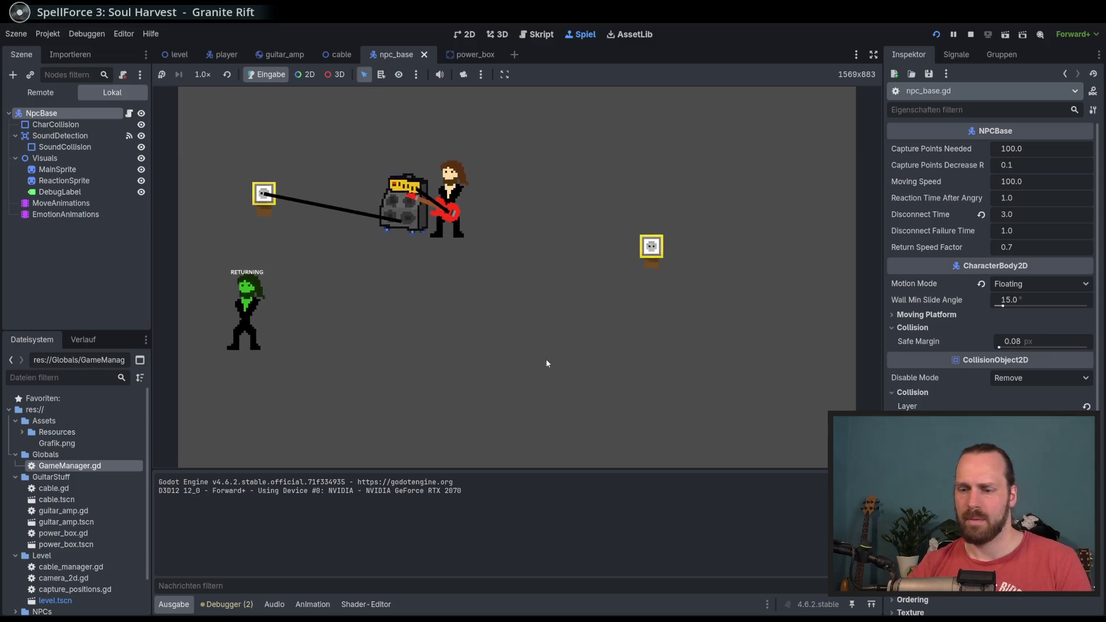
{"action": "key", "text": "s"}
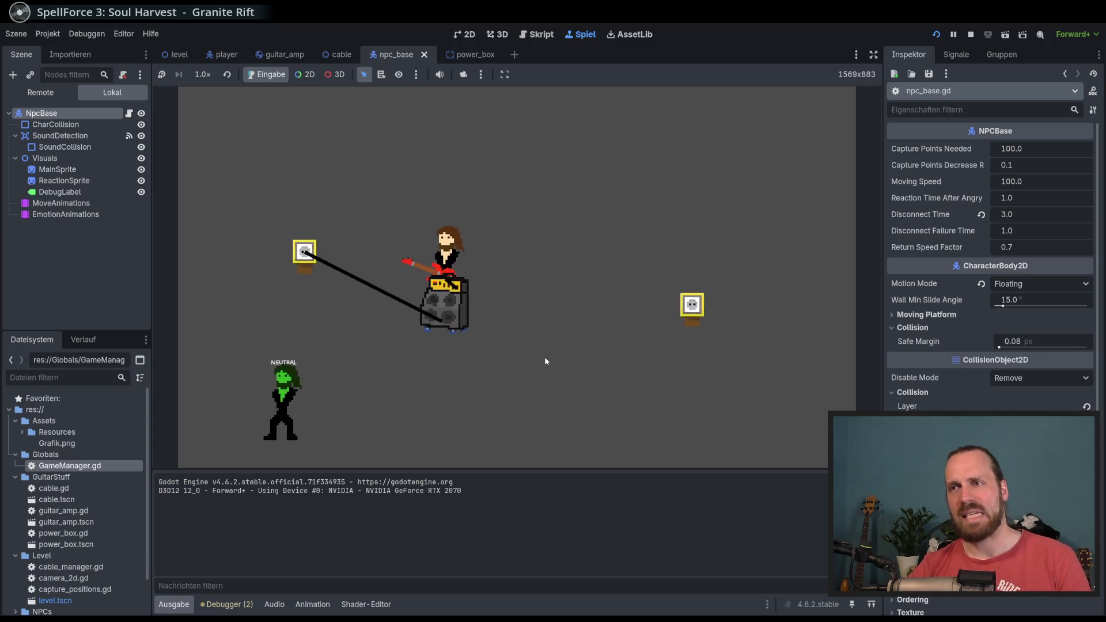
{"action": "key", "text": "F8"}
{"action": "double_click", "coordinate": [488, 327]}
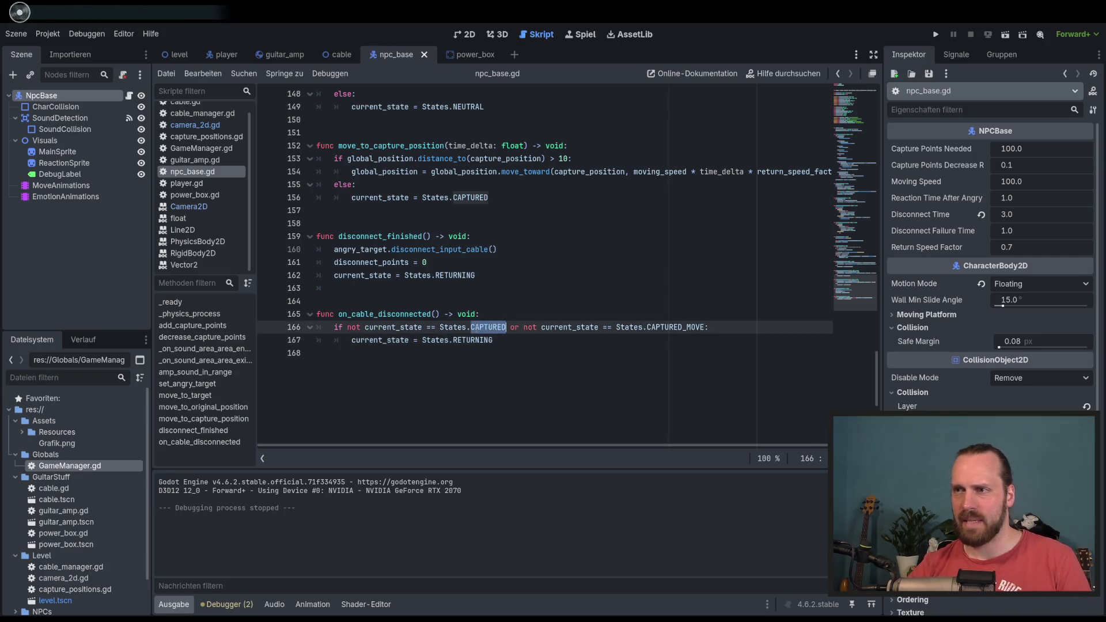
Inspect line 166's not CAPTURED / not CAPTURED_MOVE condition and the RETURNING line below it.
{"action": "left_click", "coordinate": [452, 340]}
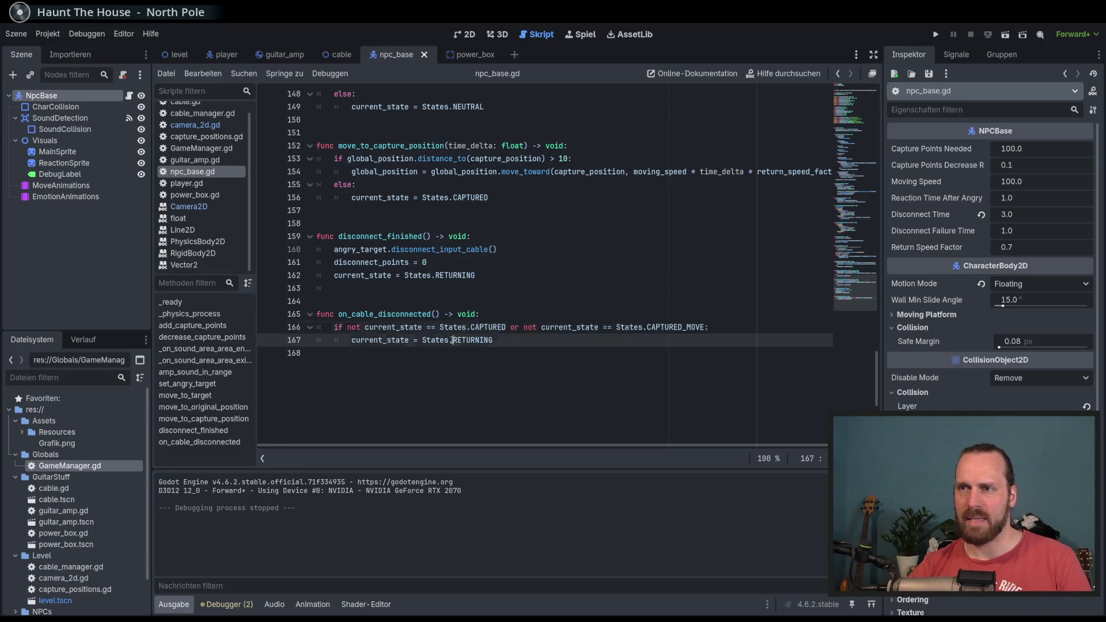
{"action": "left_click", "coordinate": [497, 351]}
{"action": "left_click", "coordinate": [453, 340]}
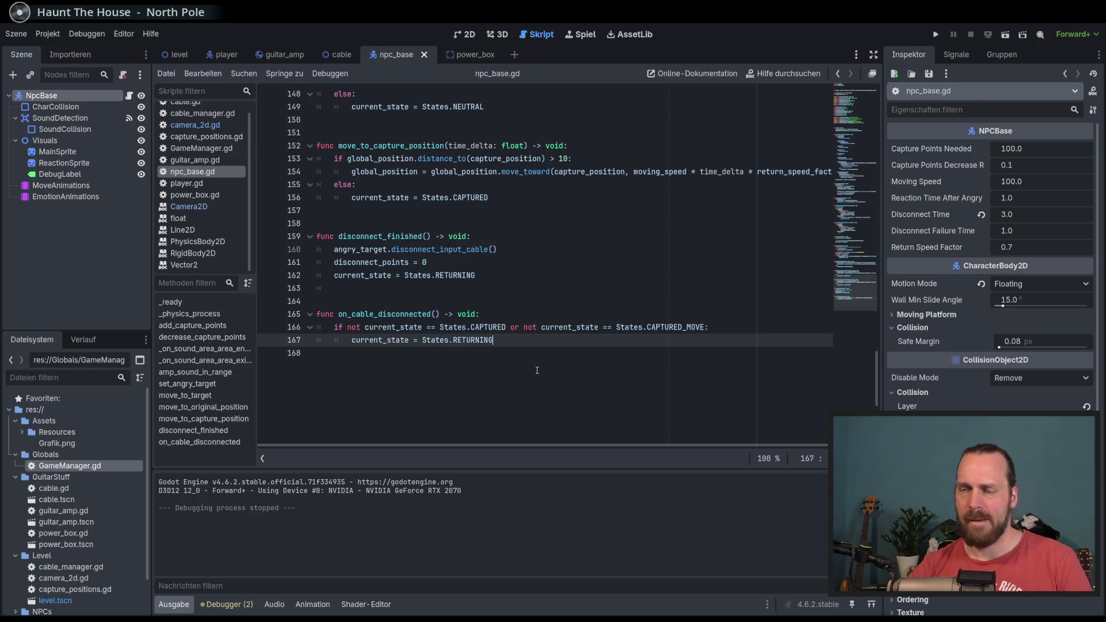
{"action": "left_click", "coordinate": [521, 327]}
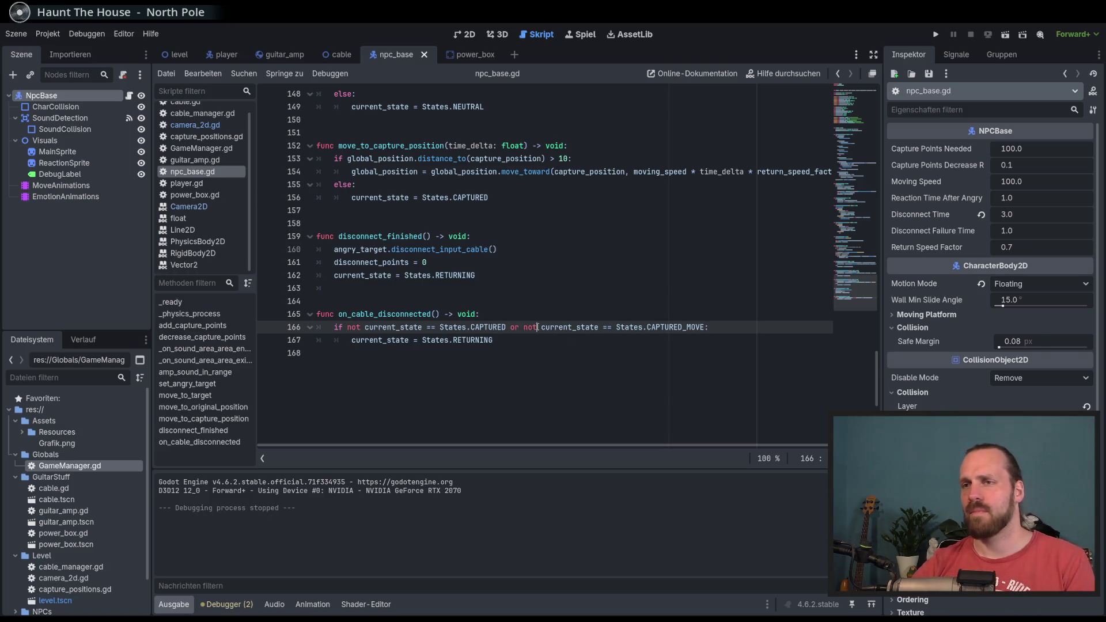
{"action": "left_click", "coordinate": [548, 356]}
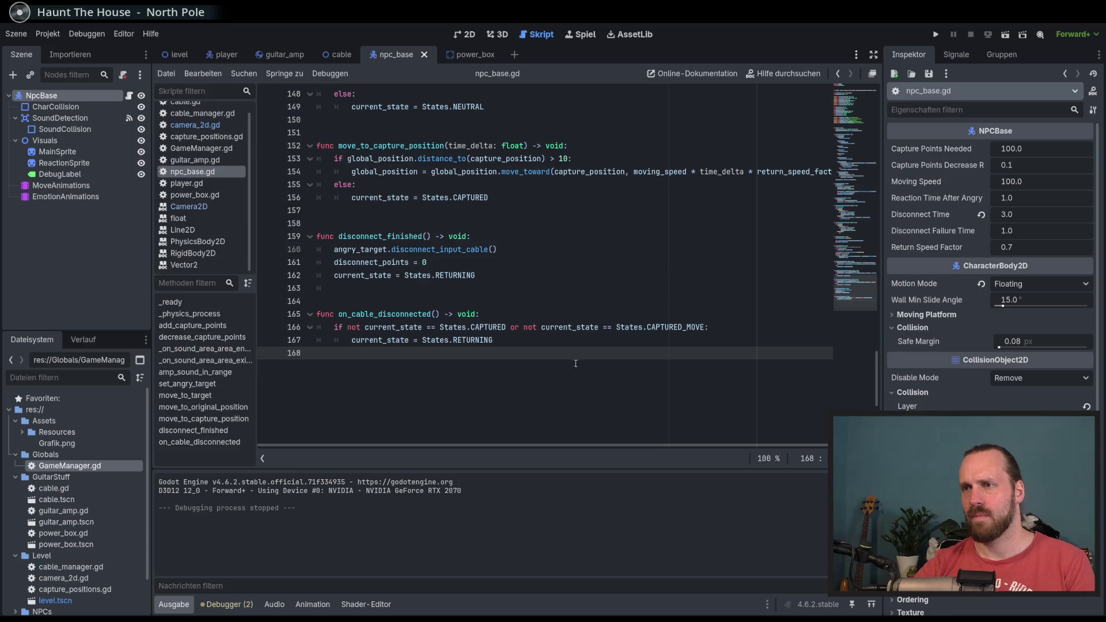
{"action": "left_click", "coordinate": [523, 328]}
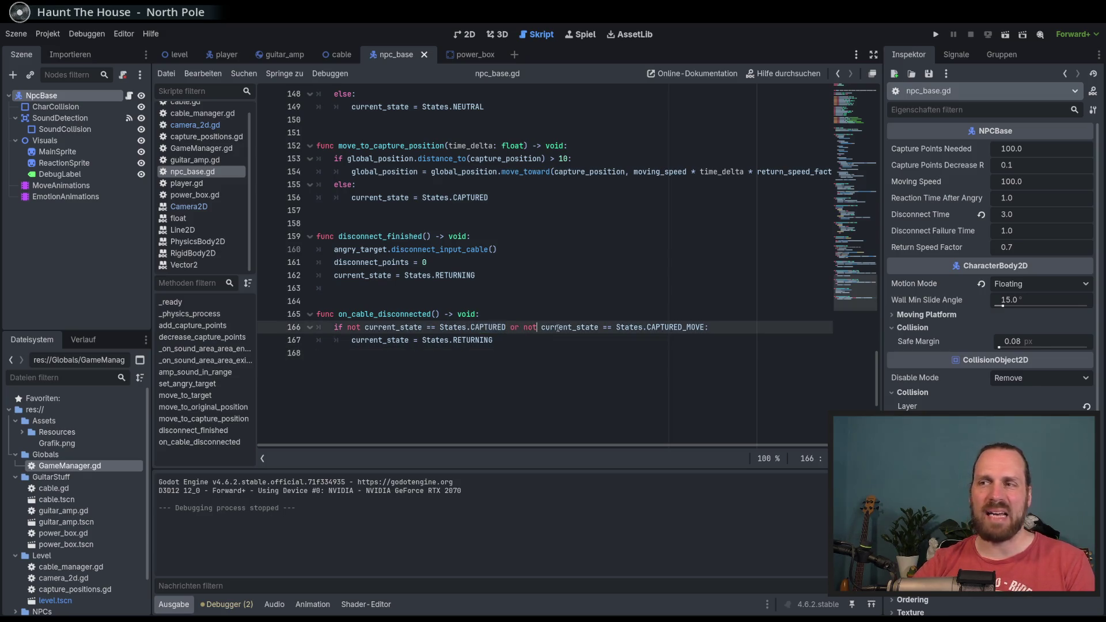
{"action": "left_click", "coordinate": [531, 331]}
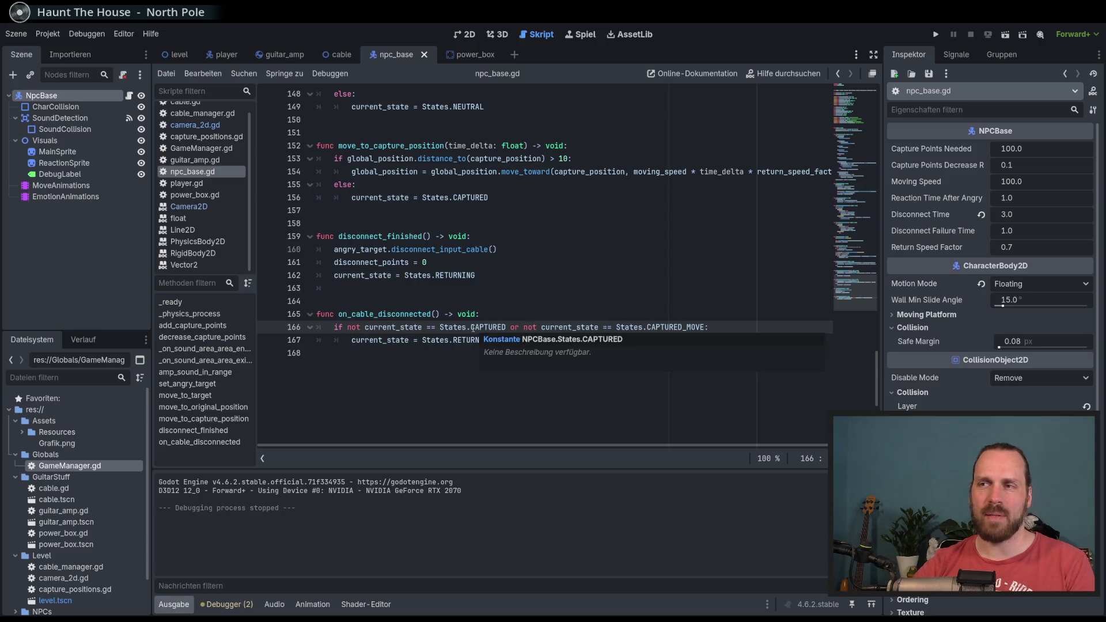
{"action": "left_click_drag", "start_coordinate": [577, 326], "coordinate": [628, 327]}
{"action": "left_click", "coordinate": [630, 327]}
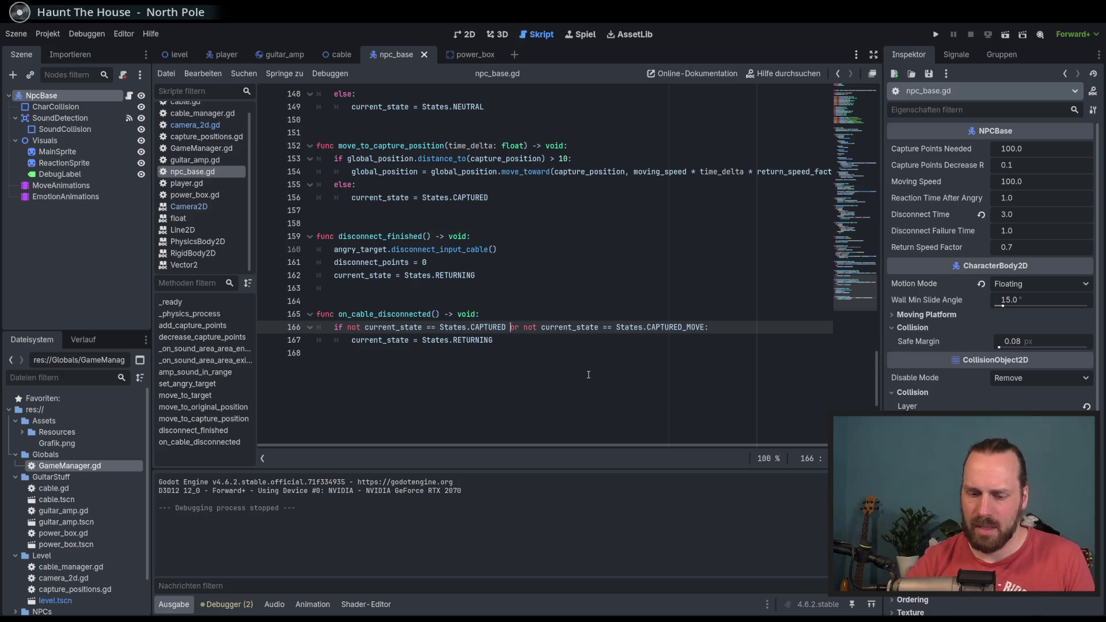
{"action": "type", "text": "x"}
Try replacing or with and on line 166, revert to or, and save npc_base.gd.
{"action": "key", "text": "BackSpace"}
{"action": "type", "text": "and"}
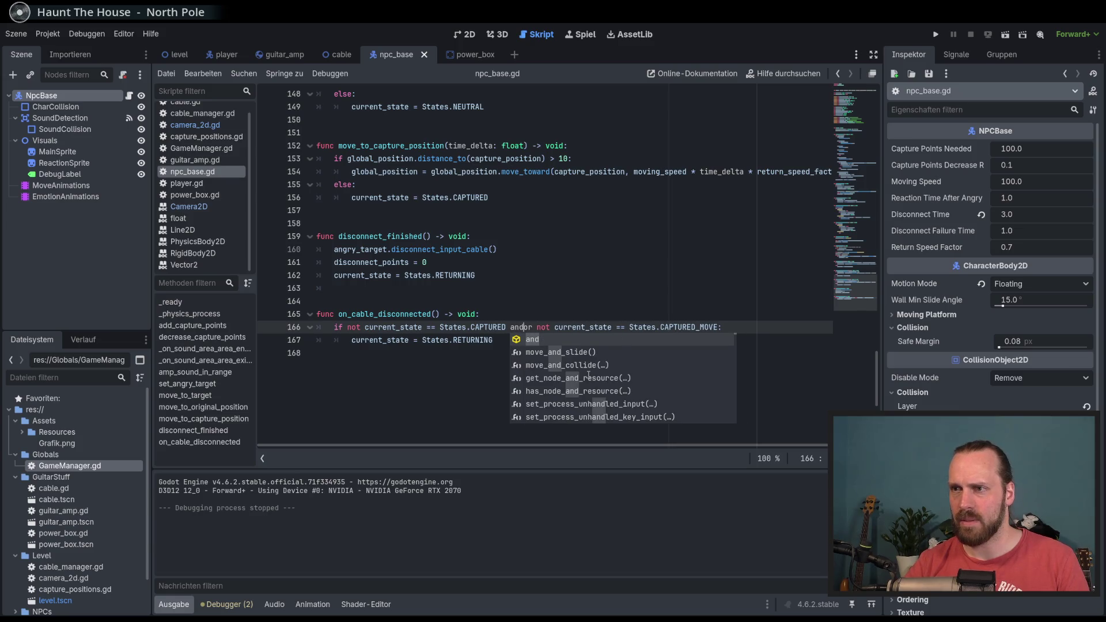
{"action": "key", "text": "BackSpace"}
{"action": "key", "text": "BackSpace"}
{"action": "key", "text": "BackSpace"}
{"action": "type", "text": "and"}
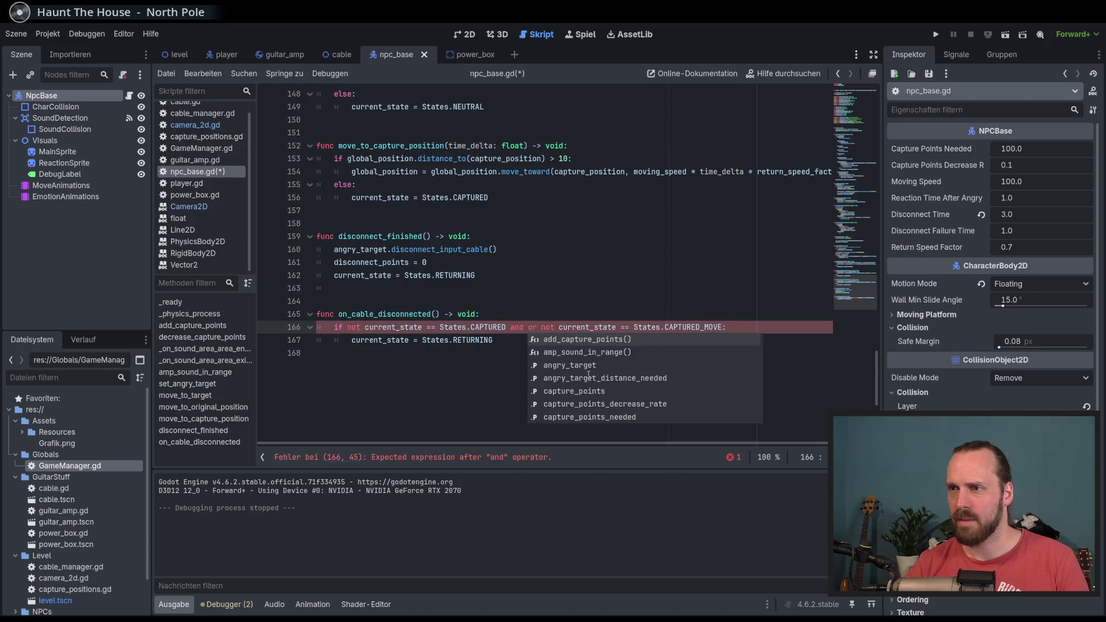
{"action": "key", "text": "BackSpace"}
{"action": "key", "text": "BackSpace"}
{"action": "key", "text": "BackSpace"}
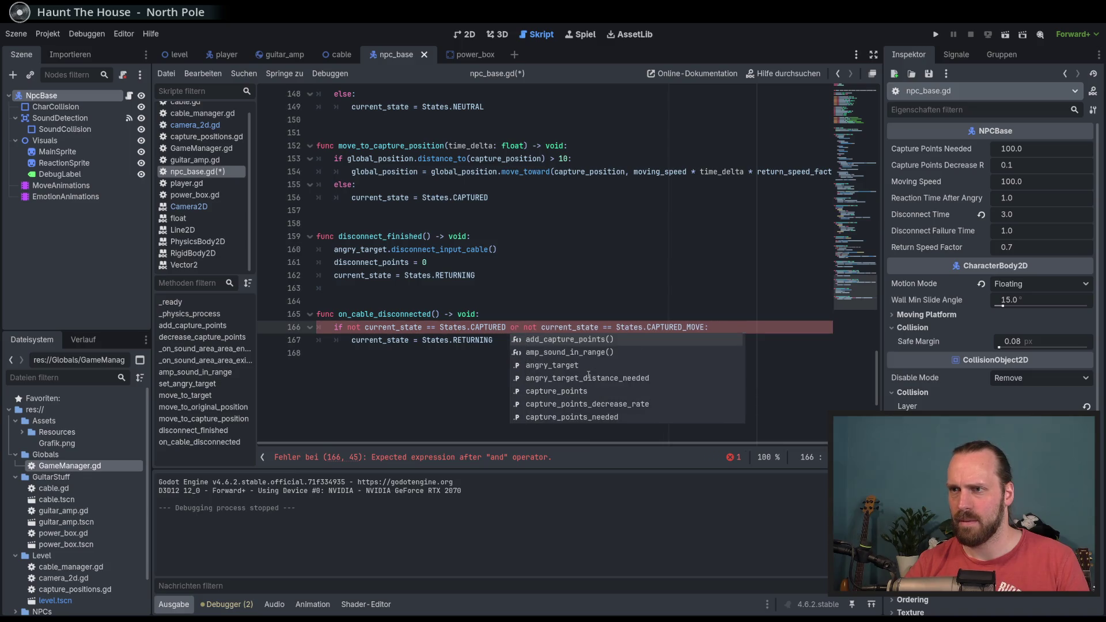
{"action": "key", "text": "Right"}
{"action": "key", "text": "Right"}
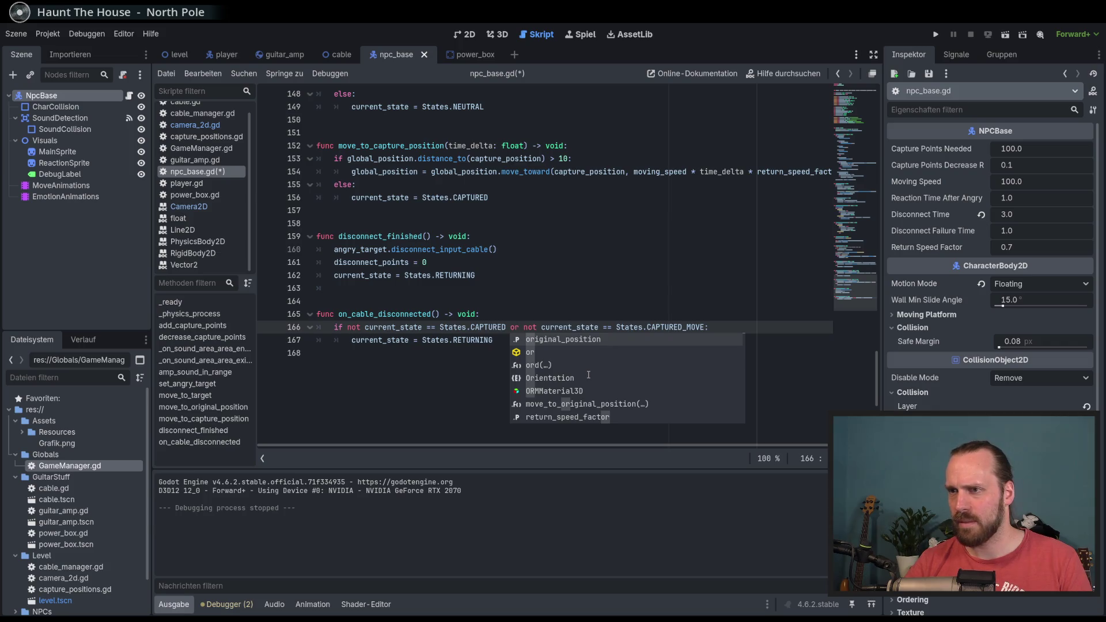
{"action": "left_click", "coordinate": [523, 295]}
{"action": "left_click", "coordinate": [514, 327]}
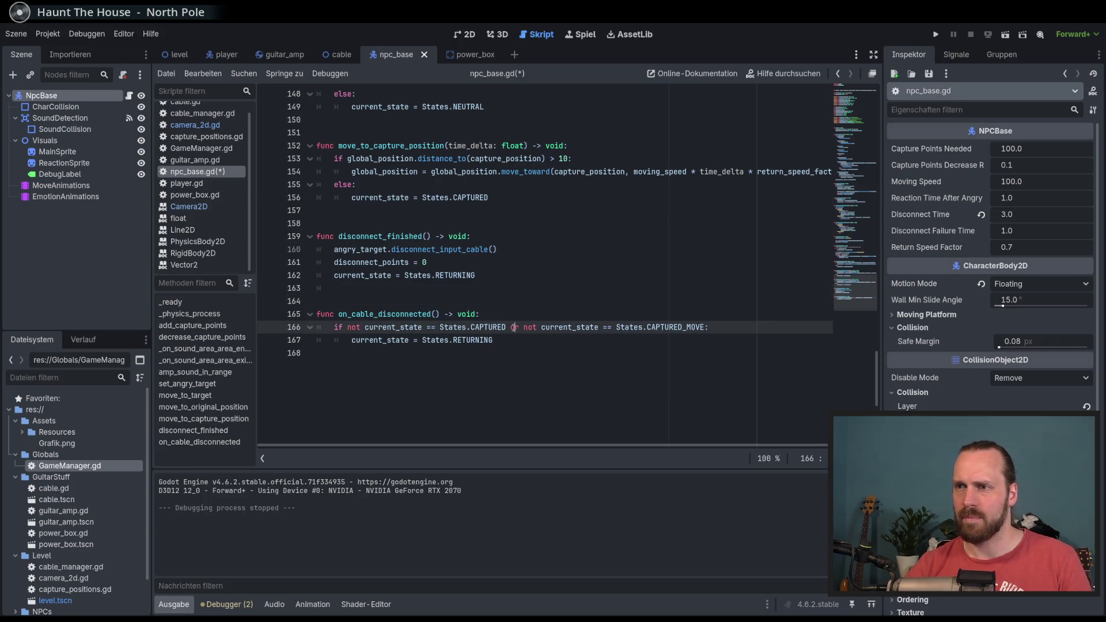
{"action": "type", "text": "r"}
{"action": "left_click", "coordinate": [531, 356]}
{"action": "key", "text": "ctrl+s"}
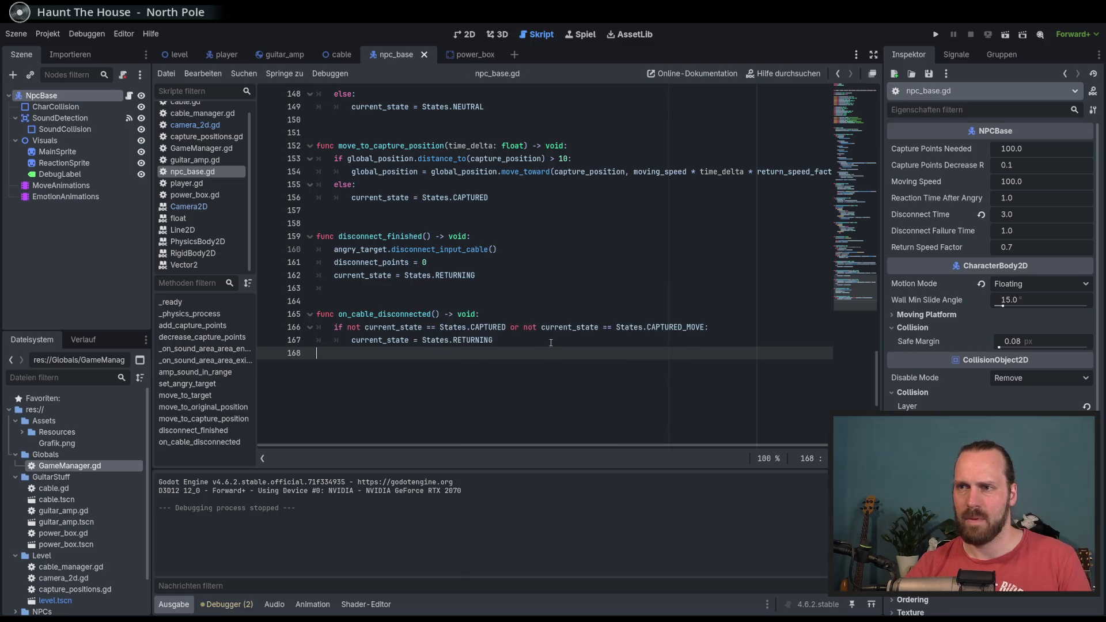
Move the CAPTURED_MOVE check onto its own line below line 166 and relaunch the game.
{"action": "left_click", "coordinate": [551, 343]}
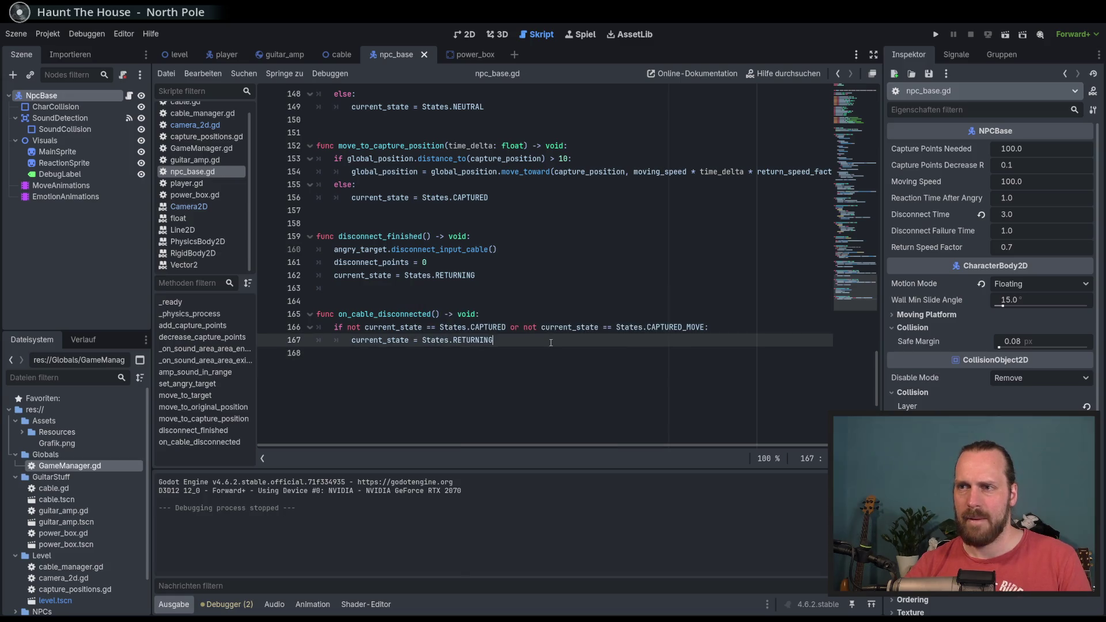
{"action": "left_click", "coordinate": [522, 327]}
{"action": "key", "text": "Return"}
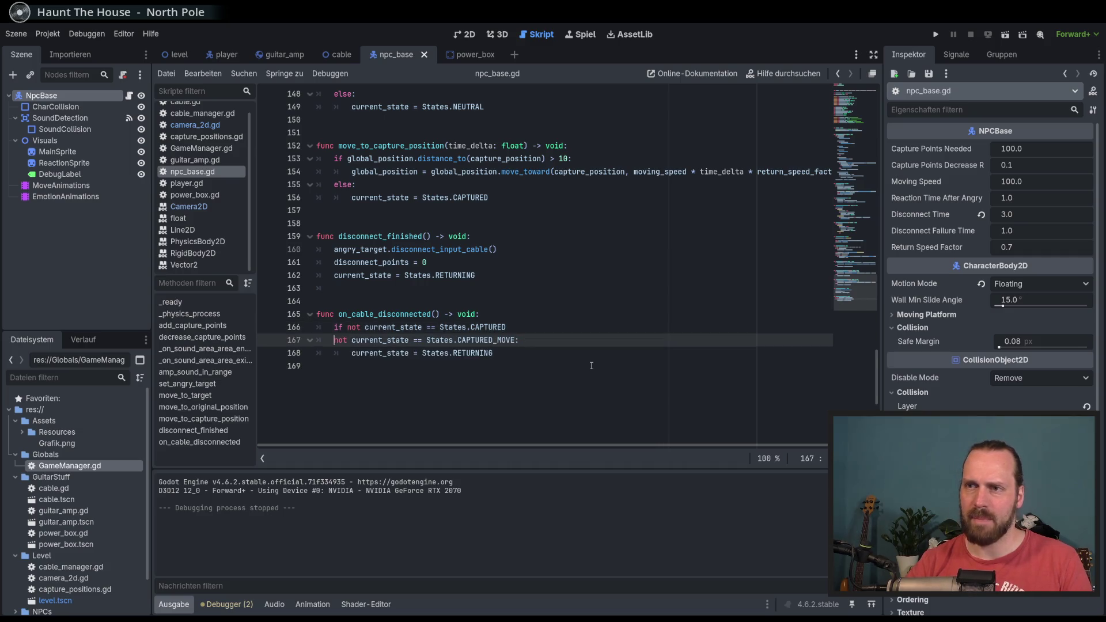
{"action": "key", "text": "BackSpace"}
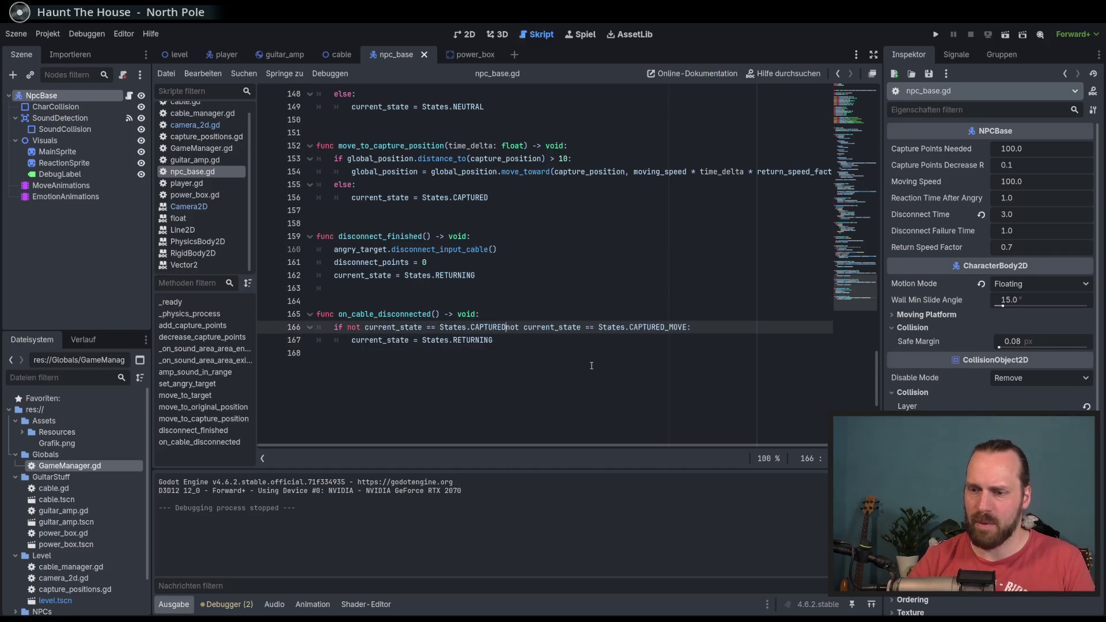
{"action": "key", "text": "Return"}
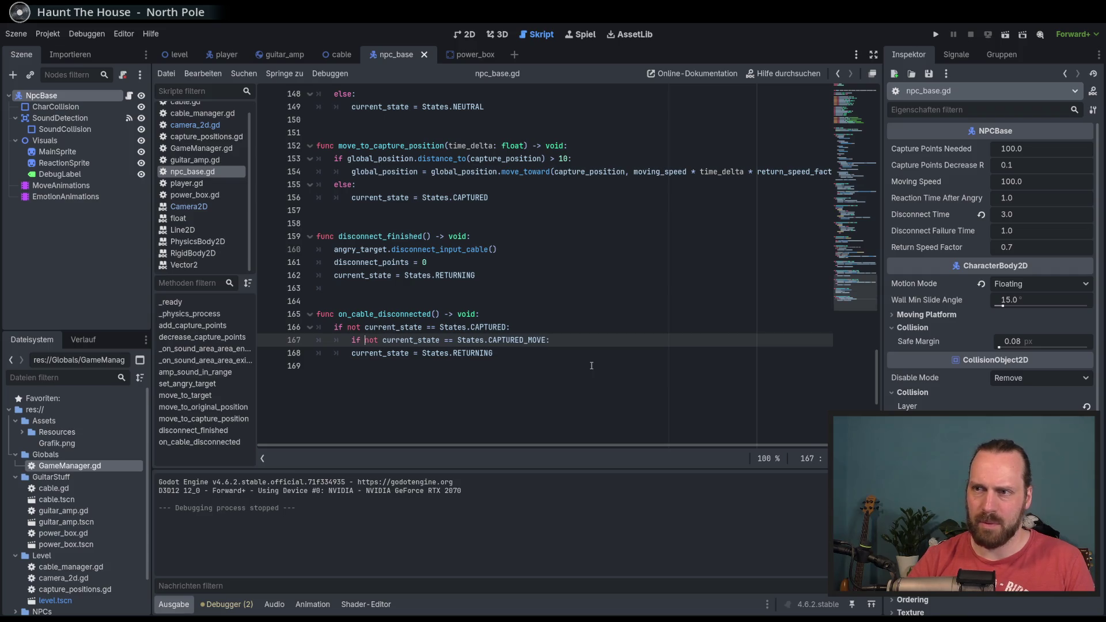
{"action": "key", "text": "Down"}
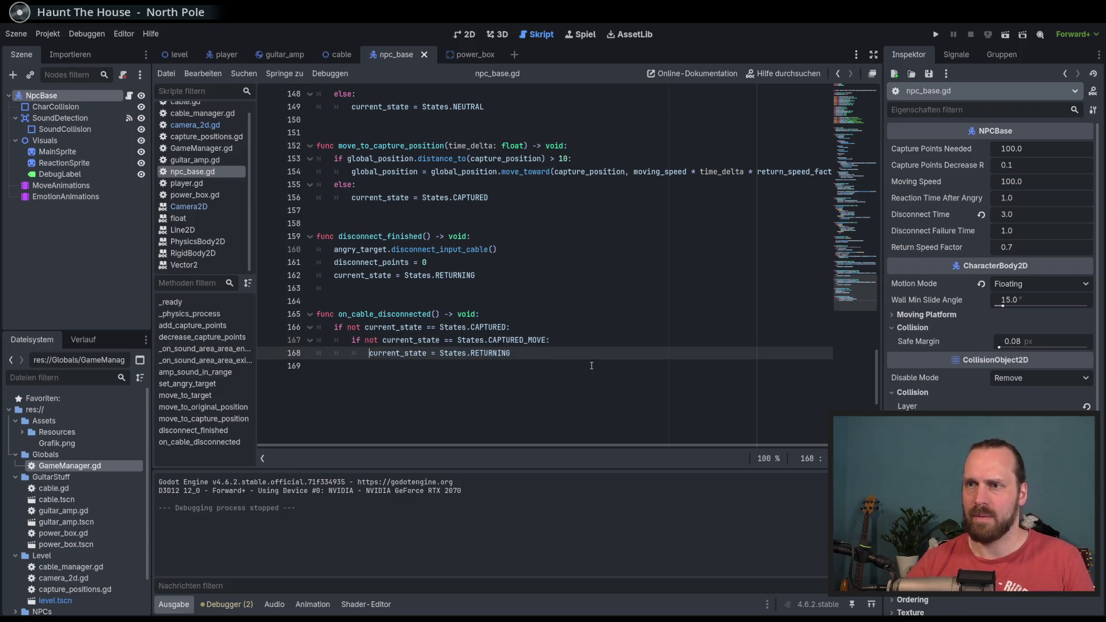
{"action": "key", "text": "F5"}
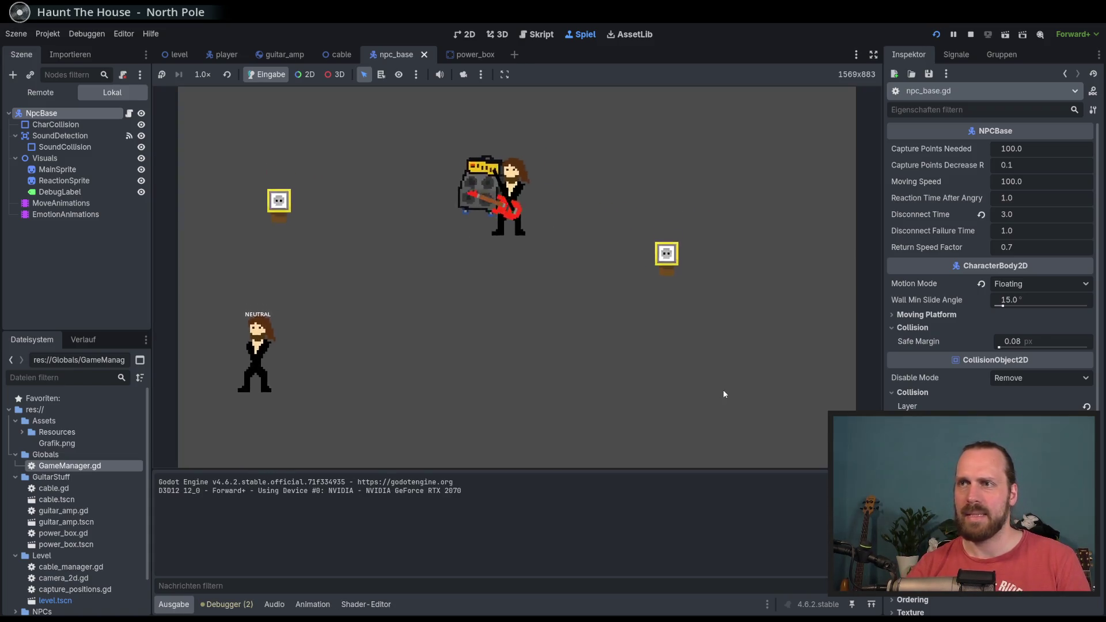
Walk the guitarist around with the amp, restart, and play guitar near the NPC.
{"action": "key", "text": "a+w"}
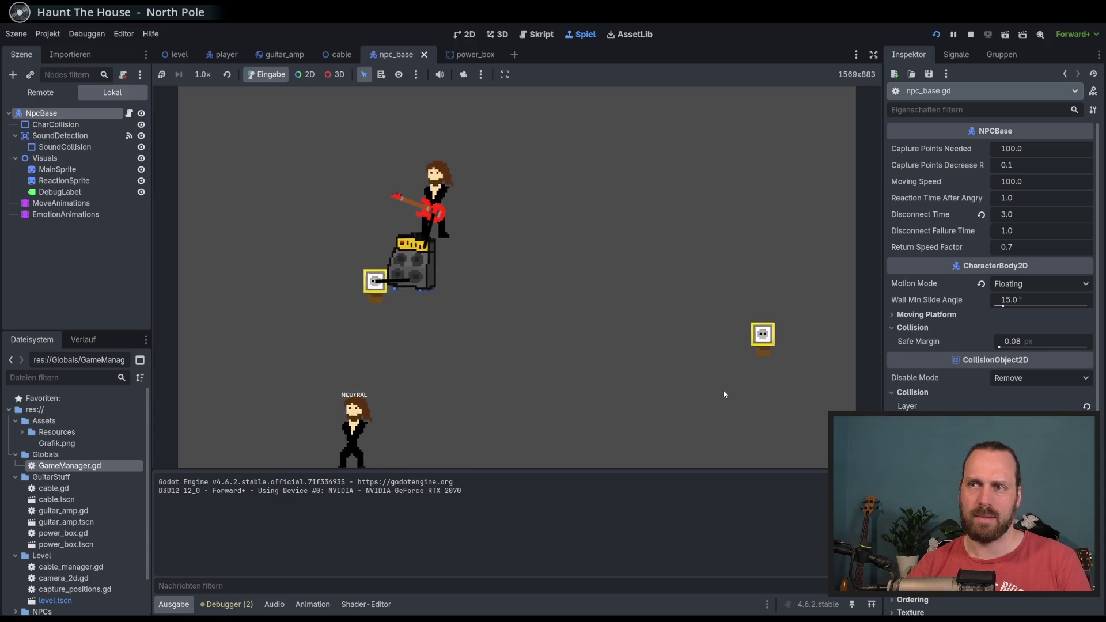
{"action": "key", "text": "s"}
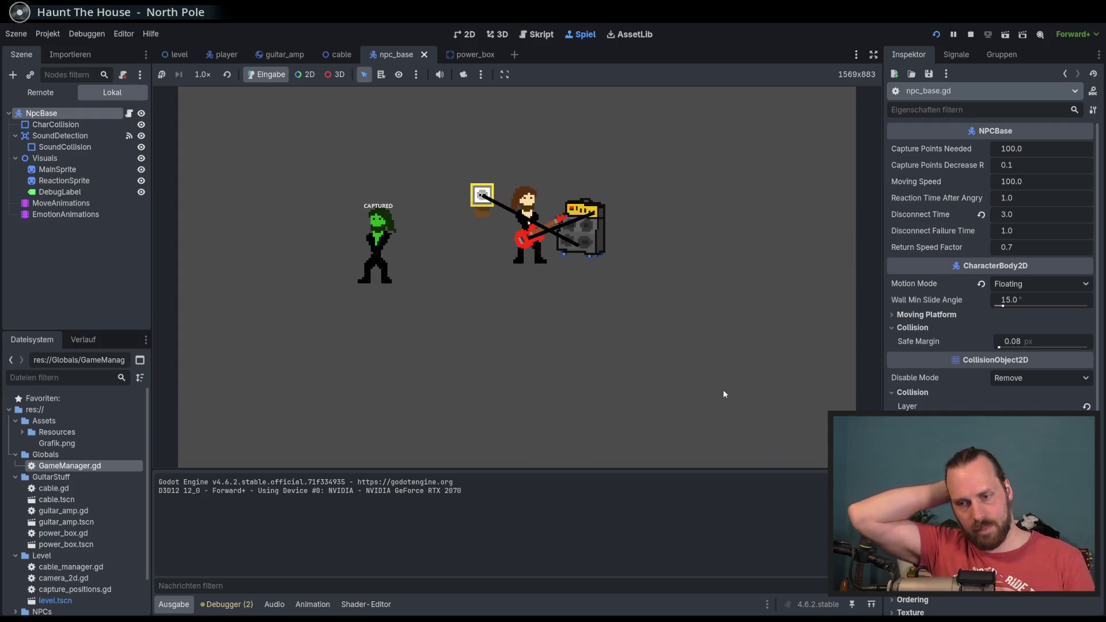
{"action": "key", "text": "F5"}
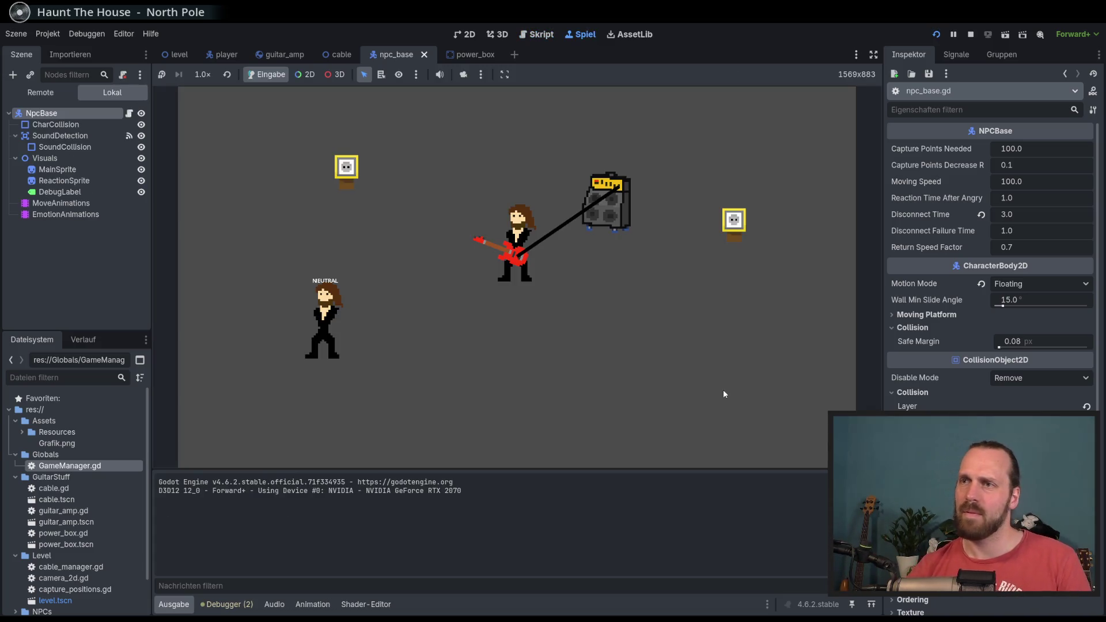
{"action": "key", "text": "a"}
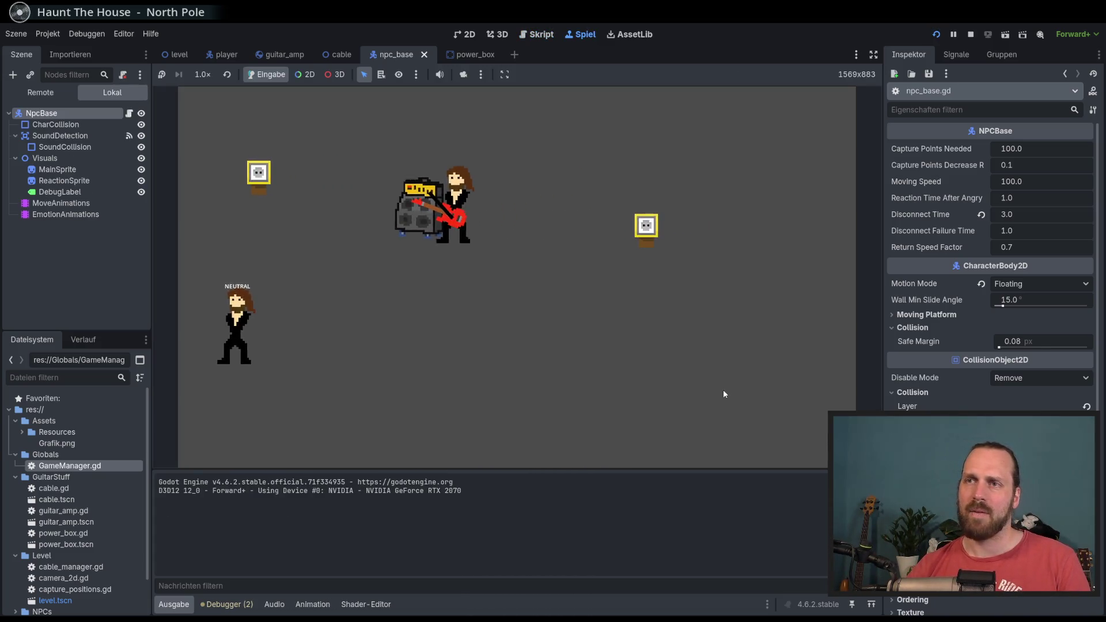
{"action": "key", "text": "a"}
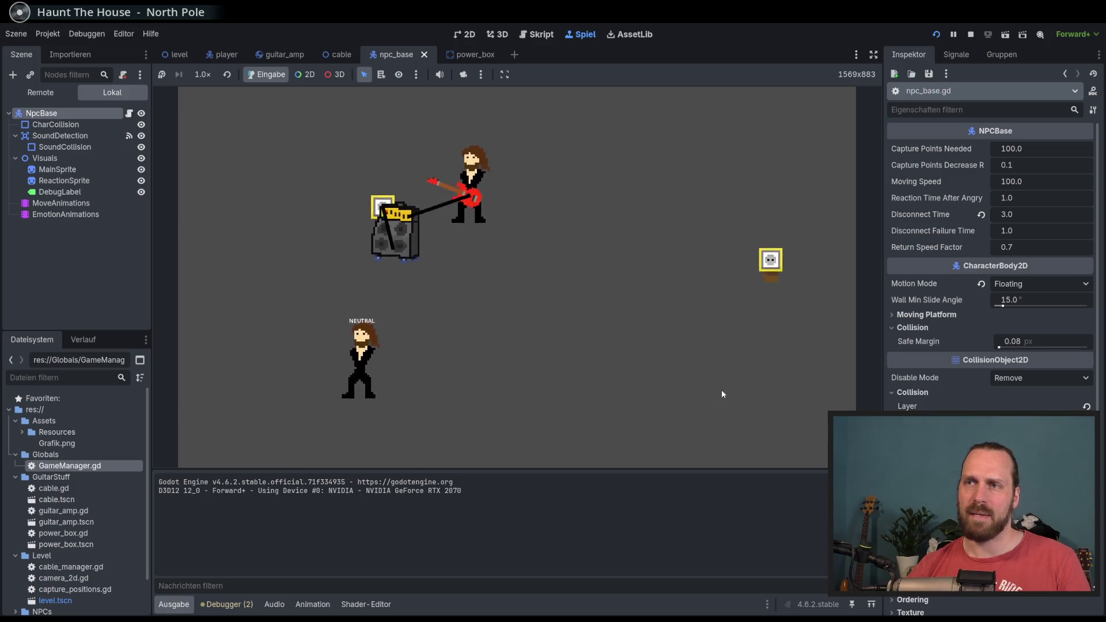
{"action": "key", "text": "d"}
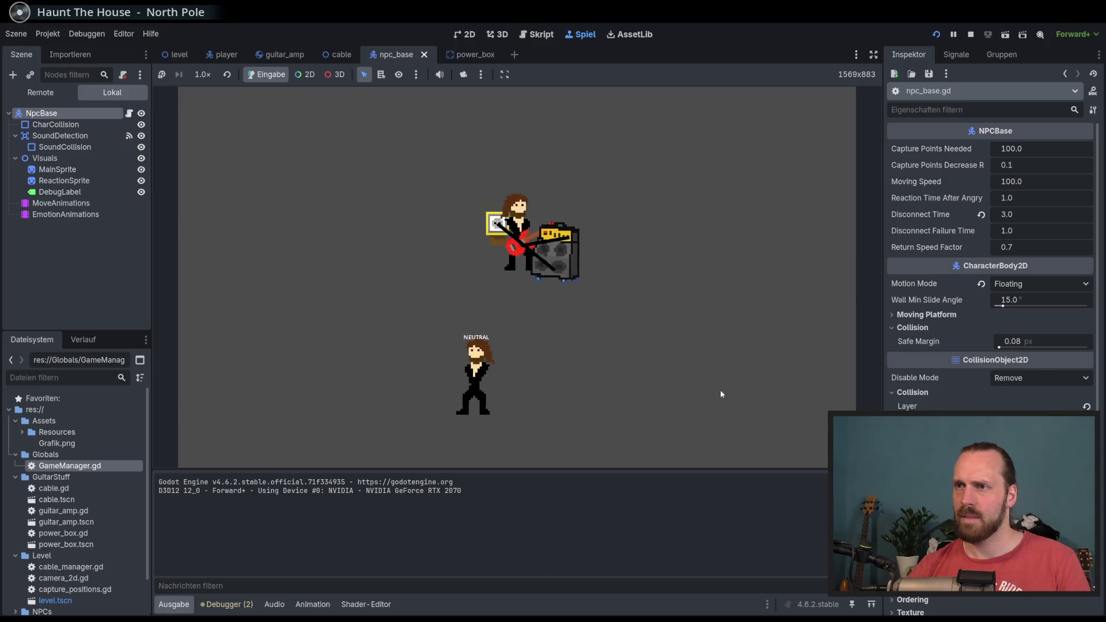
{"action": "key", "text": "Left"}
{"action": "key", "text": "Down"}
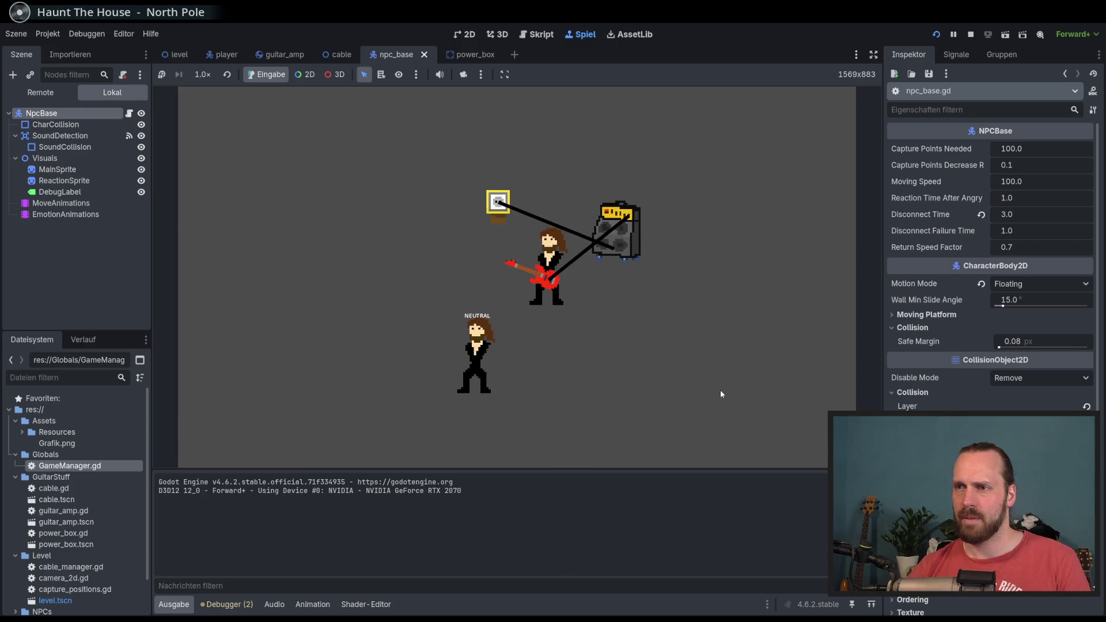
{"action": "key", "text": "space"}
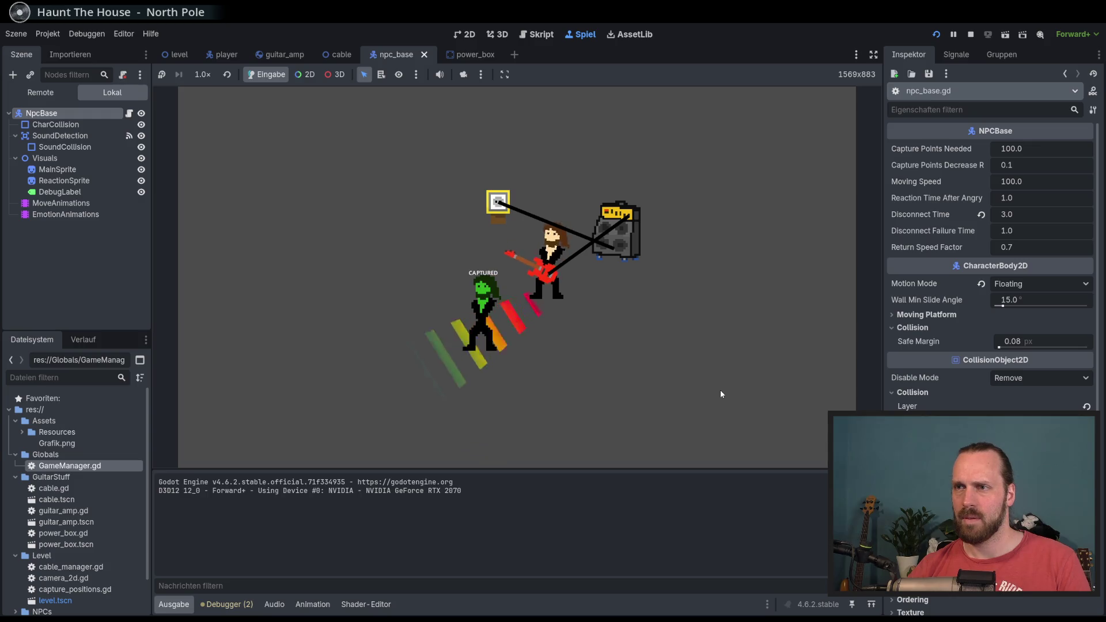
Restart, play until the NPC turns ANGRY, capture it with the cable, then stop the game.
{"action": "key", "text": "F5"}
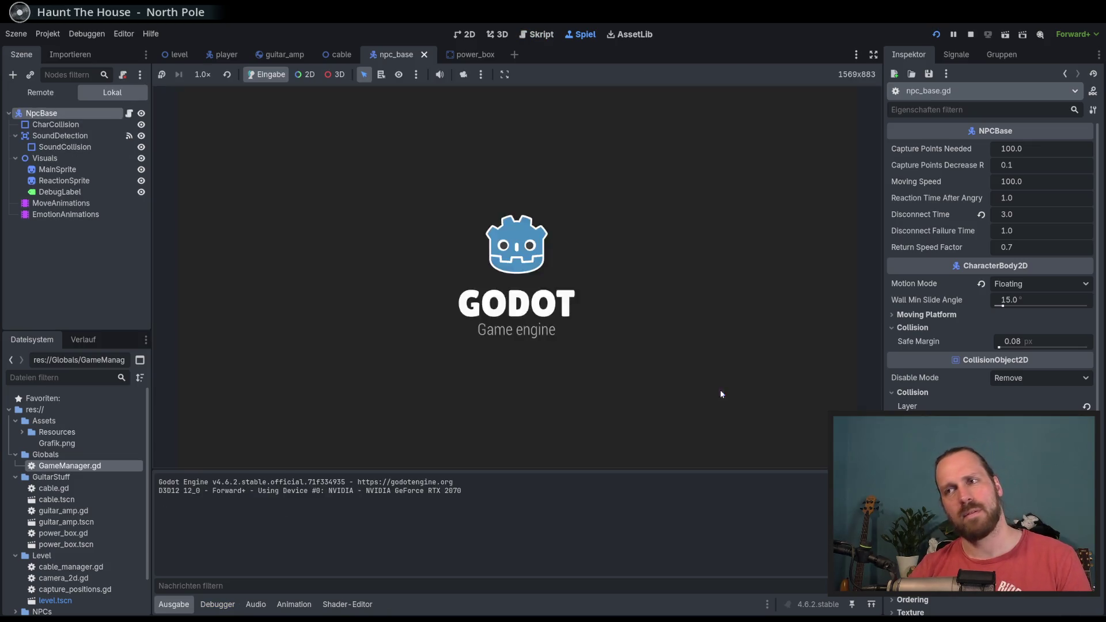
{"action": "key", "text": "Left"}
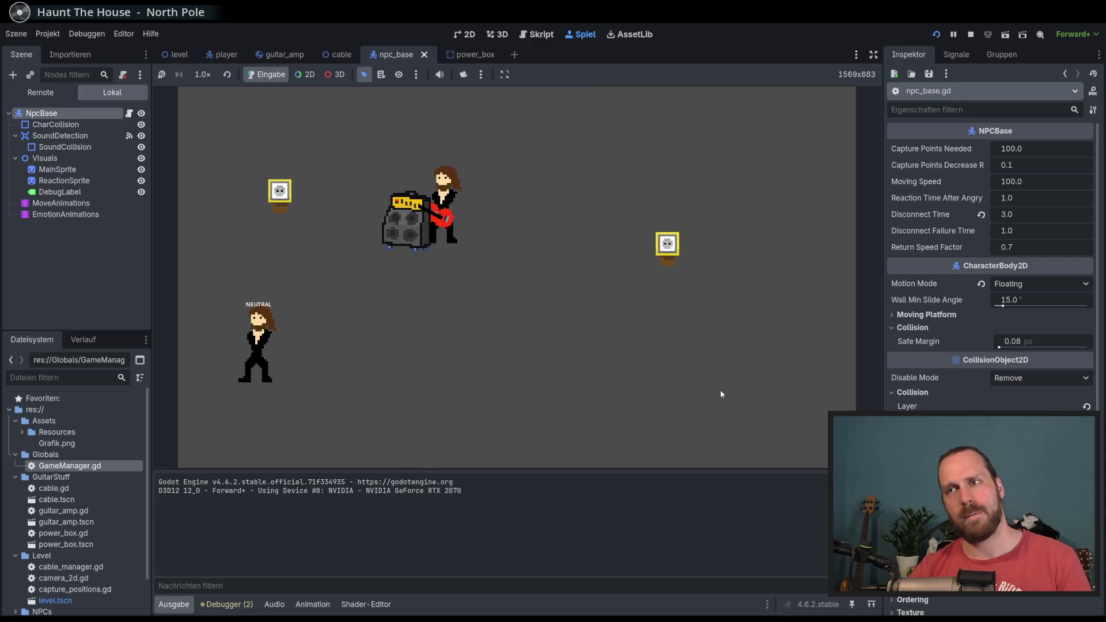
{"action": "key", "text": "Down"}
{"action": "key", "text": "space"}
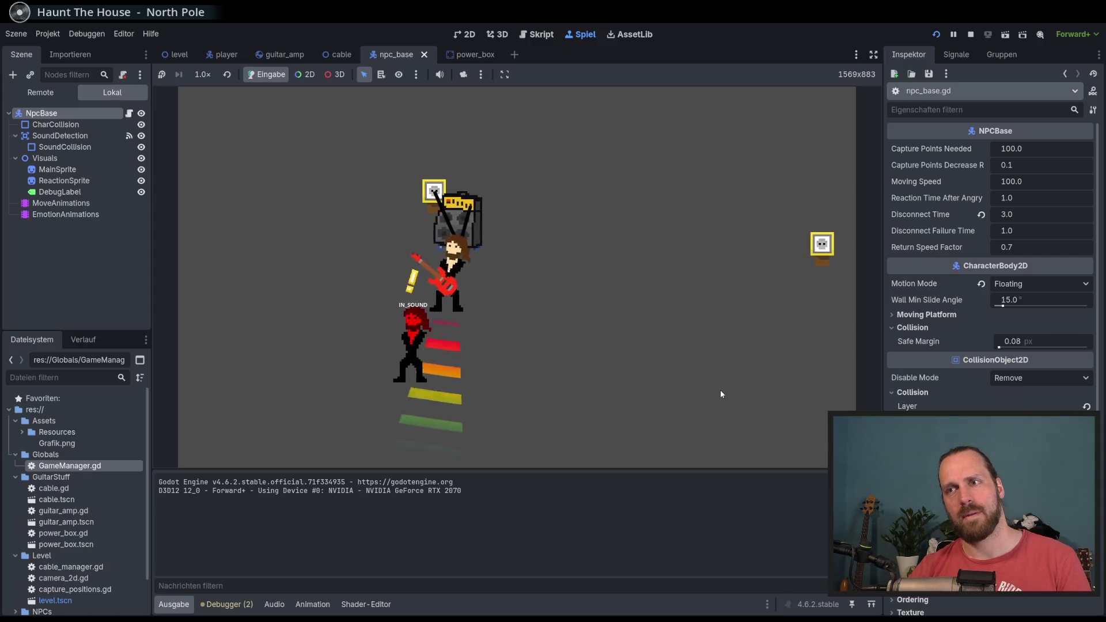
{"action": "key", "text": "Up"}
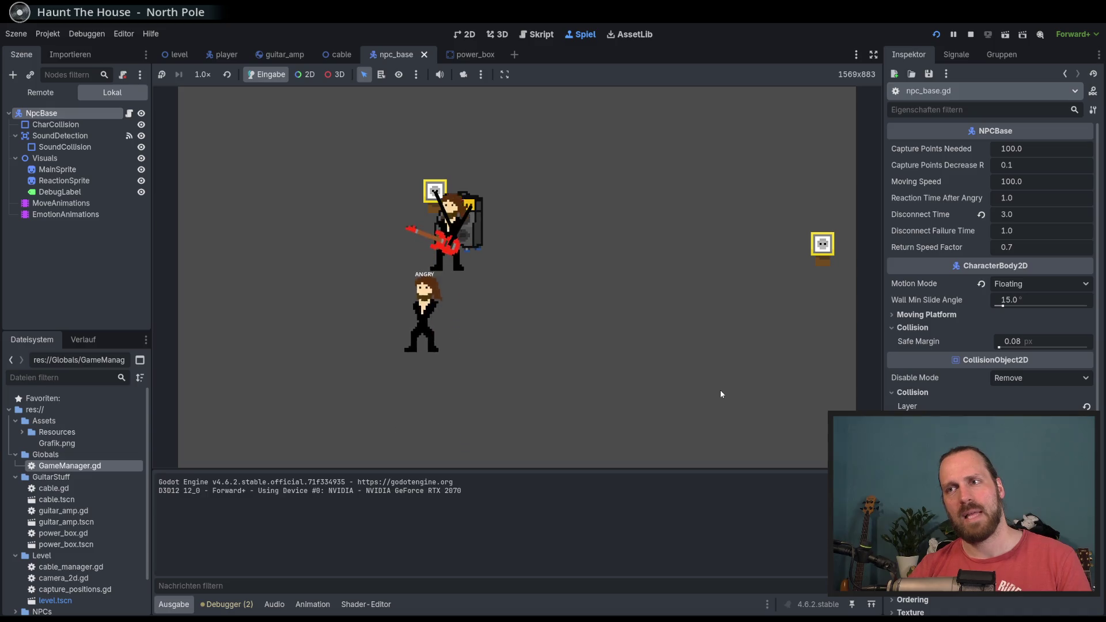
{"action": "key", "text": "Right"}
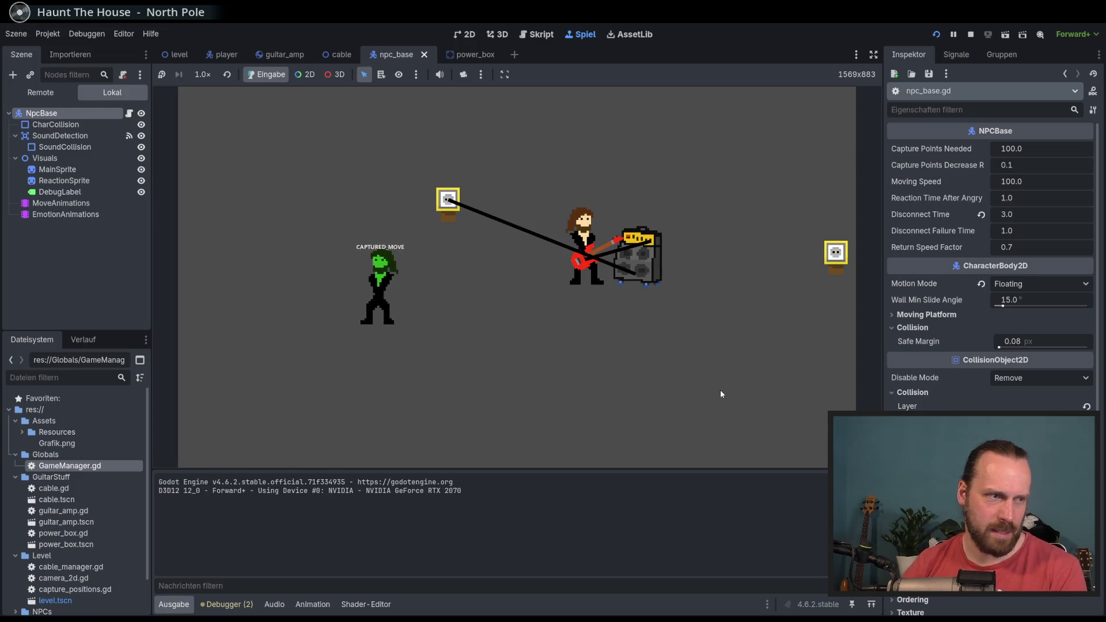
{"action": "key", "text": "F8"}
{"action": "left_click", "coordinate": [709, 379]}
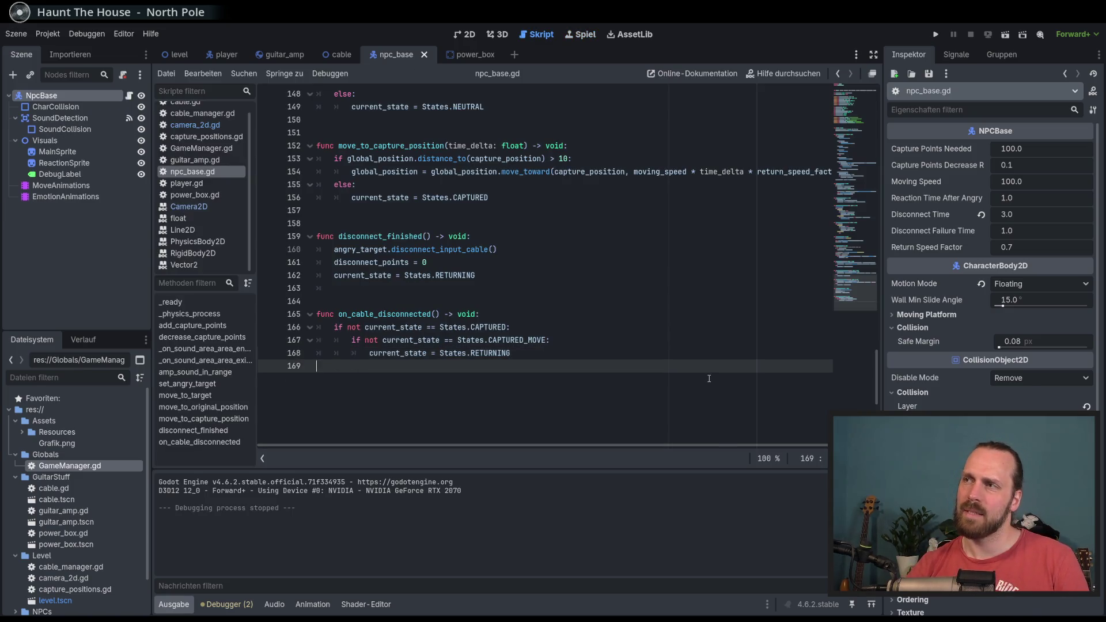
{"action": "key", "text": "F5"}
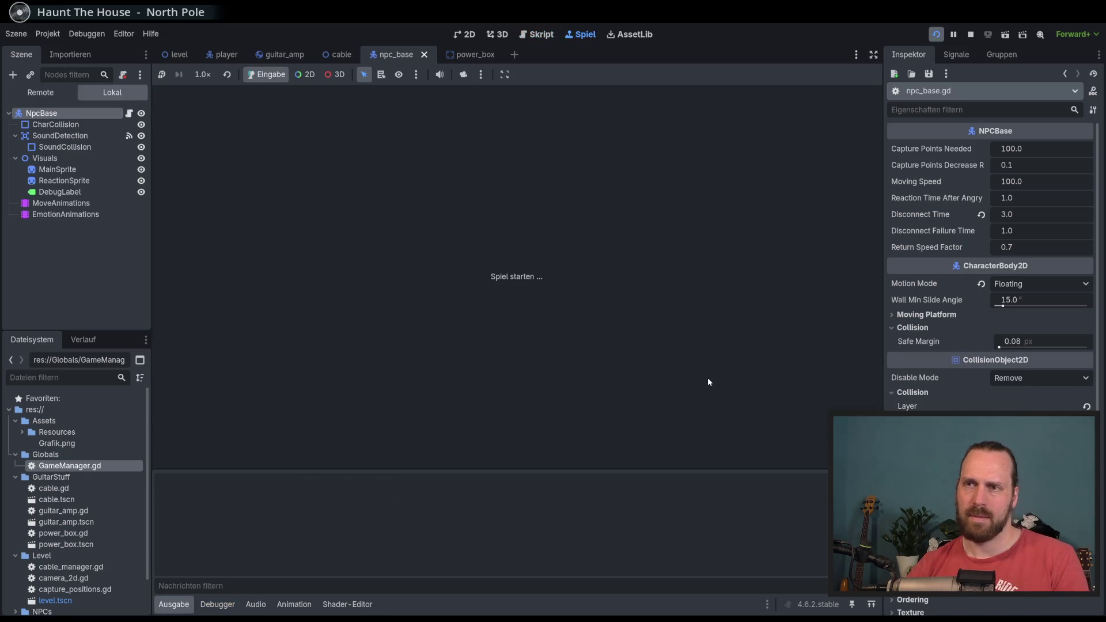
{"action": "key", "text": "a"}
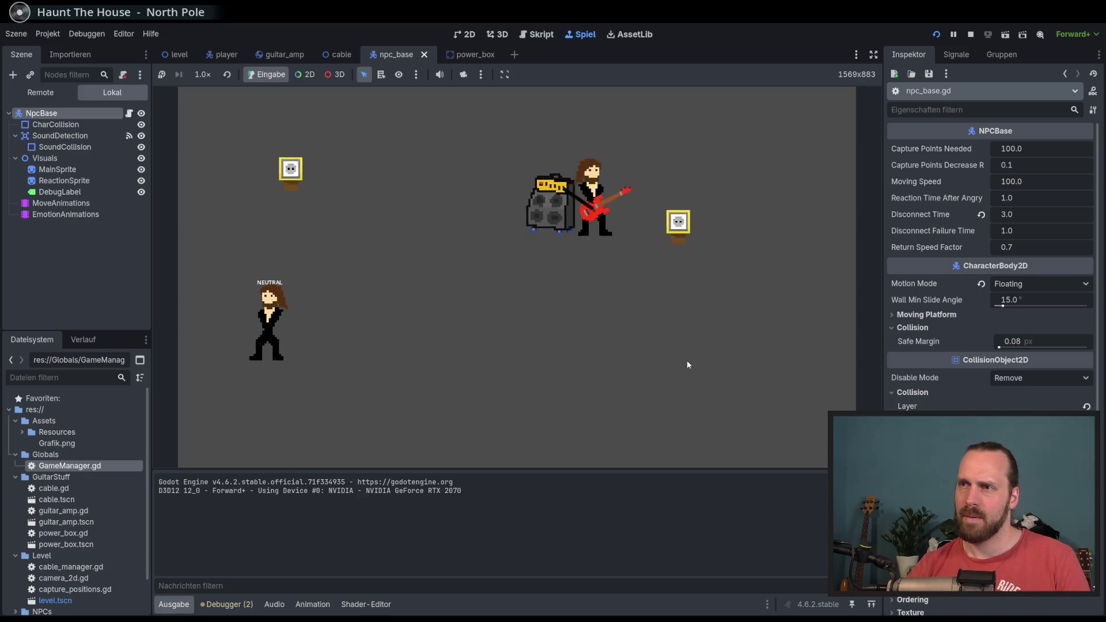
{"action": "key", "text": "s"}
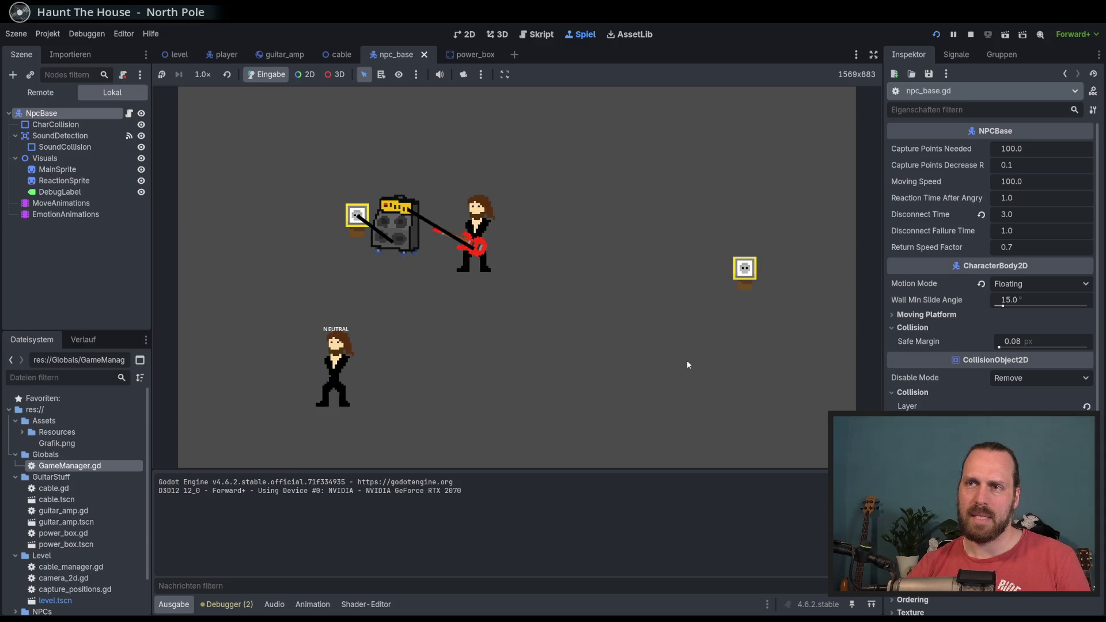
{"action": "key", "text": "d"}
{"action": "key", "text": "w"}
{"action": "key", "text": "s"}
{"action": "key", "text": "d"}
{"action": "key", "text": "s"}
{"action": "key", "text": "a"}
{"action": "key", "text": "w"}
{"action": "key", "text": "w"}
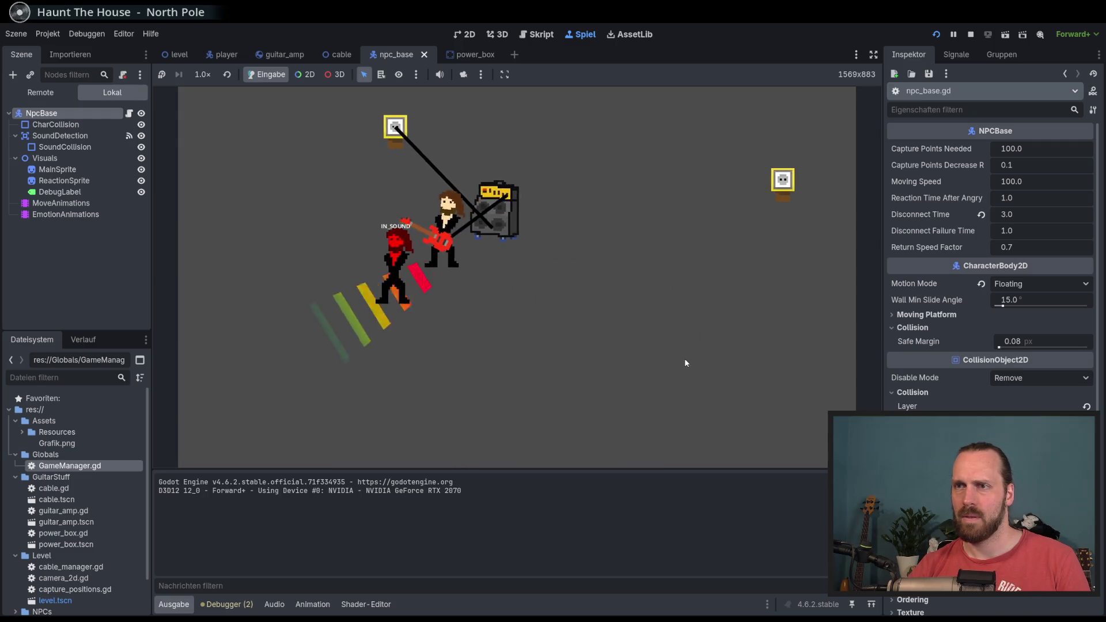
{"action": "key", "text": "d"}
{"action": "key", "text": "s"}
{"action": "key", "text": "F8"}
{"action": "key", "text": "F5"}
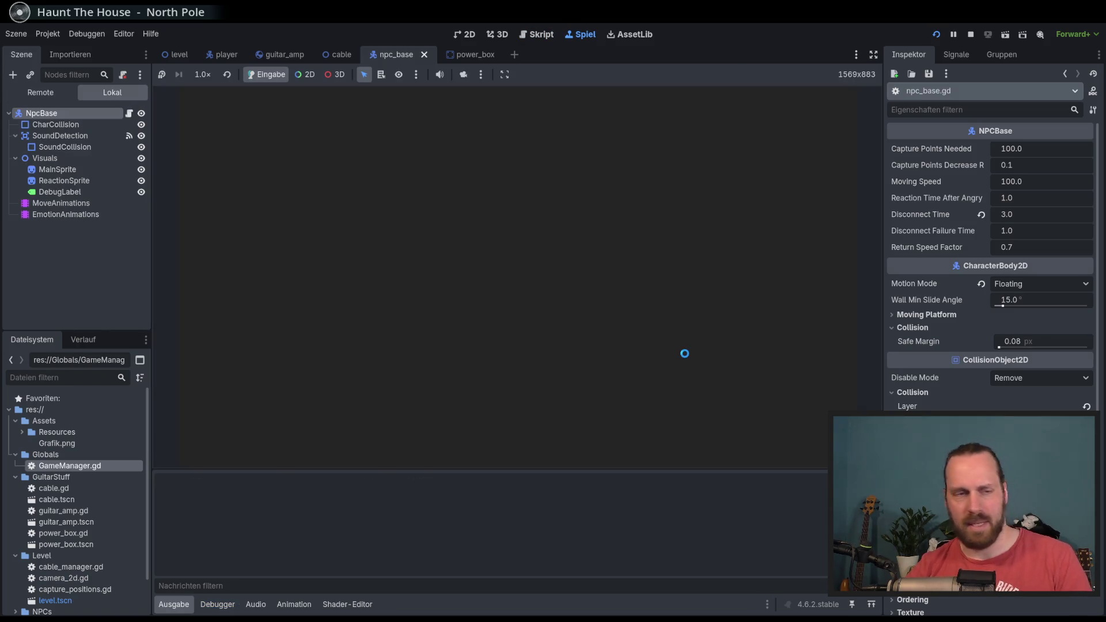
{"action": "key", "text": "a"}
{"action": "key", "text": "w"}
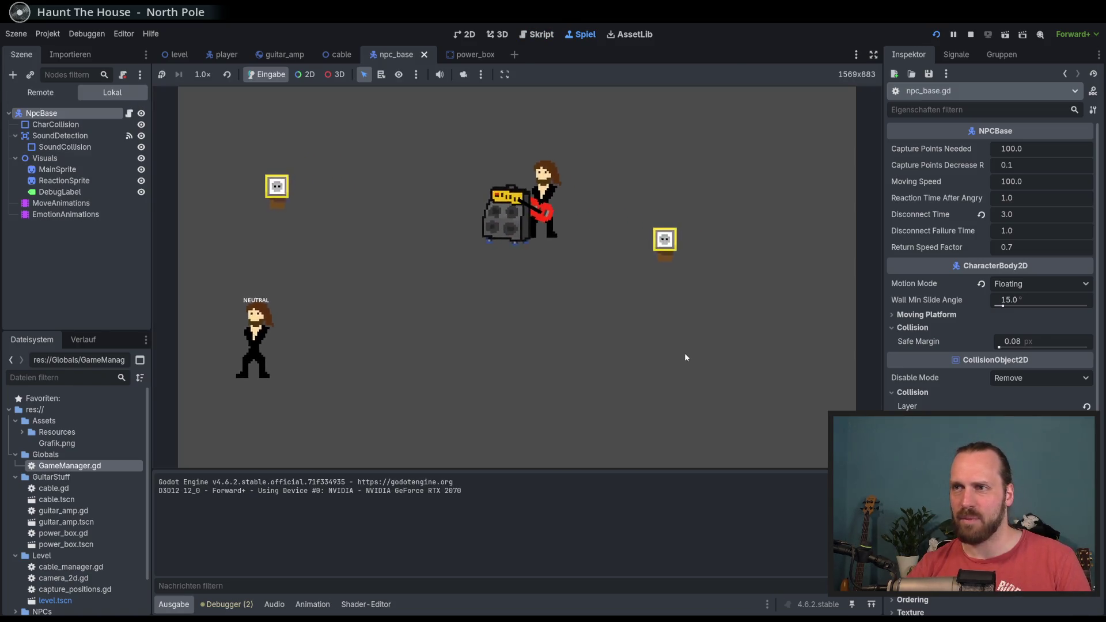
{"action": "key", "text": "s"}
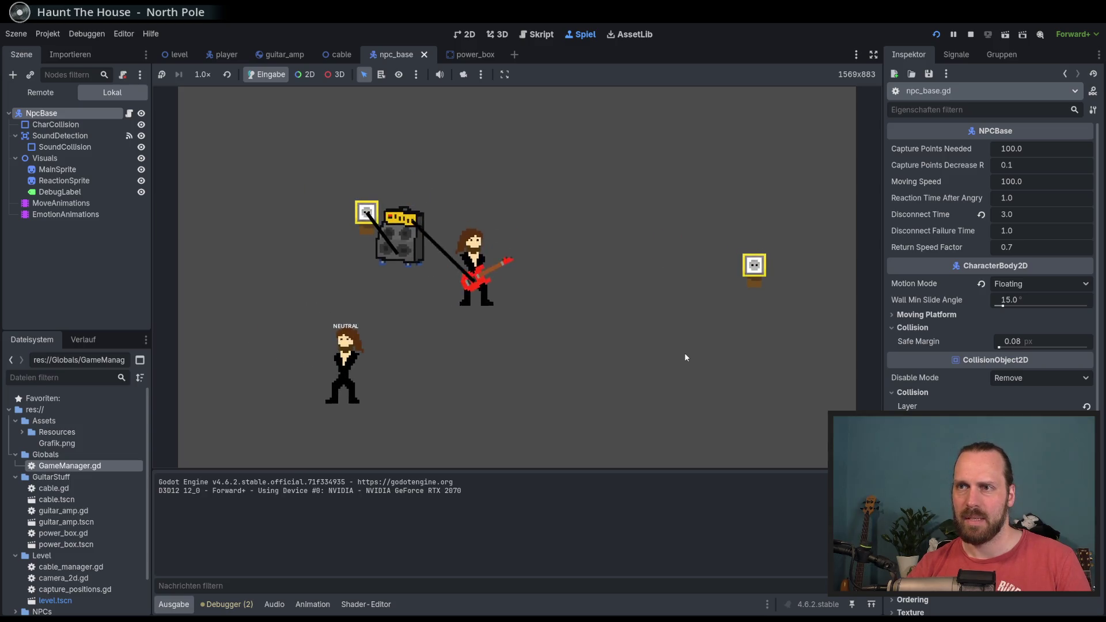
{"action": "key", "text": "d"}
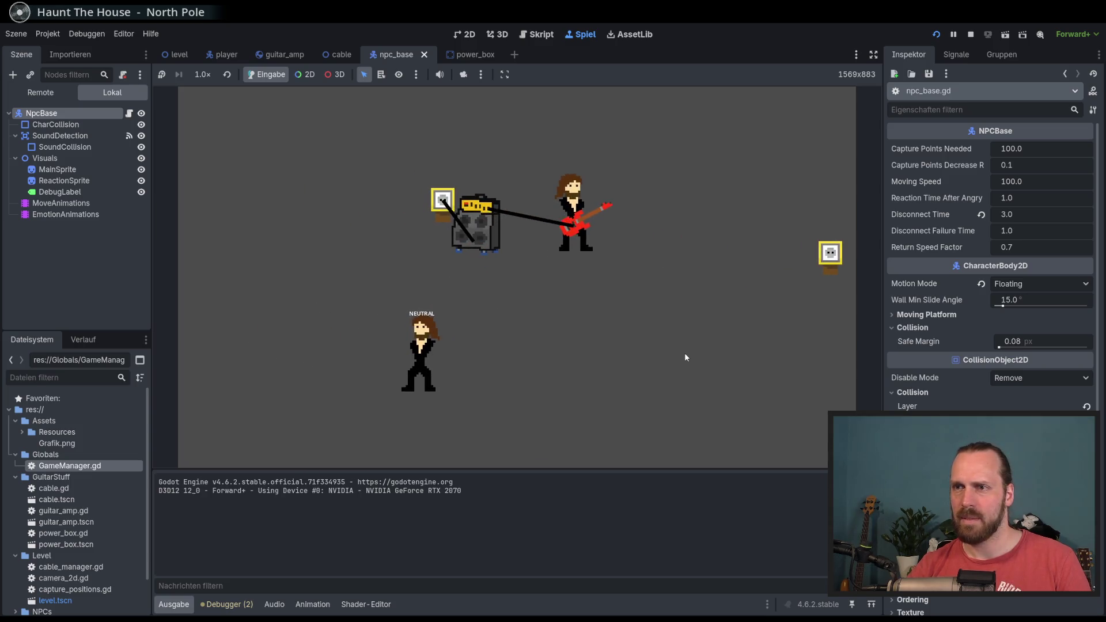
{"action": "key", "text": "a"}
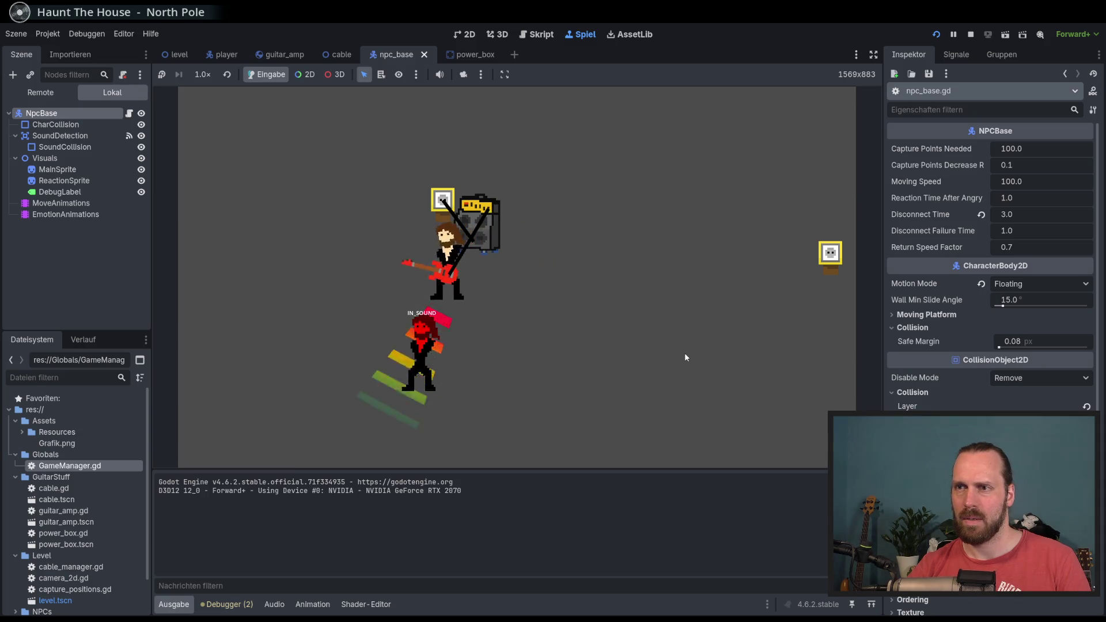
{"action": "key", "text": "F5"}
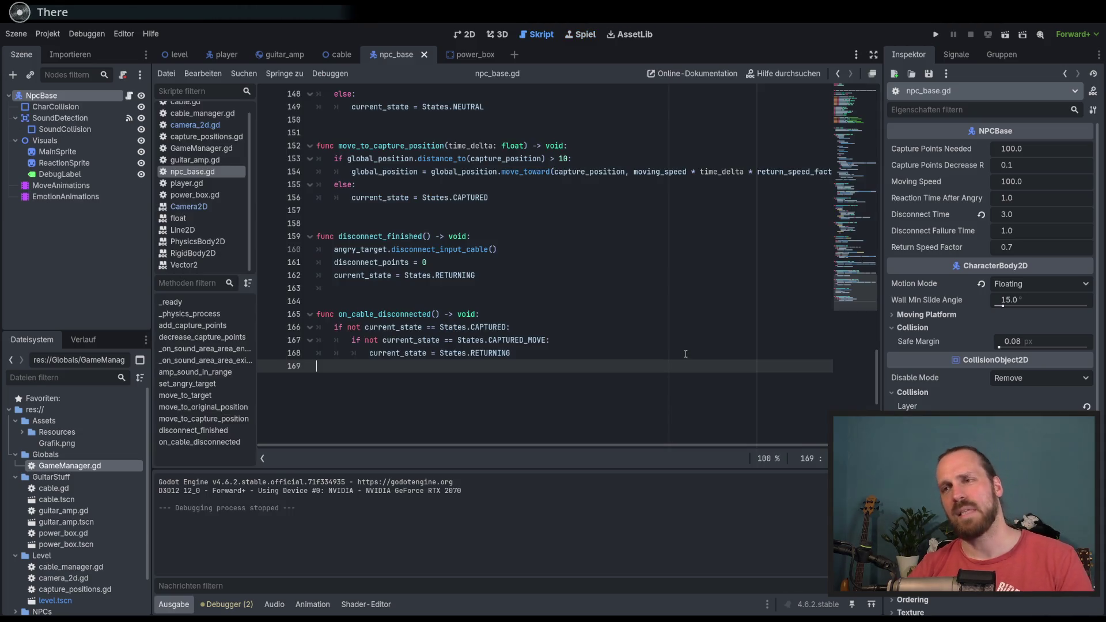
{"action": "key", "text": "d"}
{"action": "key", "text": "w"}
{"action": "key", "text": "a"}
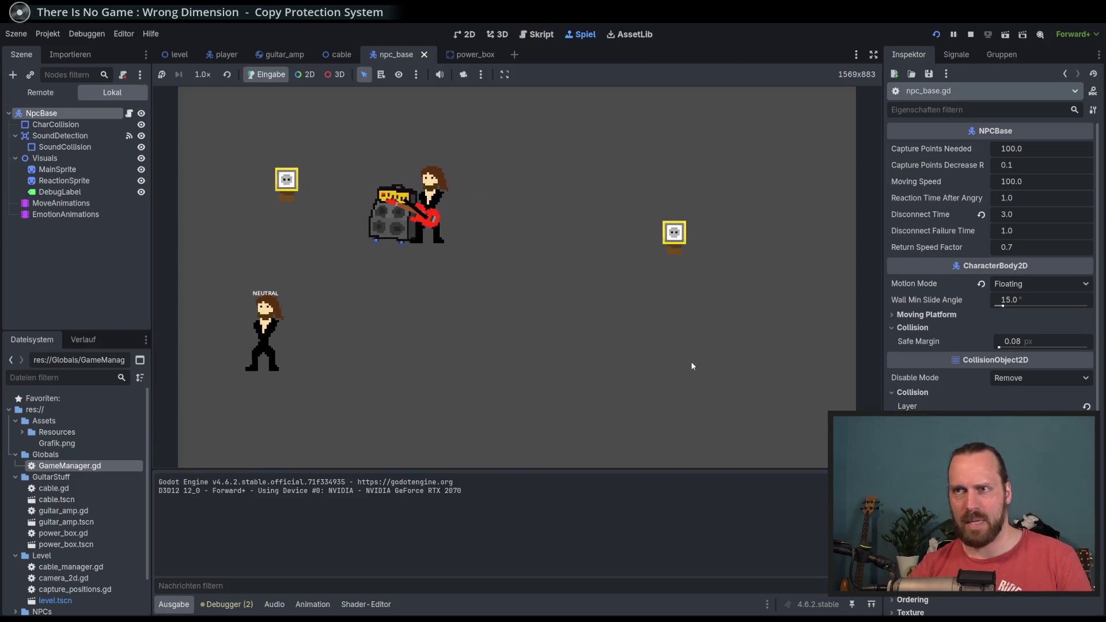
{"action": "key", "text": "s"}
{"action": "key", "text": "d"}
{"action": "key", "text": "w"}
{"action": "key", "text": "s"}
{"action": "key", "text": "a"}
{"action": "key", "text": "w"}
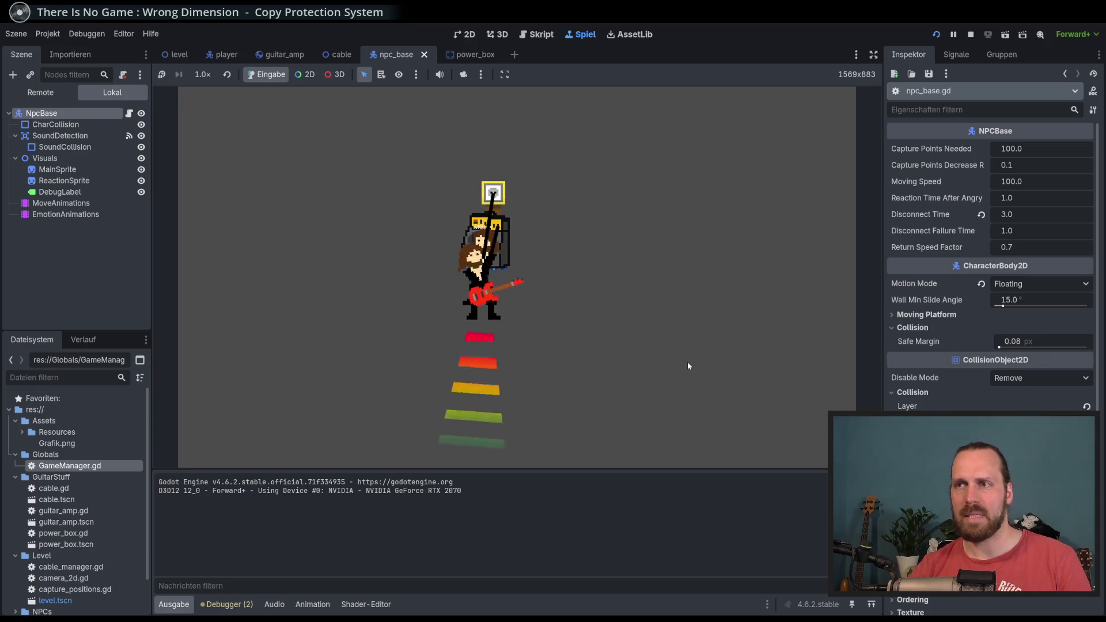
{"action": "key", "text": "F8"}
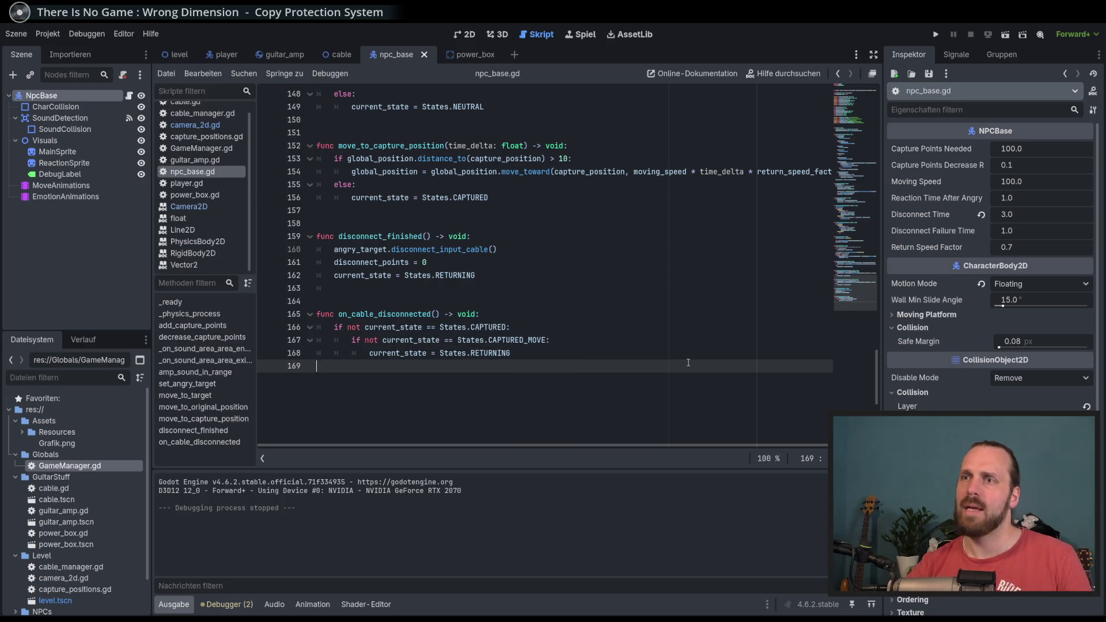
In amp_sound_in_range, insert a new line after the timer await.
{"action": "scroll", "coordinate": [688, 363], "scroll_direction": "up", "scroll_amount": 6}
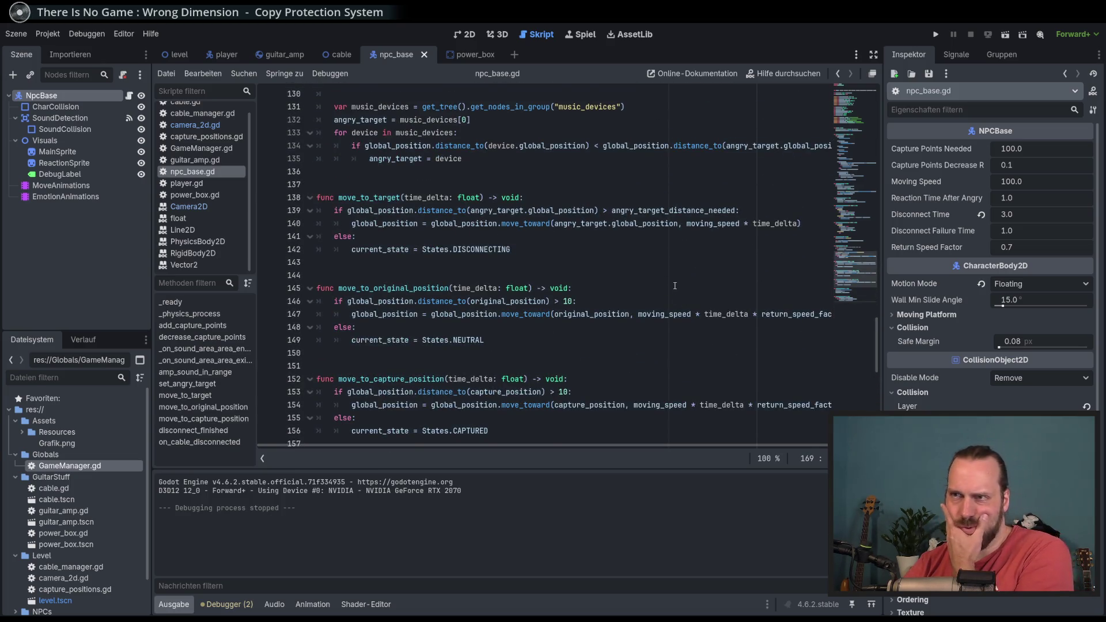
{"action": "scroll", "coordinate": [674, 286], "scroll_direction": "up", "scroll_amount": 4}
{"action": "scroll", "coordinate": [675, 286], "scroll_direction": "up", "scroll_amount": 2}
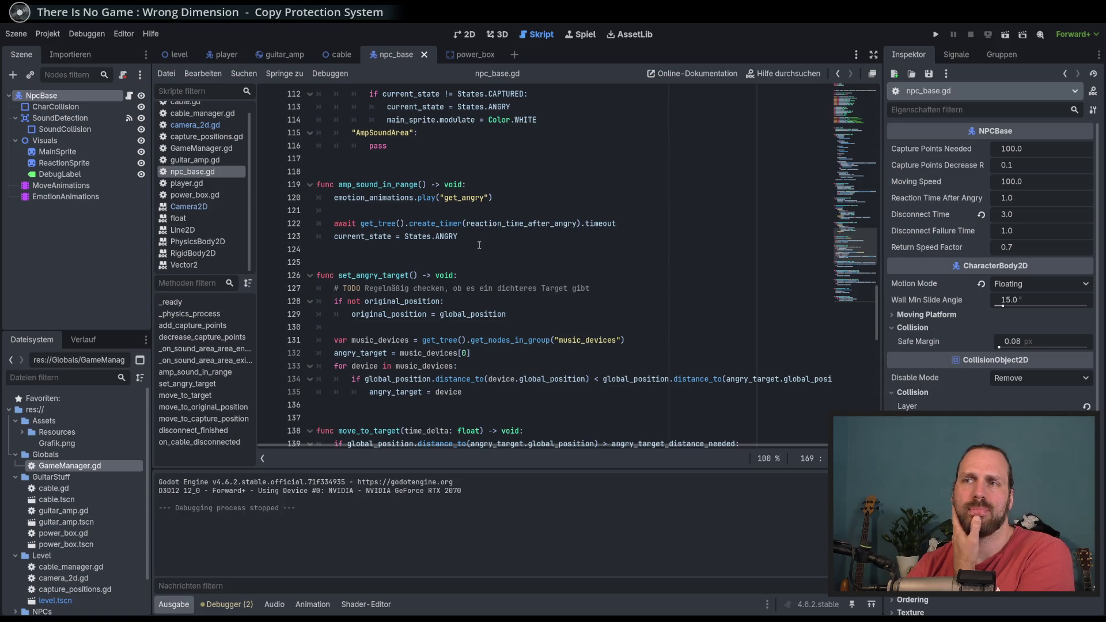
{"action": "left_click_drag", "start_coordinate": [459, 227], "coordinate": [450, 237]}
{"action": "left_click", "coordinate": [462, 237]}
{"action": "left_click", "coordinate": [691, 224]}
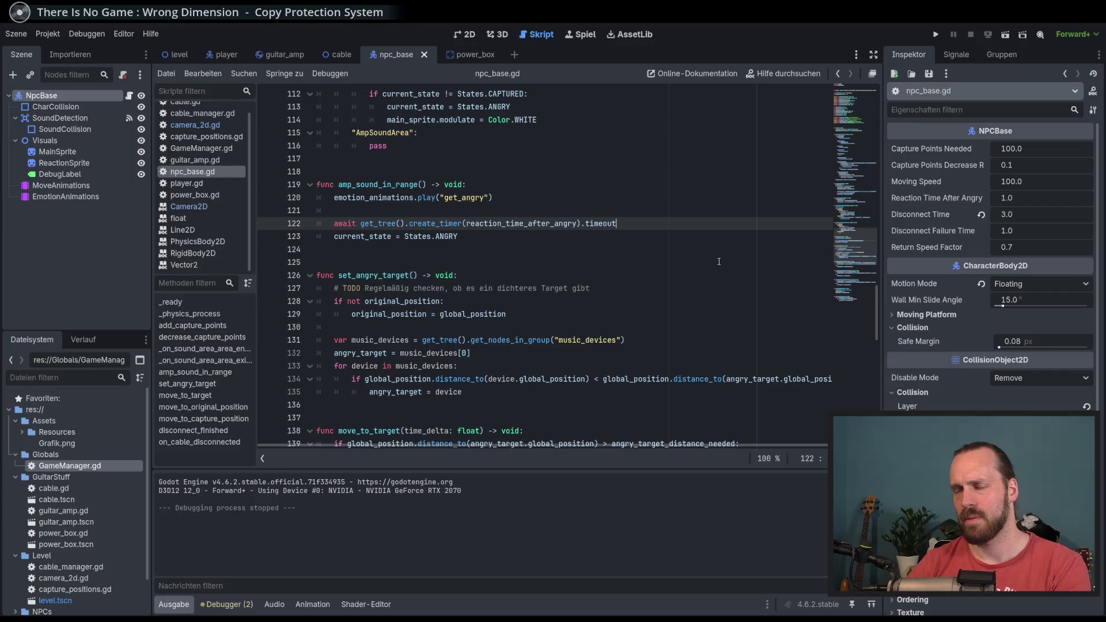
{"action": "key", "text": "Return"}
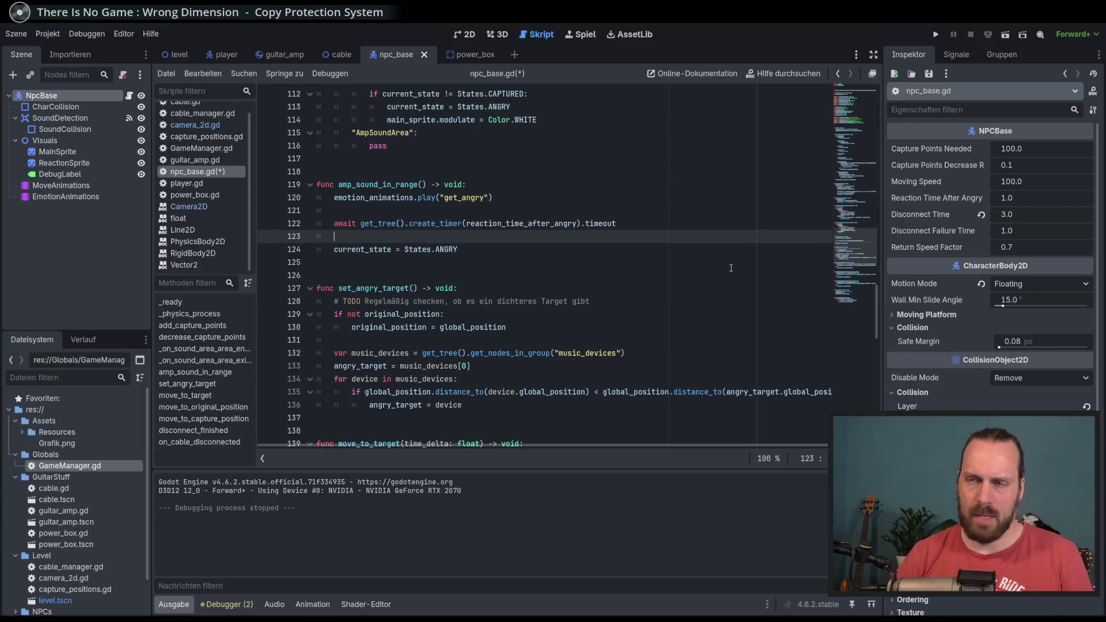
{"action": "type", "text": "if not"}
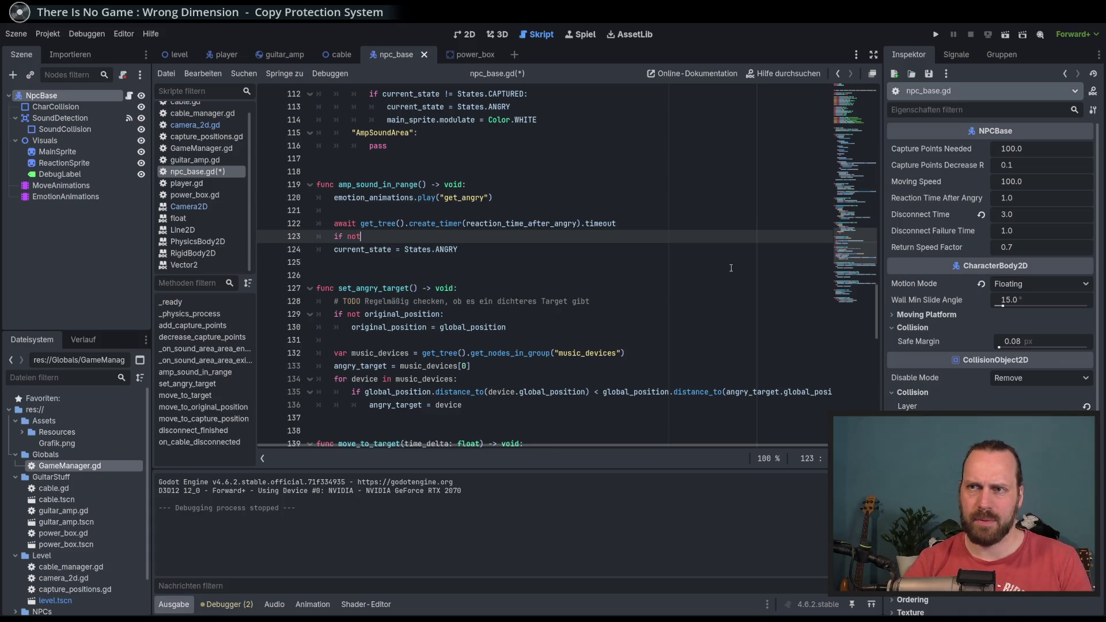
Add 'if not current_state == States.IN_SOUND:', indent the ANGRY line under it, and run the game.
{"action": "type", "text": "SDz"}
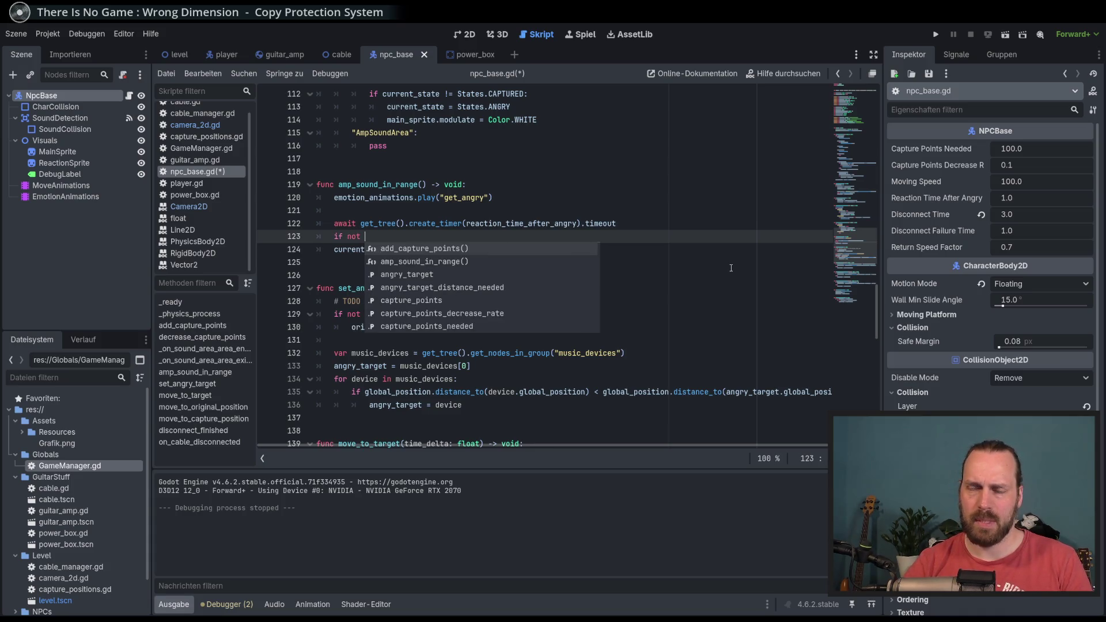
{"action": "key", "text": "BackSpace"}
{"action": "key", "text": "BackSpace"}
{"action": "key", "text": "BackSpace"}
{"action": "type", "text": "curr"}
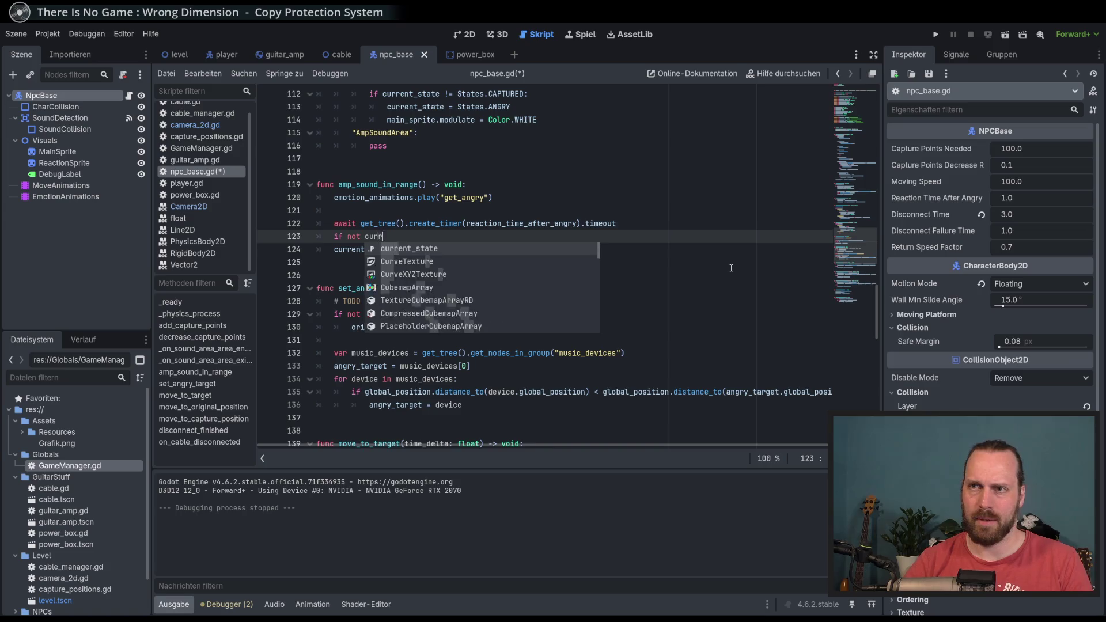
{"action": "key", "text": "Return"}
{"action": "type", "text": "States."}
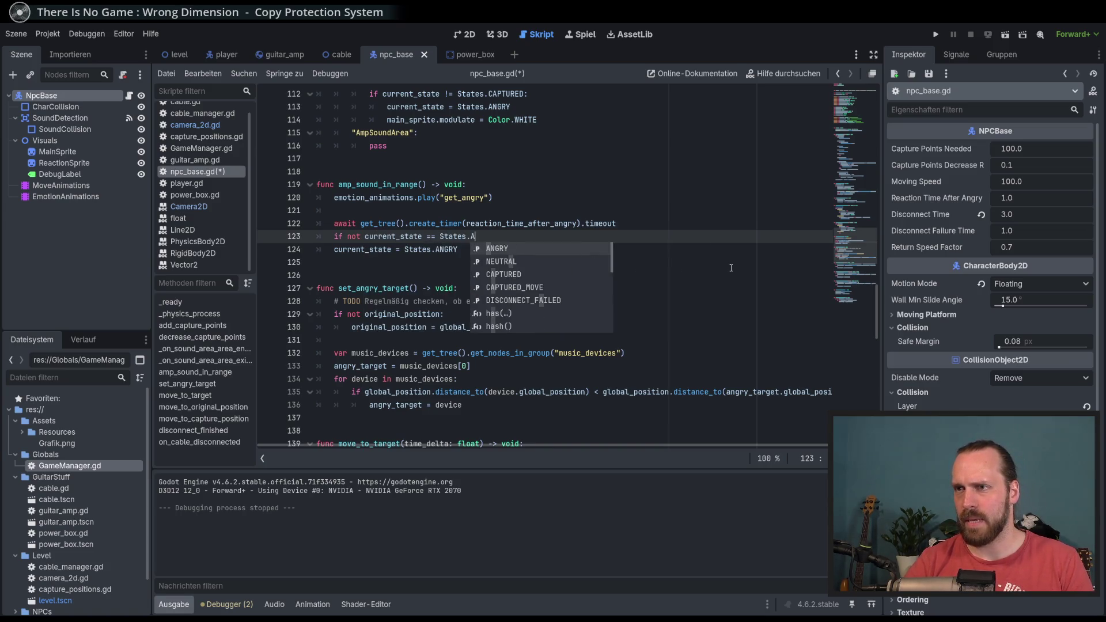
{"action": "type", "text": "IN"}
{"action": "key", "text": "Return"}
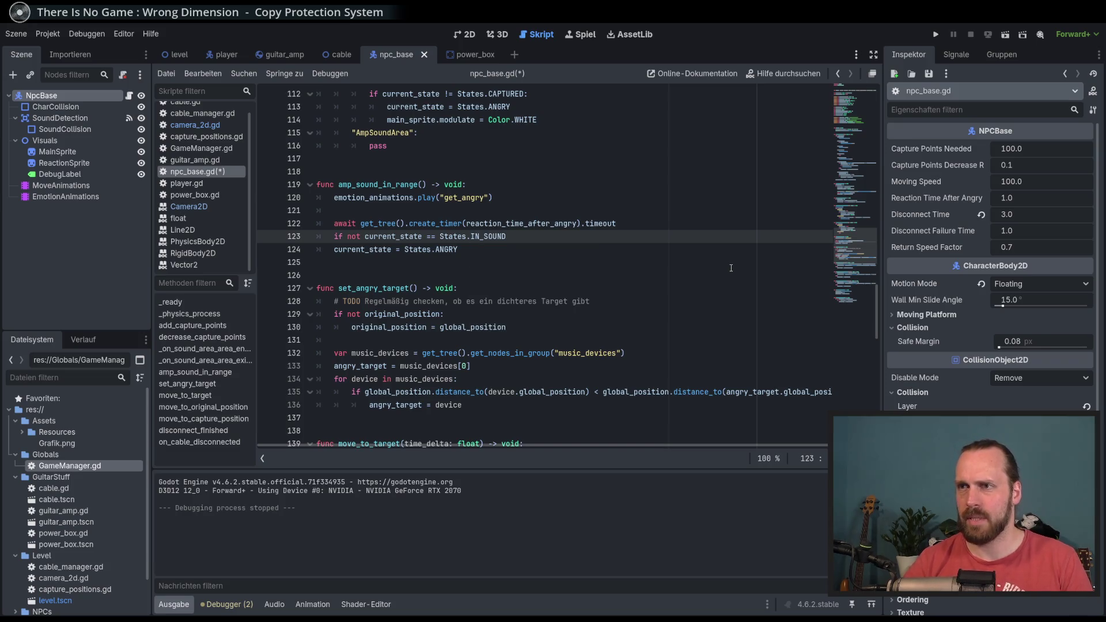
{"action": "key", "text": "Down"}
{"action": "key", "text": "Home"}
{"action": "key", "text": "Tab"}
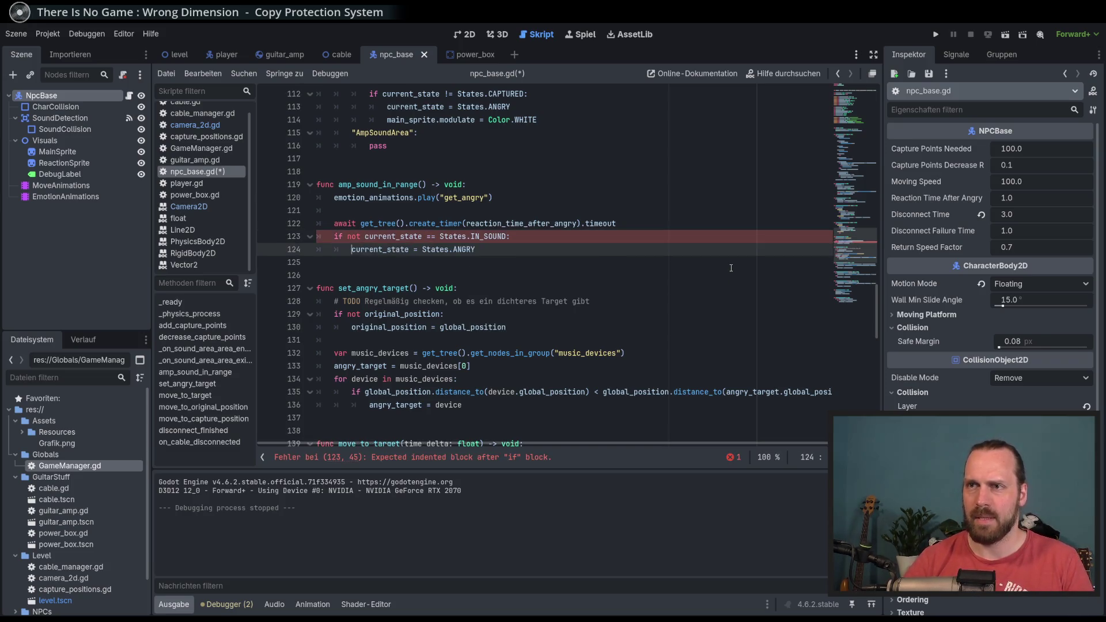
{"action": "key", "text": "F5"}
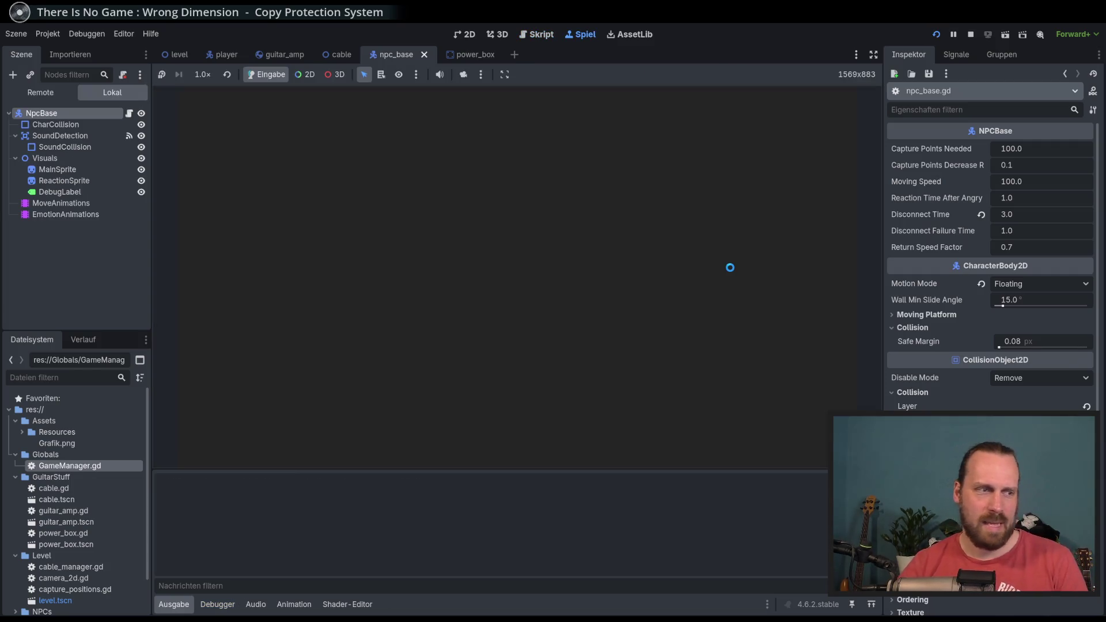
{"action": "key", "text": "d"}
{"action": "key", "text": "w"}
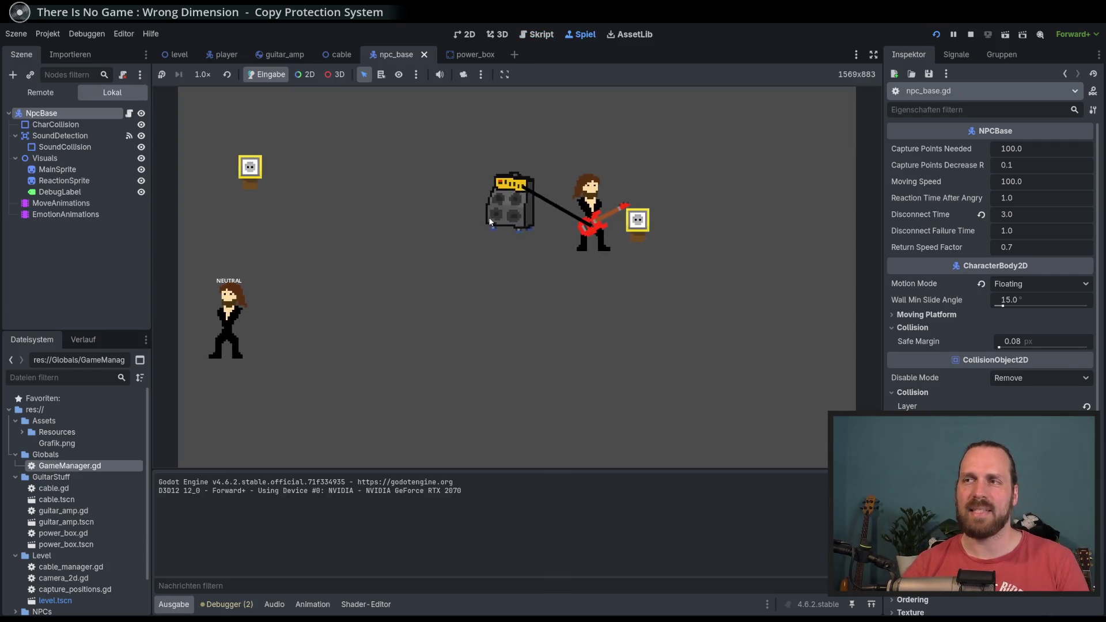
{"action": "key", "text": "a"}
{"action": "key", "text": "s"}
{"action": "key", "text": "a"}
{"action": "key", "text": "w"}
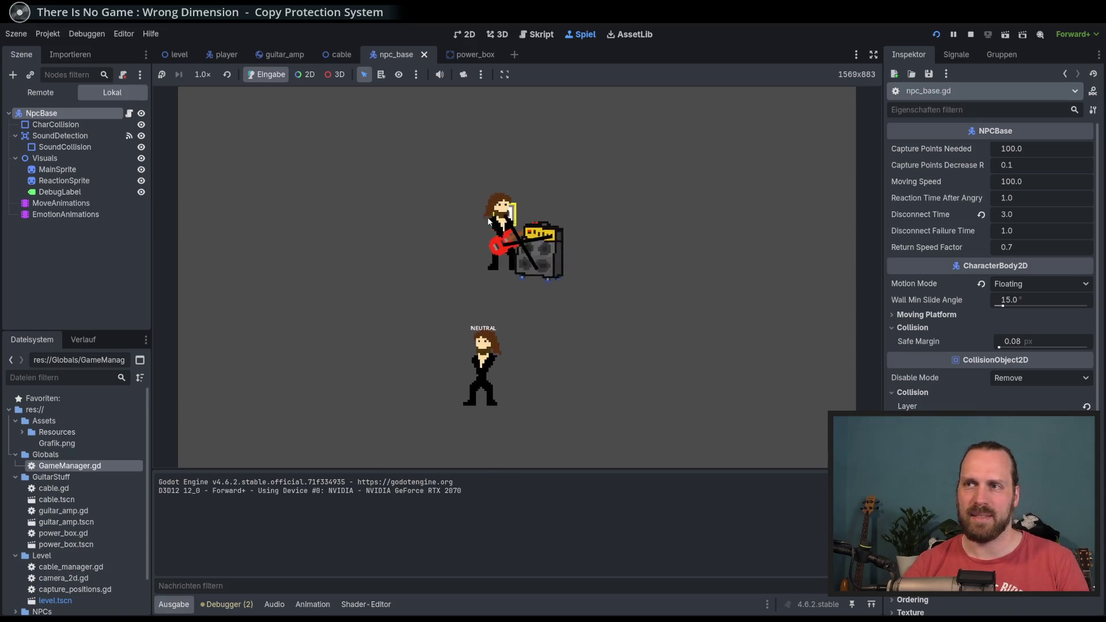
{"action": "key", "text": "s"}
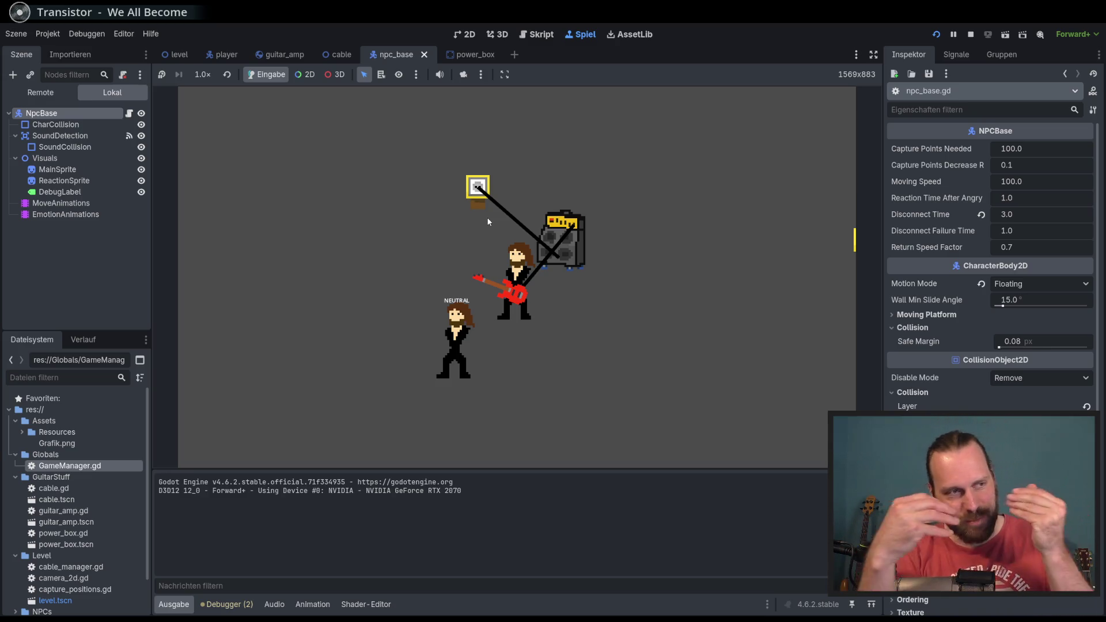
{"action": "key", "text": "a"}
{"action": "key", "text": "d"}
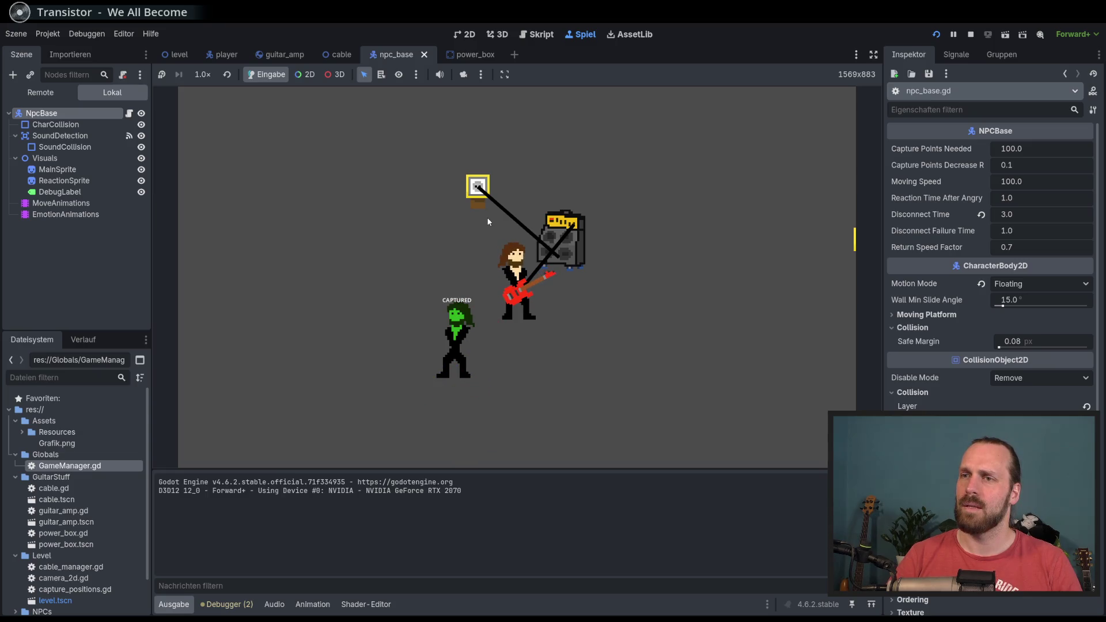
{"action": "key", "text": "F5"}
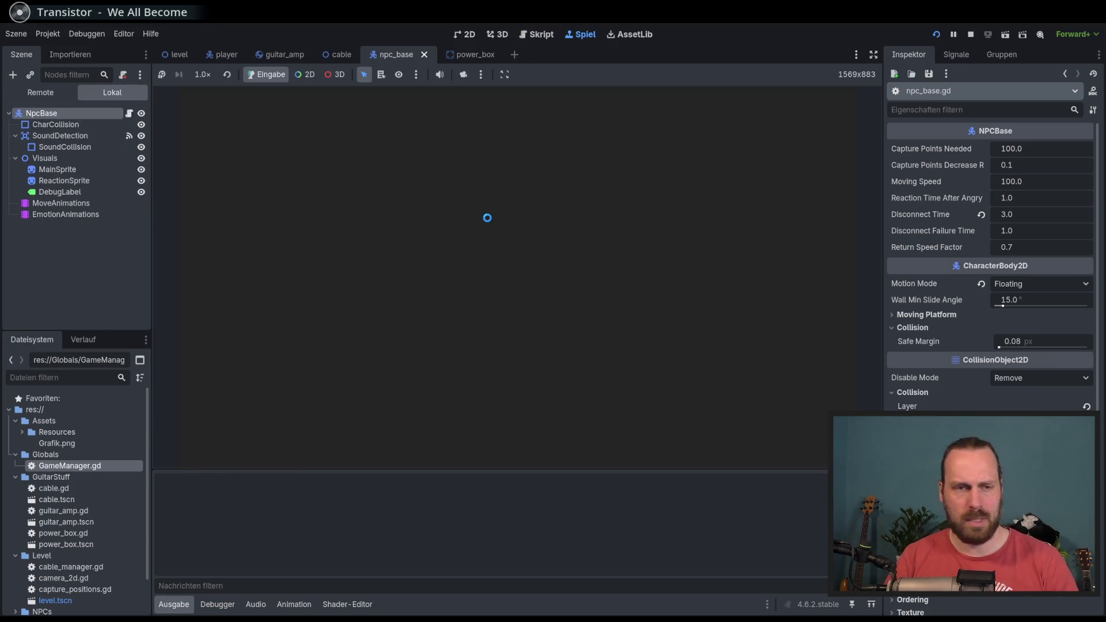
Carry the amp left, walk down-right, and play guitar near the NPC to anger it.
{"action": "key", "text": "d"}
{"action": "key", "text": "a"}
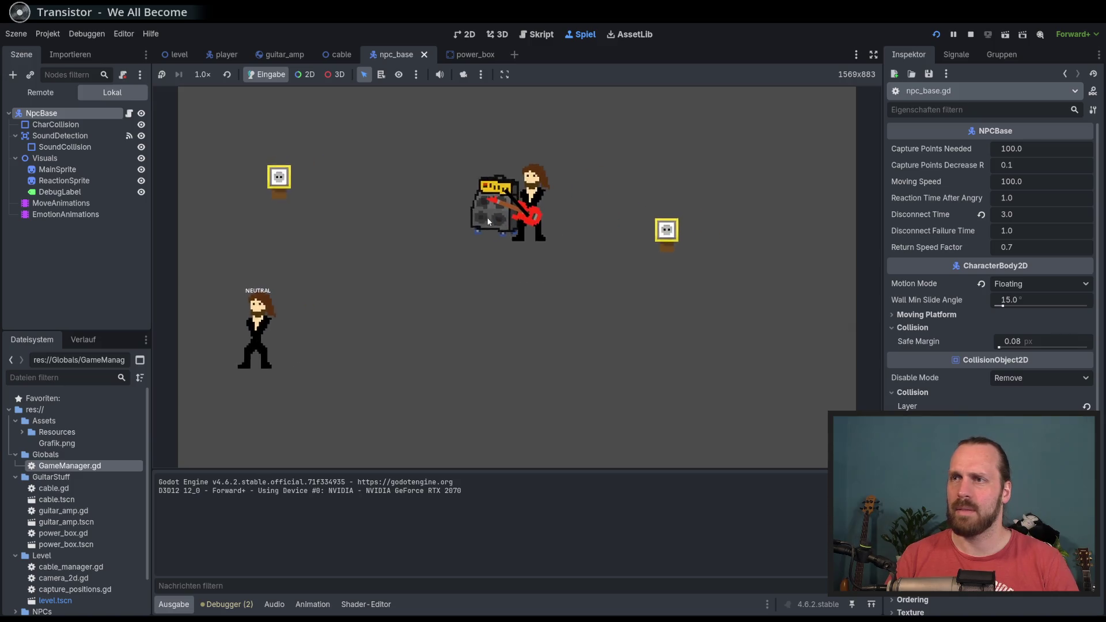
{"action": "key", "text": "a"}
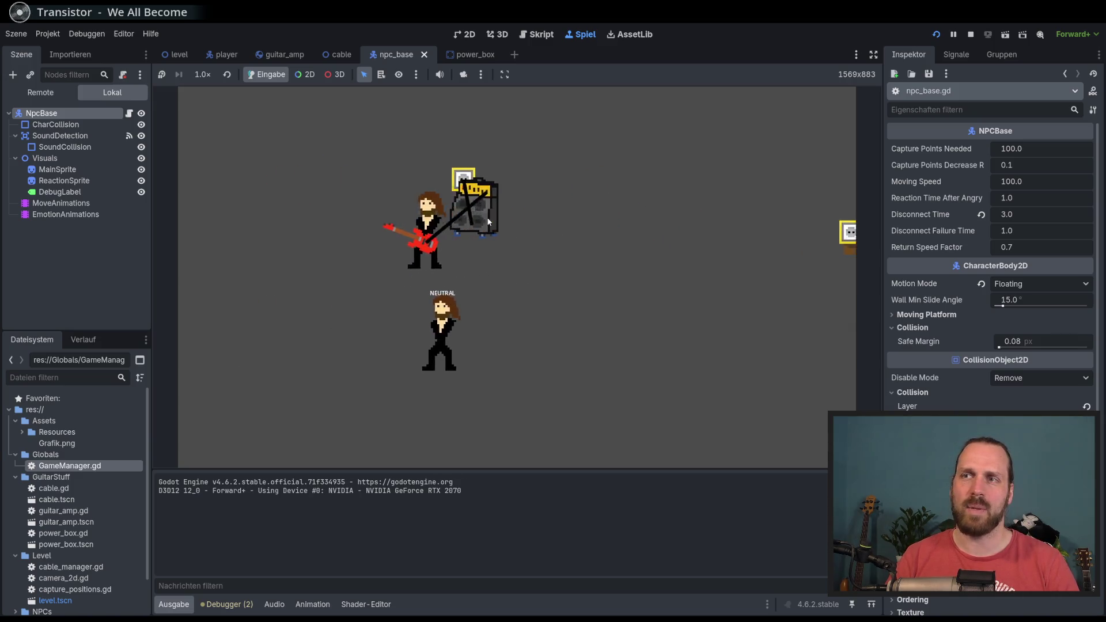
{"action": "key", "text": "s"}
{"action": "key", "text": "d"}
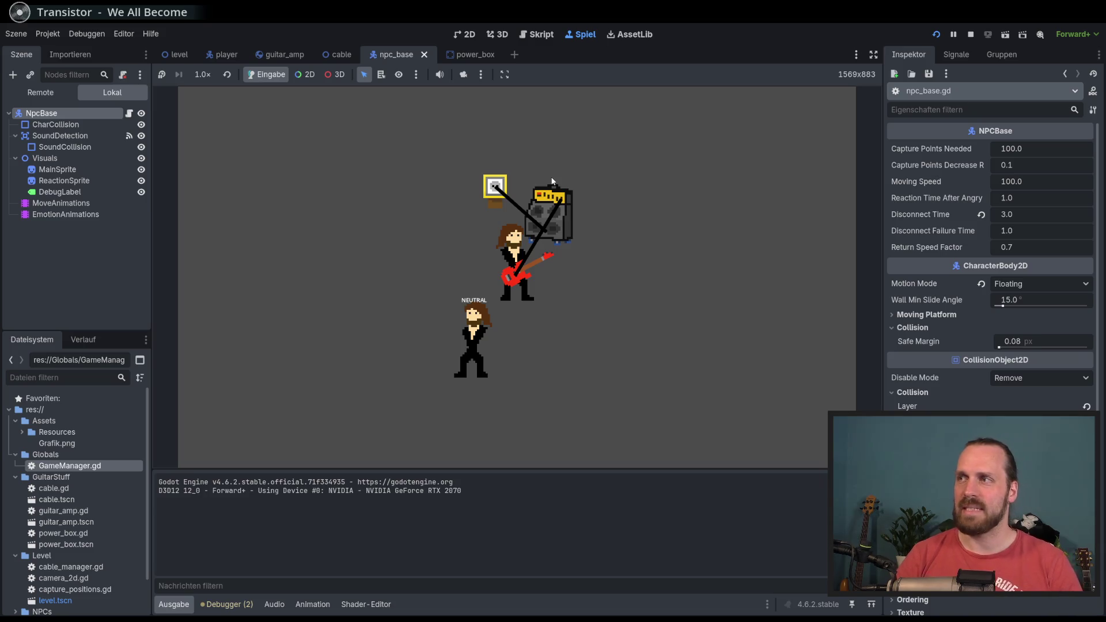
{"action": "key", "text": "space"}
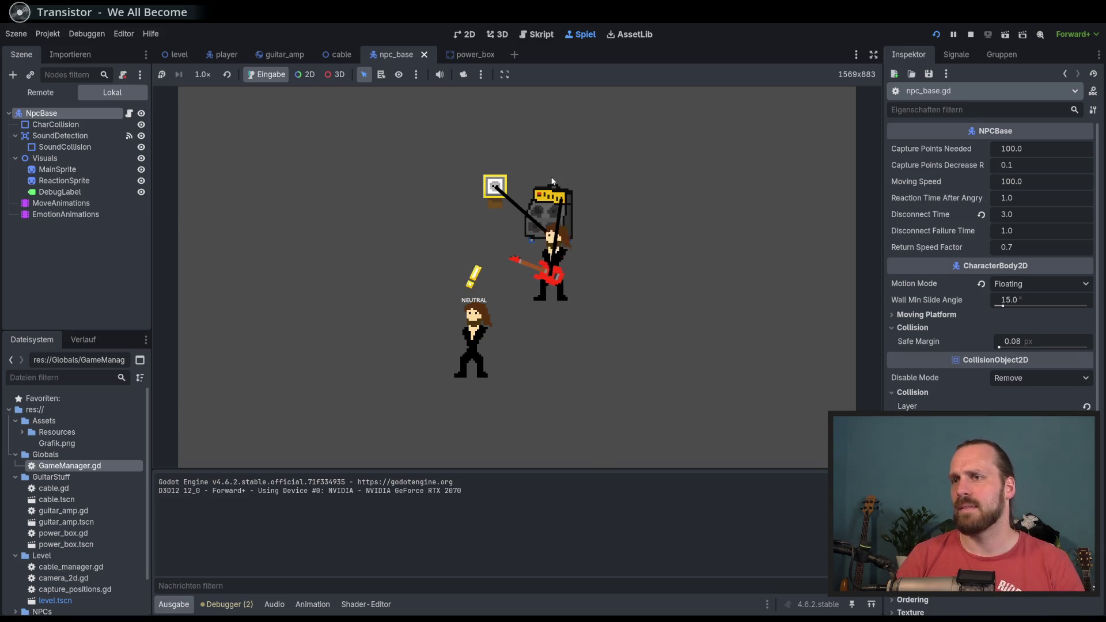
Steer the guitarist around, dragging the amp, as the angry NPC approaches.
{"action": "key", "text": "Right"}
{"action": "key", "text": "Left"}
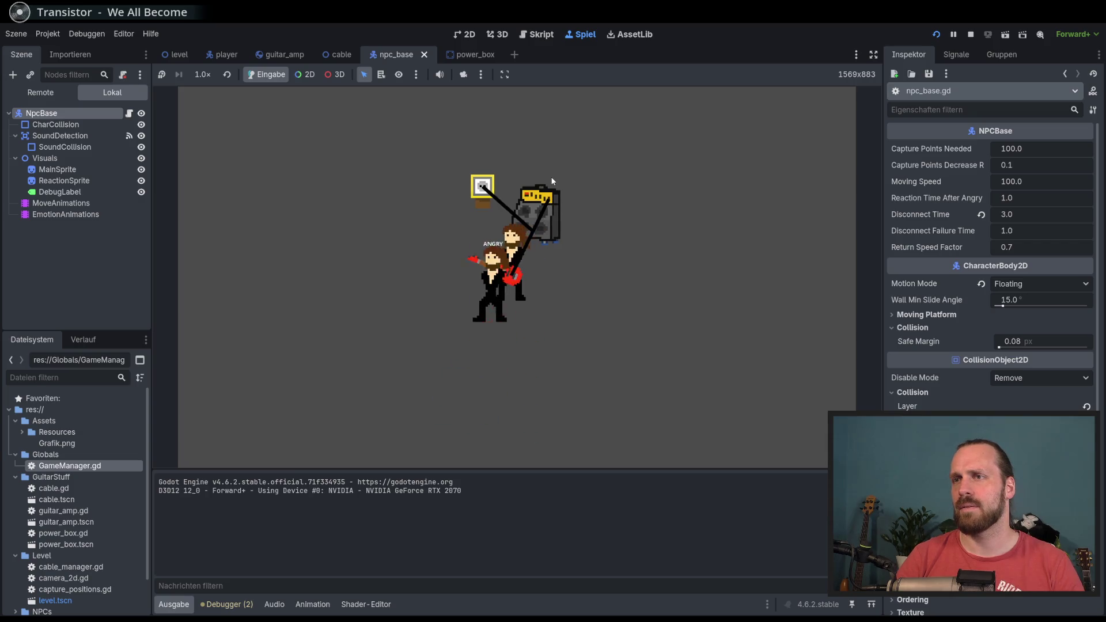
{"action": "key", "text": "Up"}
{"action": "key", "text": "space"}
{"action": "key", "text": "Right"}
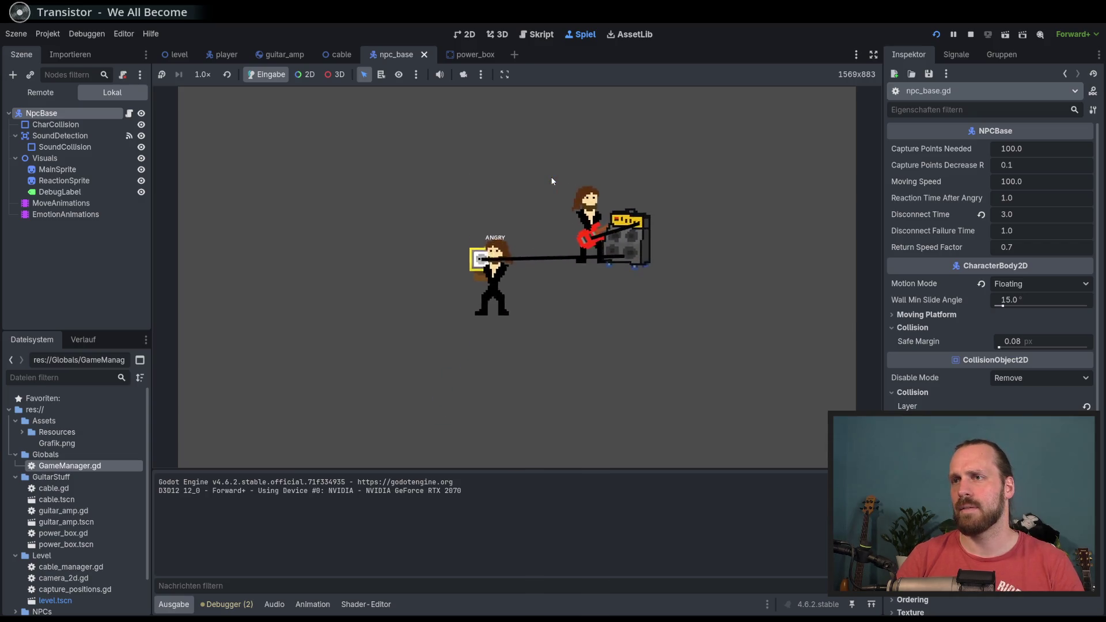
{"action": "key", "text": "space"}
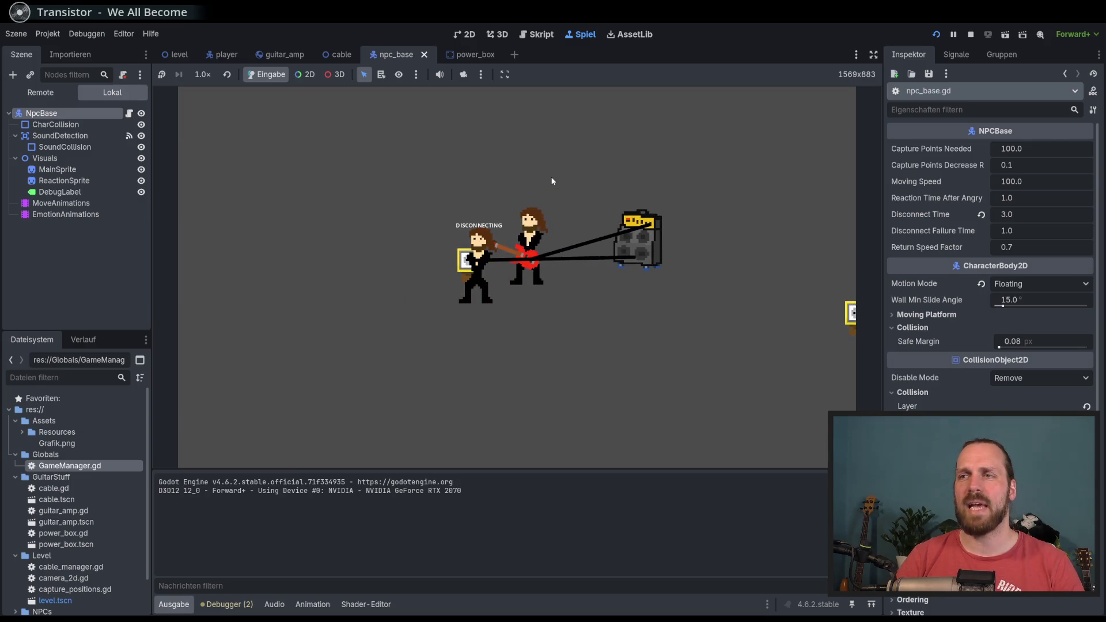
{"action": "key", "text": "Right"}
{"action": "key", "text": "Up"}
{"action": "key", "text": "Down"}
{"action": "key", "text": "Left"}
{"action": "key", "text": "Up"}
{"action": "key", "text": "Left"}
{"action": "key", "text": "Up"}
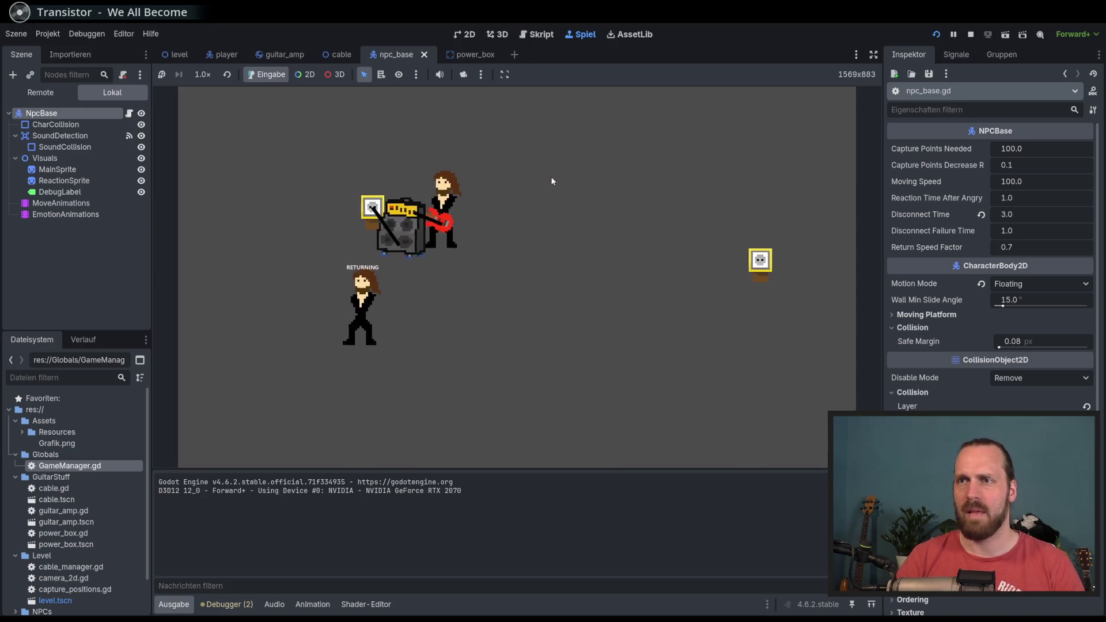
After the NPC returns to neutral, move close to cable-capture it, then stop the game.
{"action": "key", "text": "Down"}
{"action": "key", "text": "Left"}
{"action": "key", "text": "Up"}
{"action": "key", "text": "Right"}
{"action": "key", "text": "Down"}
{"action": "key", "text": "Left"}
{"action": "key", "text": "Up"}
{"action": "key", "text": "Right"}
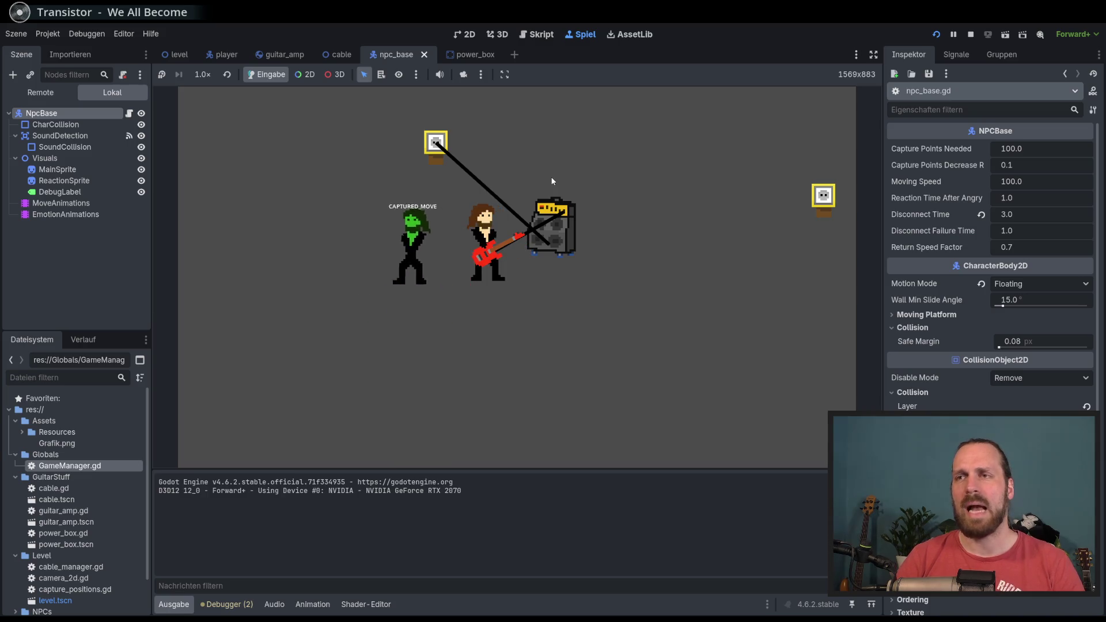
{"action": "key", "text": "F8"}
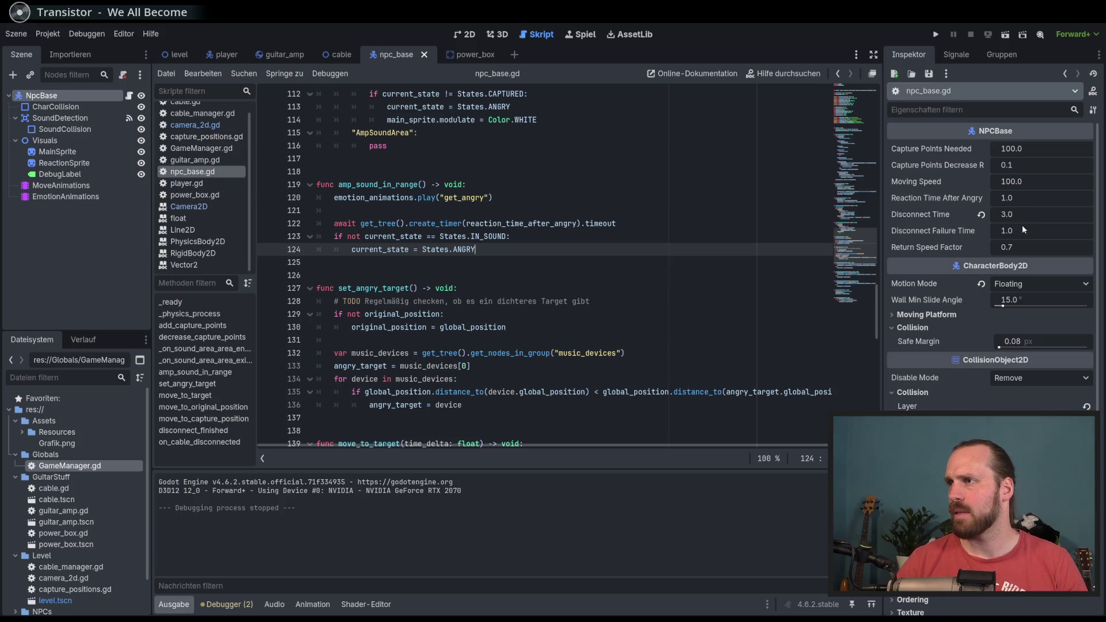
Set the NPC's Capture Points Decrease Rate to 0.2 in the Inspector.
{"action": "left_click", "coordinate": [1027, 166]}
{"action": "type", "text": "0.2"}
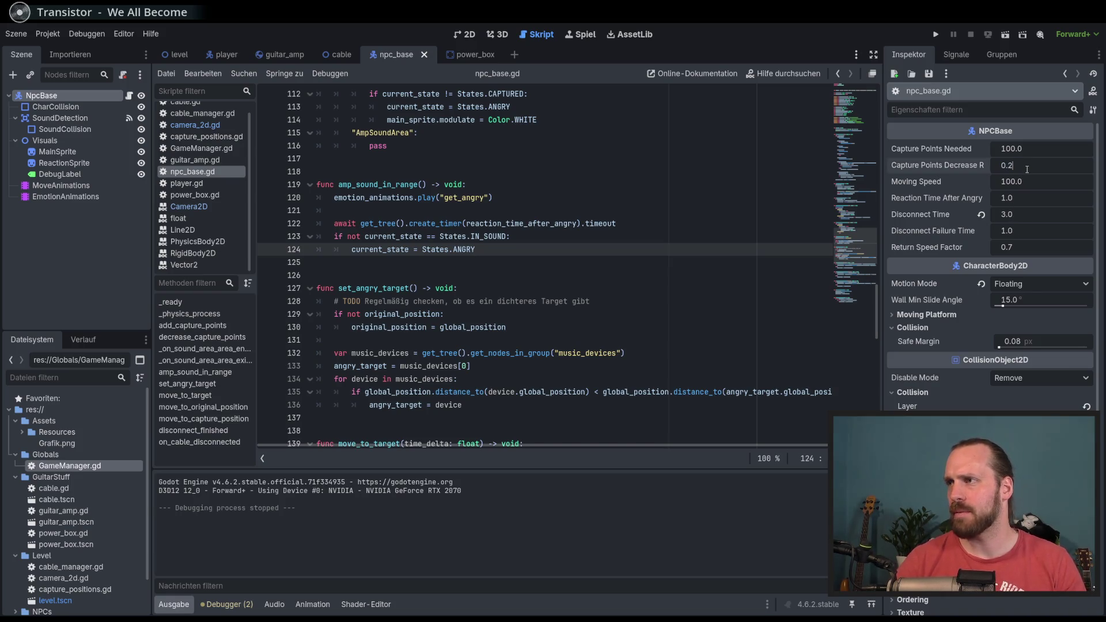
{"action": "key", "text": "Return"}
Check npc_base.gd's line 12 decrease-rate default and line 46 returning check, then show the scene in 2D.
{"action": "scroll", "coordinate": [782, 240], "scroll_direction": "up", "scroll_amount": 15}
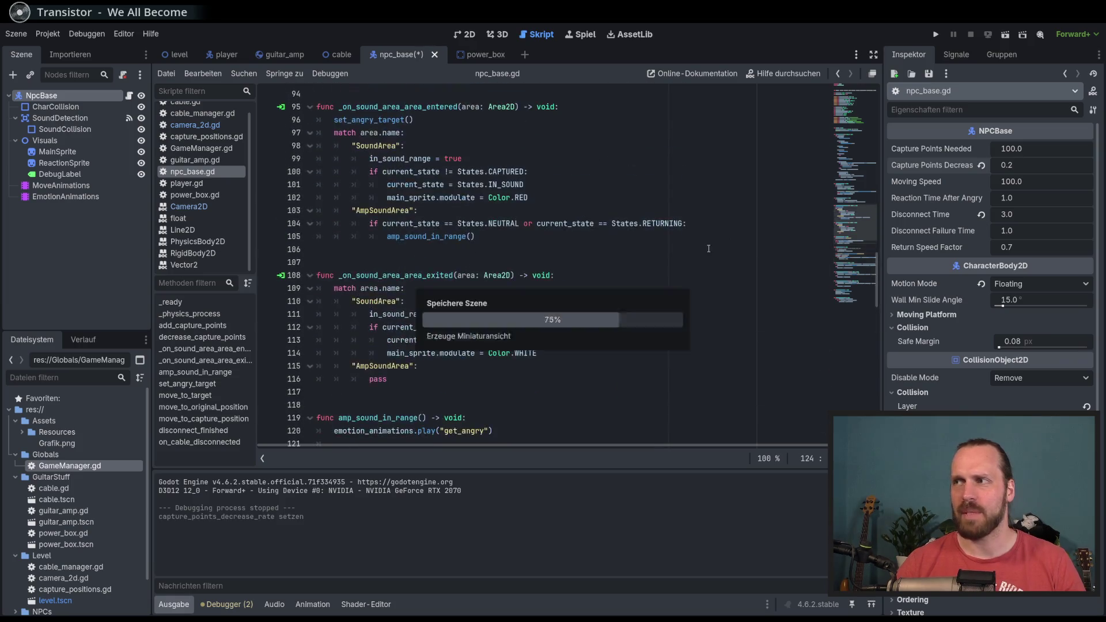
{"action": "scroll", "coordinate": [859, 217], "scroll_direction": "up", "scroll_amount": 15}
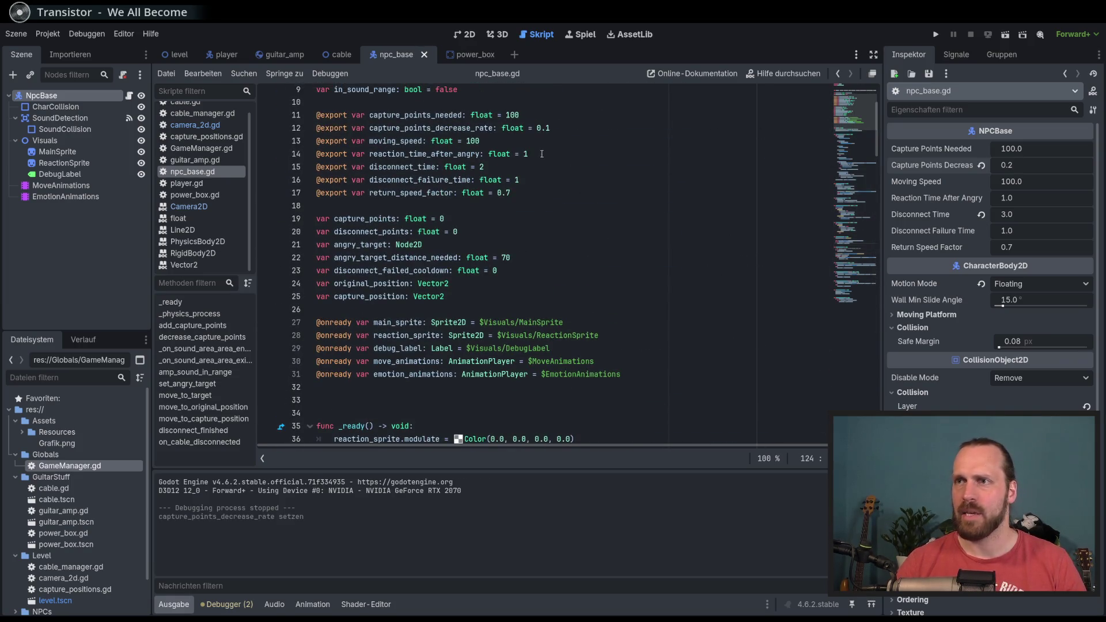
{"action": "left_click", "coordinate": [573, 128]}
{"action": "type", "text": "2"}
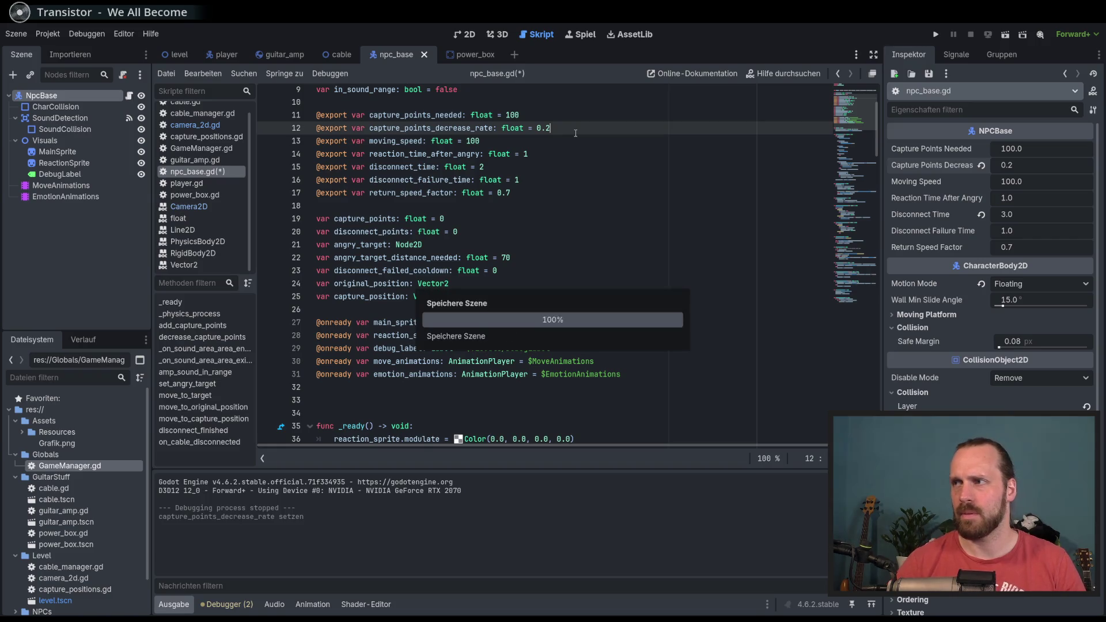
{"action": "left_click", "coordinate": [591, 179]}
{"action": "scroll", "coordinate": [591, 196], "scroll_direction": "down", "scroll_amount": 2}
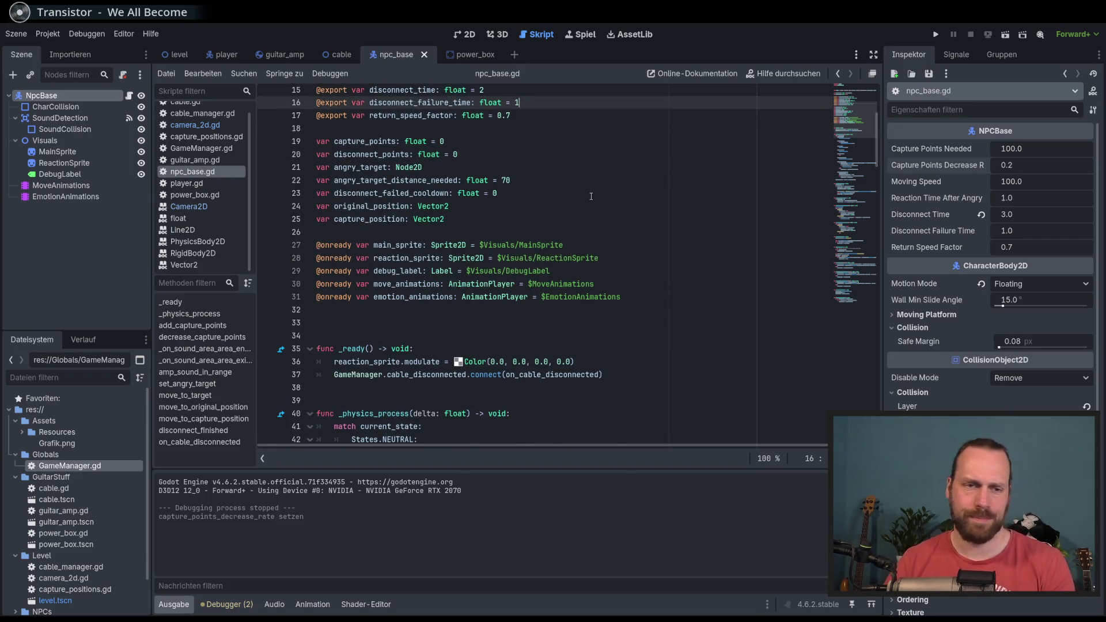
{"action": "scroll", "coordinate": [593, 231], "scroll_direction": "down", "scroll_amount": 4}
{"action": "left_click", "coordinate": [606, 337]}
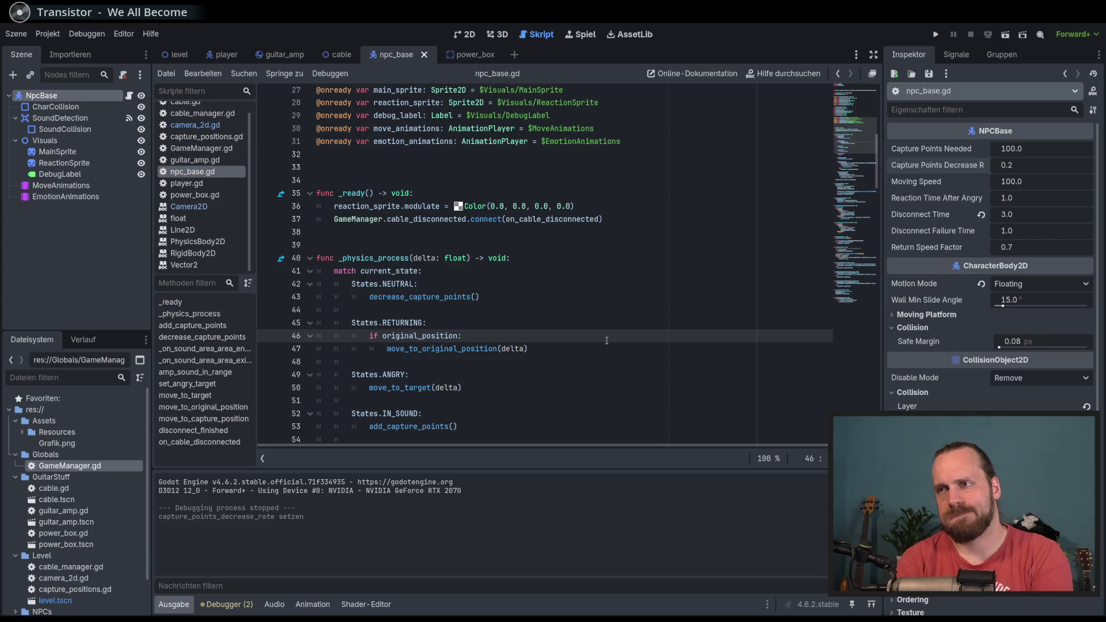
{"action": "left_click", "coordinate": [464, 34]}
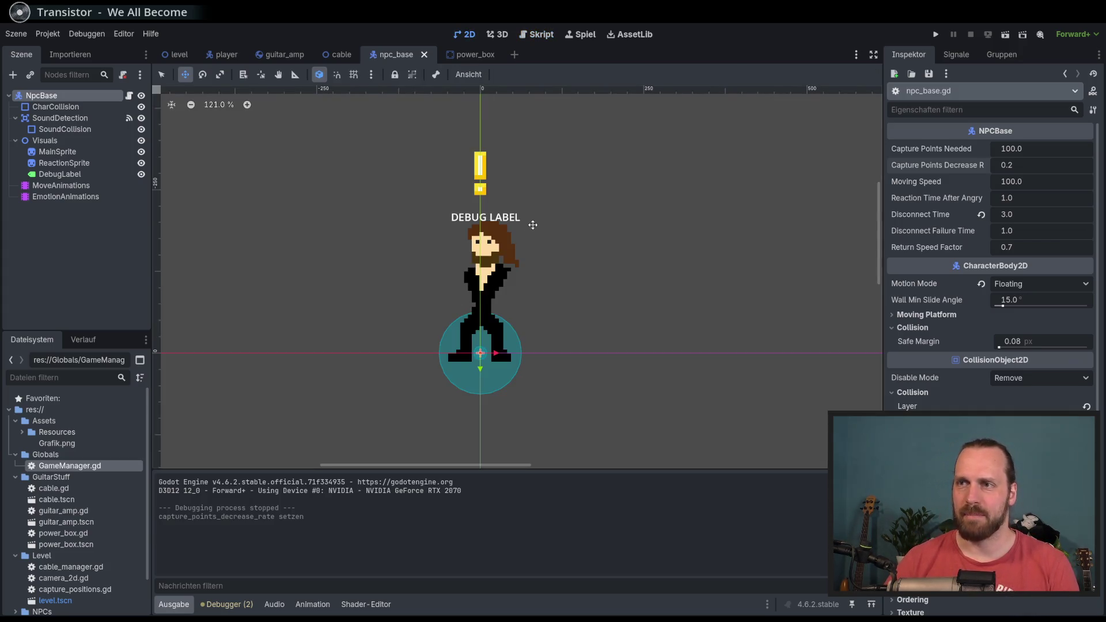
Open the level scene and zoom around to inspect the player, amp, power boxes and NPC.
{"action": "left_click", "coordinate": [180, 55]}
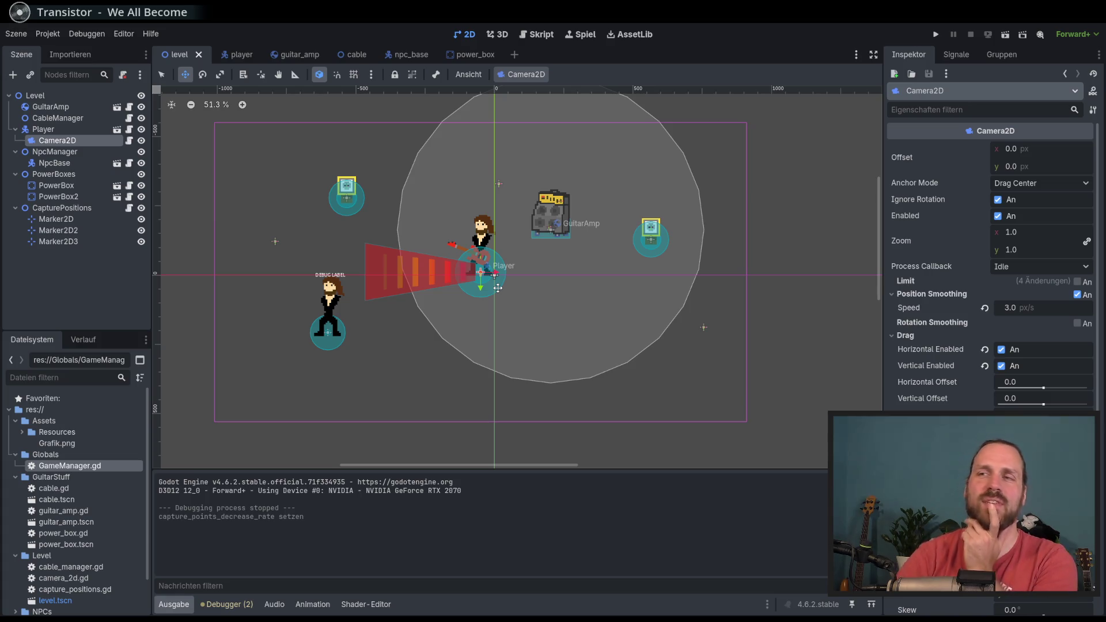
{"action": "scroll", "coordinate": [573, 210], "scroll_direction": "up", "scroll_amount": 7}
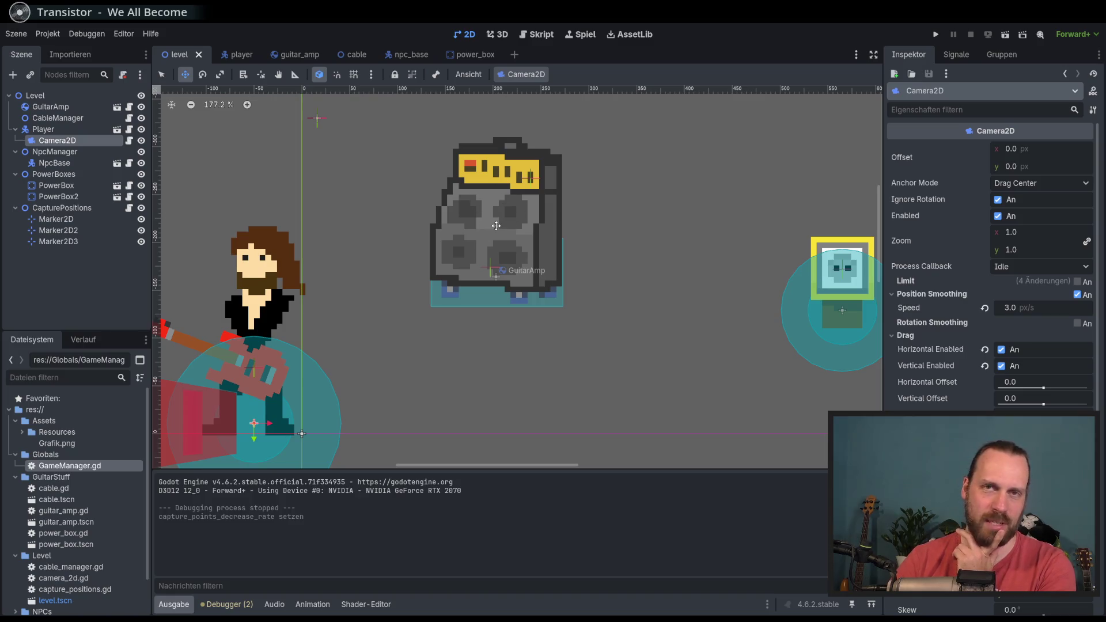
{"action": "scroll", "coordinate": [496, 226], "scroll_direction": "down", "scroll_amount": 3}
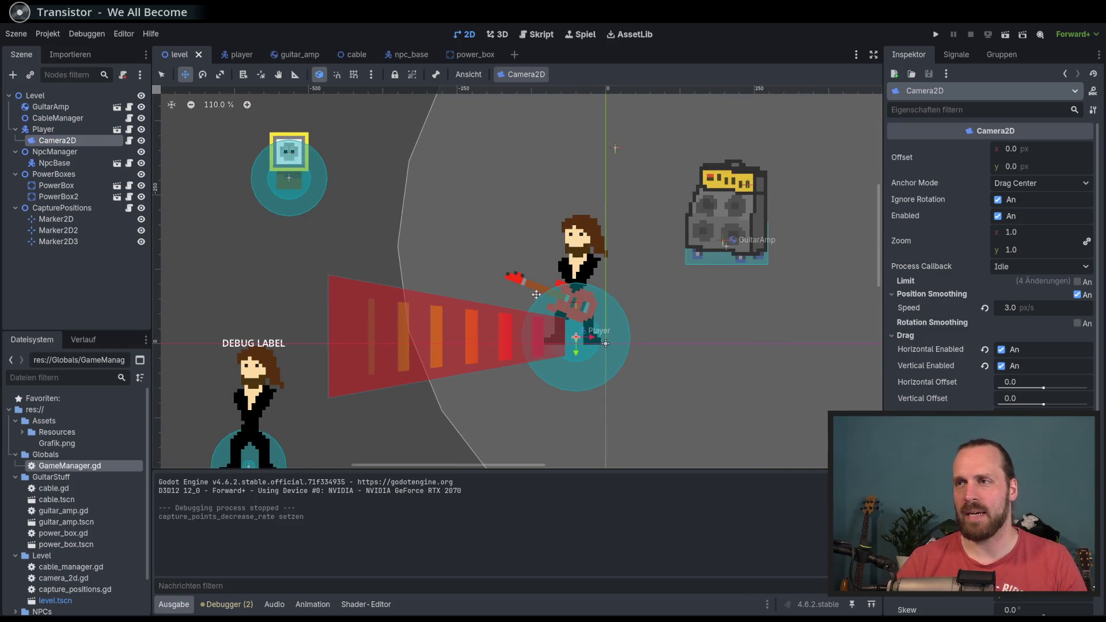
{"action": "scroll", "coordinate": [577, 230], "scroll_direction": "up", "scroll_amount": 3}
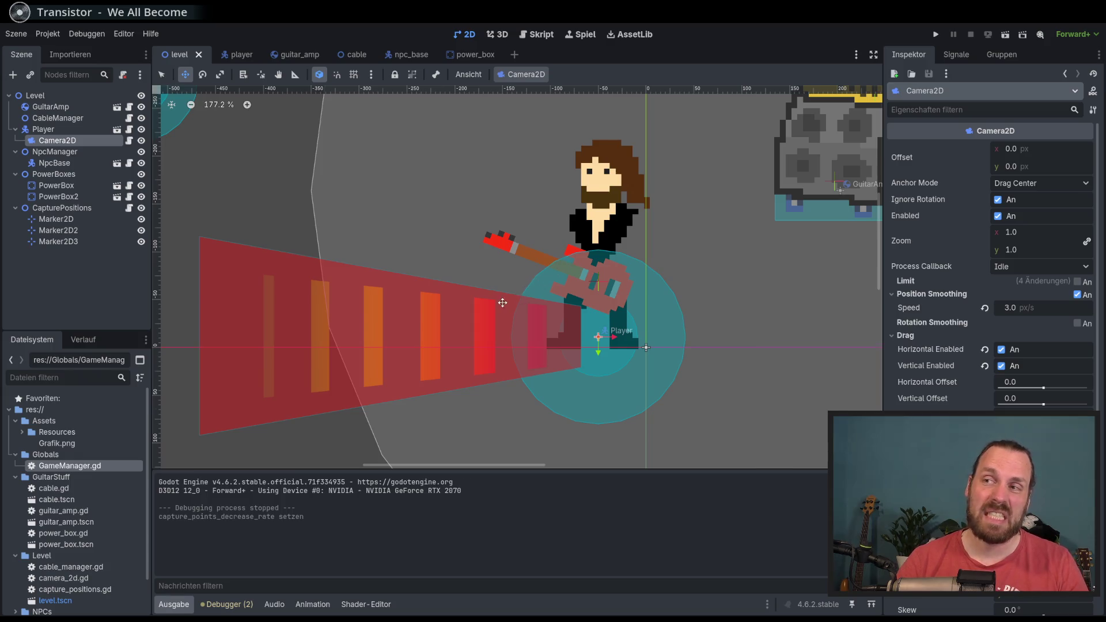
{"action": "scroll", "coordinate": [501, 300], "scroll_direction": "down", "scroll_amount": 4}
{"action": "scroll", "coordinate": [403, 314], "scroll_direction": "up", "scroll_amount": 3}
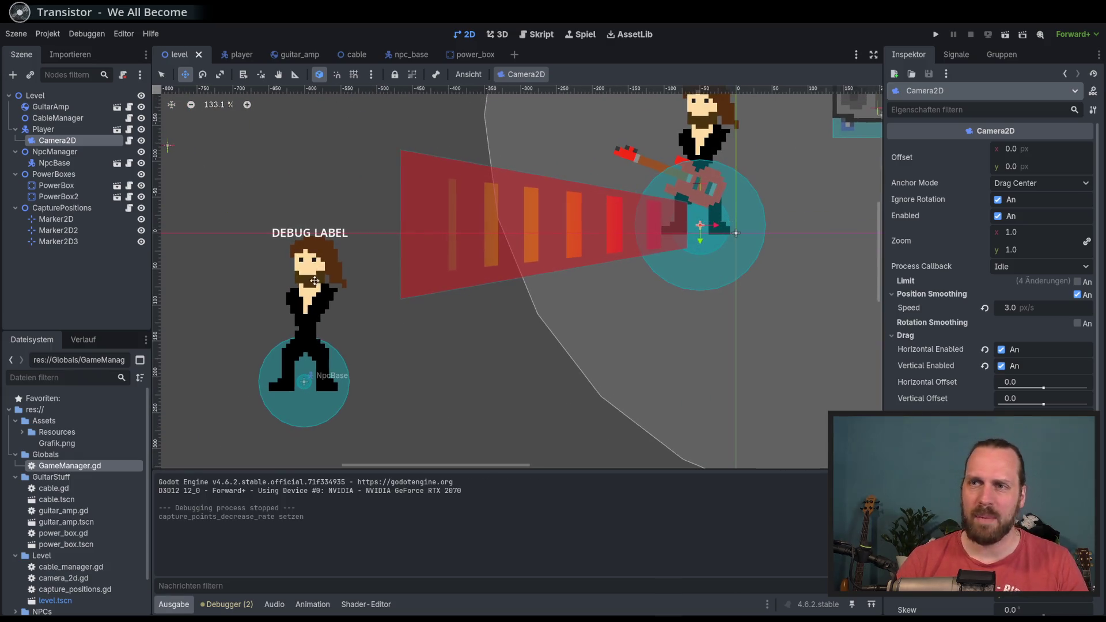
{"action": "scroll", "coordinate": [320, 353], "scroll_direction": "down", "scroll_amount": 5}
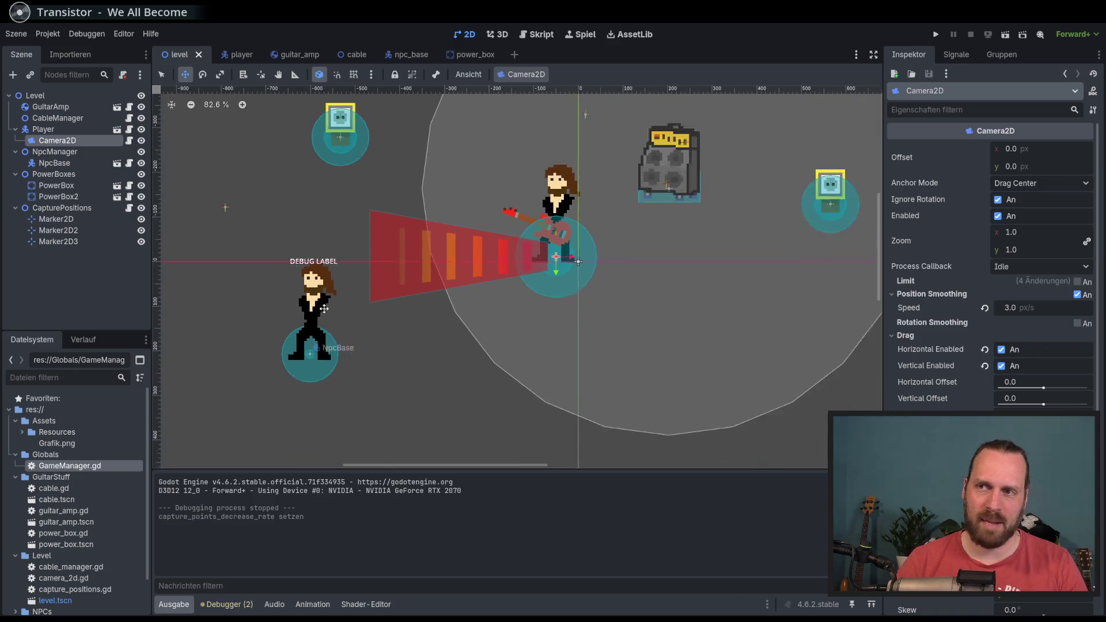
{"action": "scroll", "coordinate": [512, 330], "scroll_direction": "down", "scroll_amount": 1}
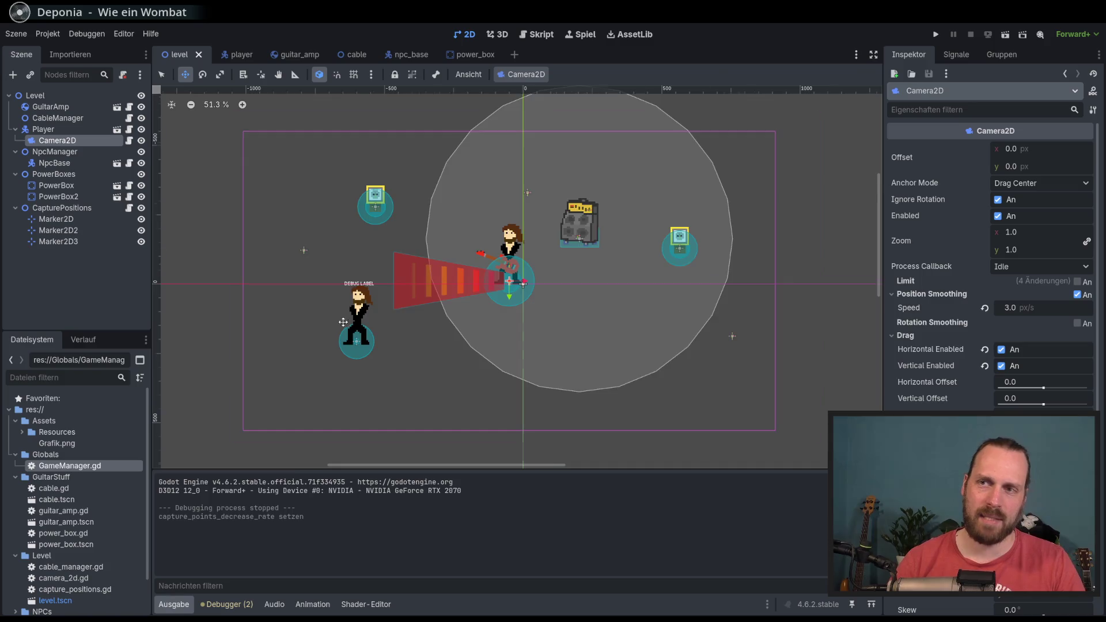
{"action": "scroll", "coordinate": [345, 332], "scroll_direction": "up", "scroll_amount": 5}
{"action": "scroll", "coordinate": [380, 322], "scroll_direction": "up", "scroll_amount": 1}
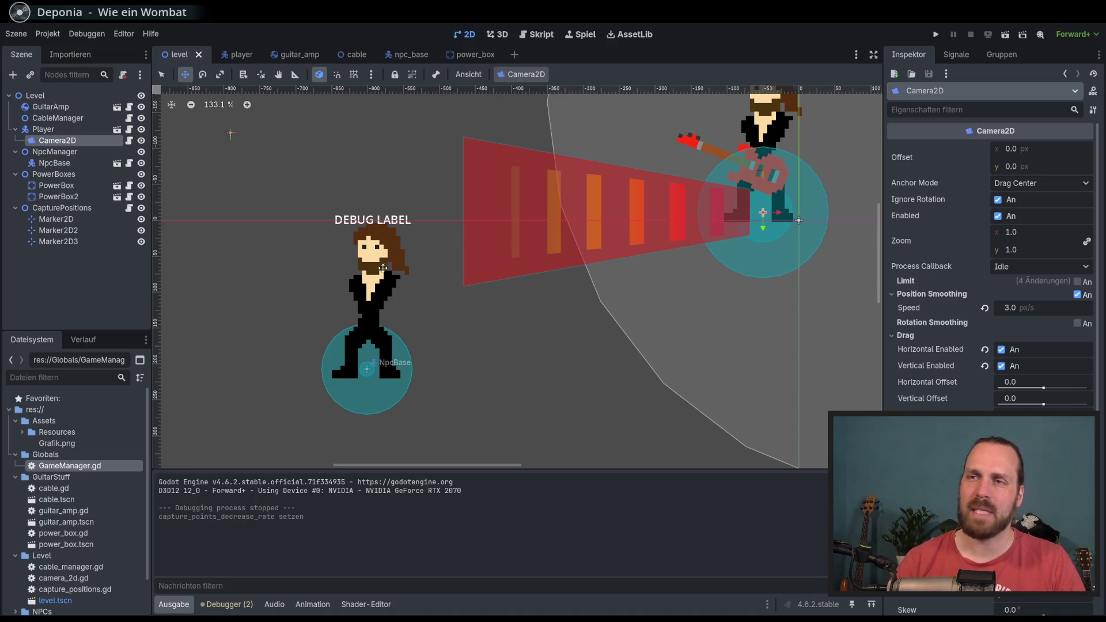
{"action": "scroll", "coordinate": [418, 309], "scroll_direction": "down", "scroll_amount": 2}
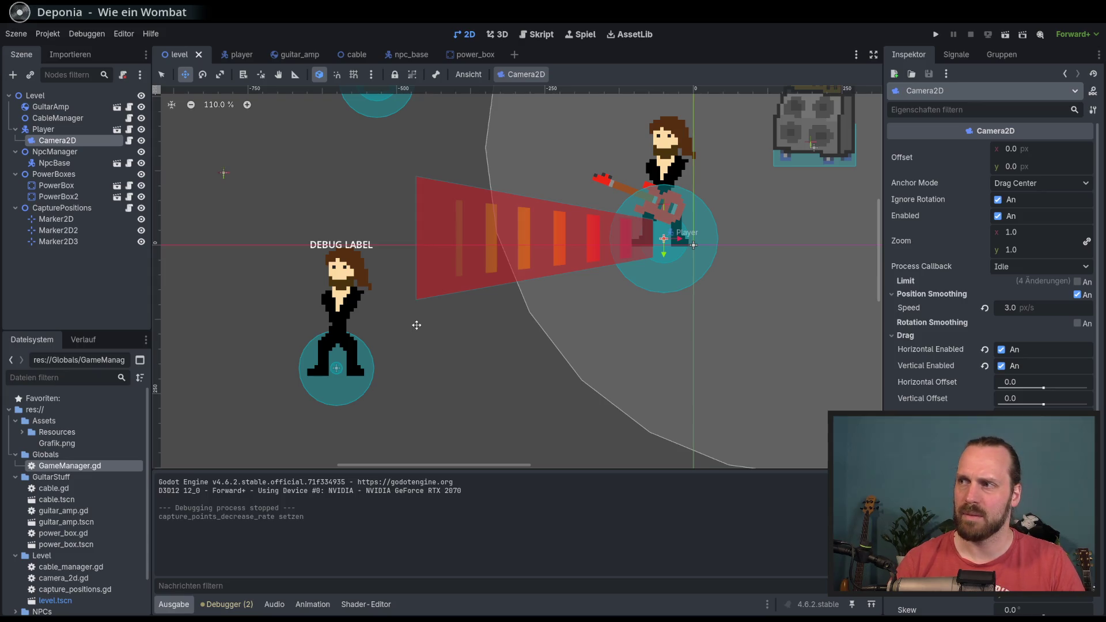
{"action": "scroll", "coordinate": [465, 321], "scroll_direction": "down", "scroll_amount": 6}
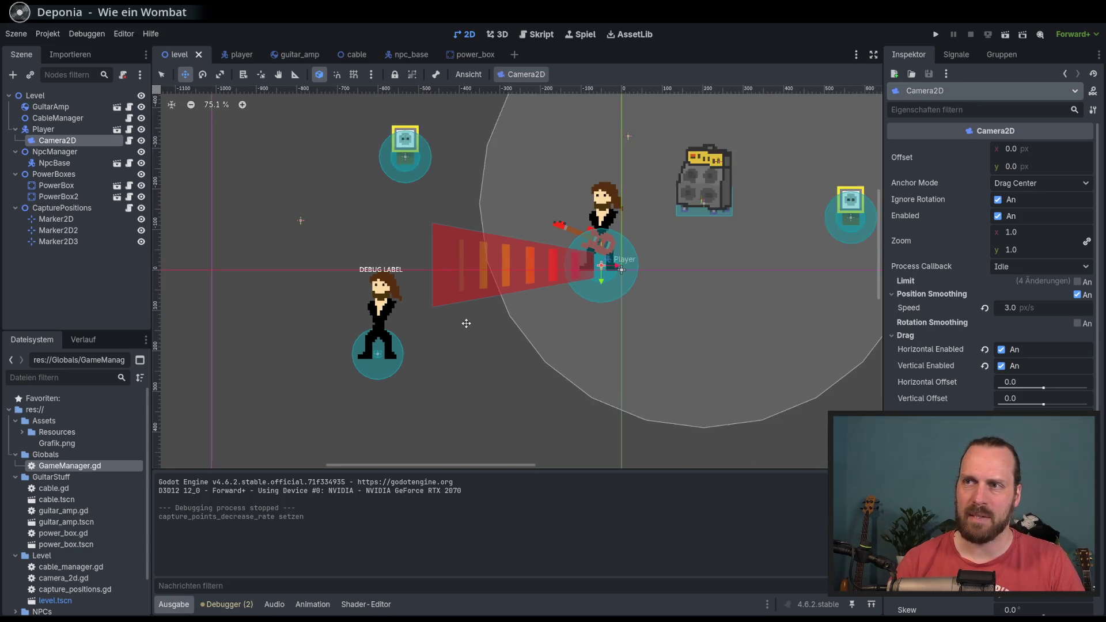
{"action": "scroll", "coordinate": [455, 322], "scroll_direction": "left", "scroll_amount": 3}
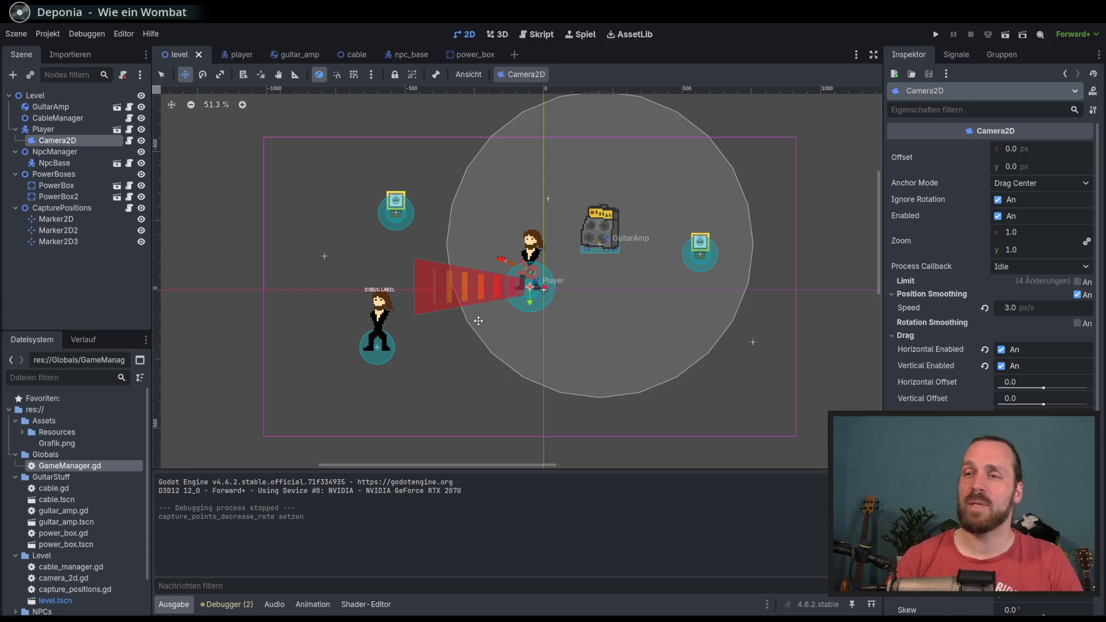
{"action": "scroll", "coordinate": [395, 266], "scroll_direction": "up", "scroll_amount": 3}
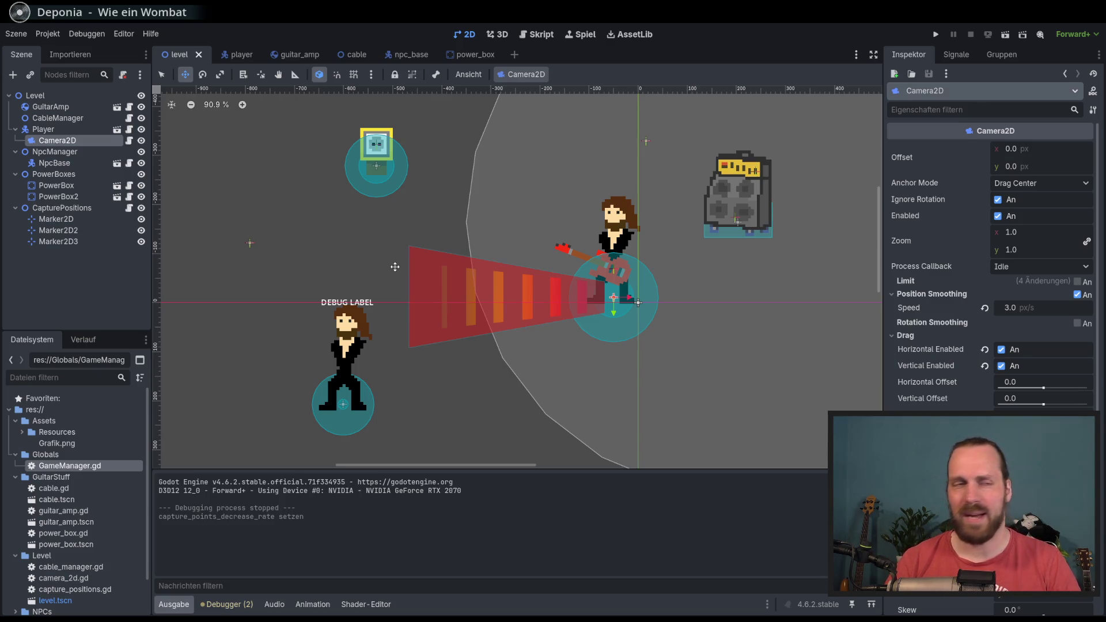
{"action": "scroll", "coordinate": [398, 266], "scroll_direction": "down", "scroll_amount": 2}
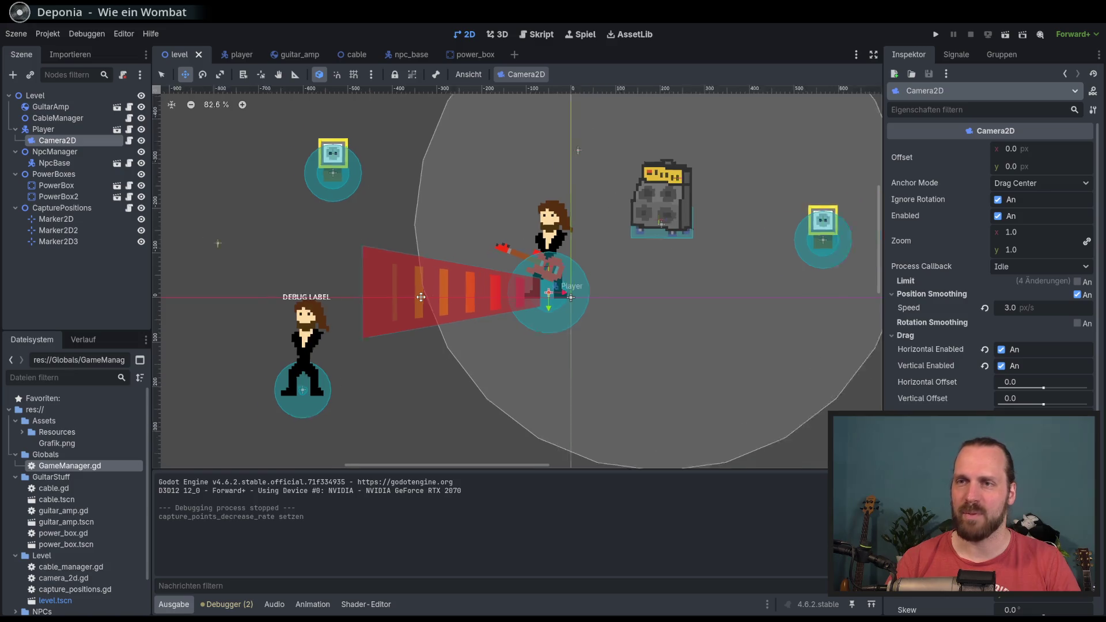
{"action": "scroll", "coordinate": [405, 276], "scroll_direction": "up", "scroll_amount": 3}
{"action": "scroll", "coordinate": [404, 300], "scroll_direction": "down", "scroll_amount": 4}
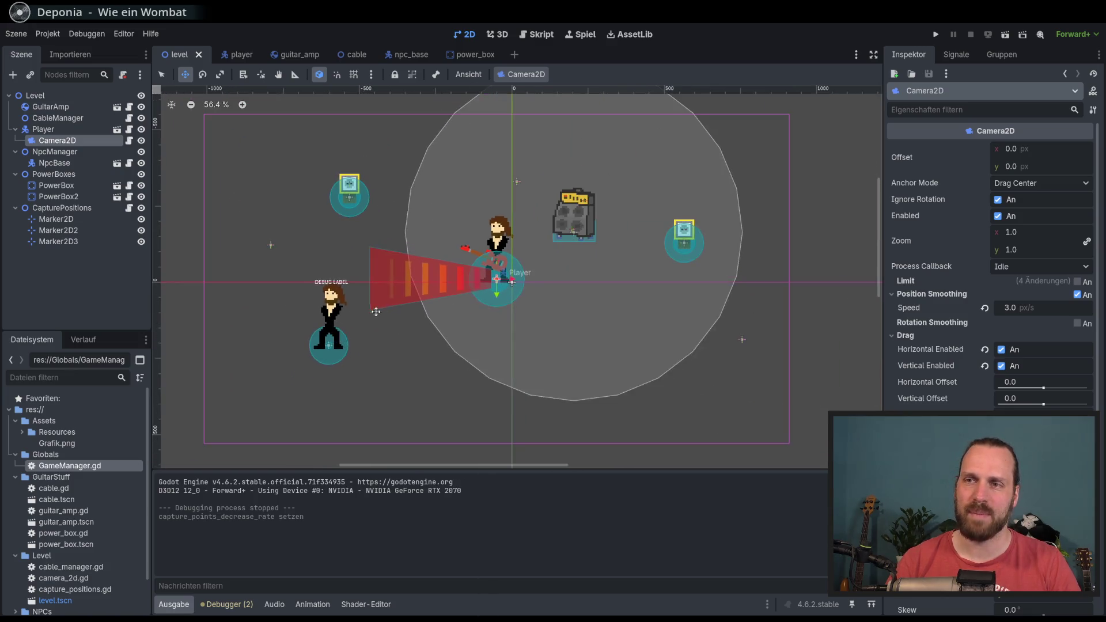
{"action": "mouse_move", "coordinate": [405, 311]}
{"action": "left_mouse_down"}
{"action": "mouse_move", "coordinate": [408, 301]}
{"action": "mouse_move", "coordinate": [397, 314]}
{"action": "left_mouse_up"}
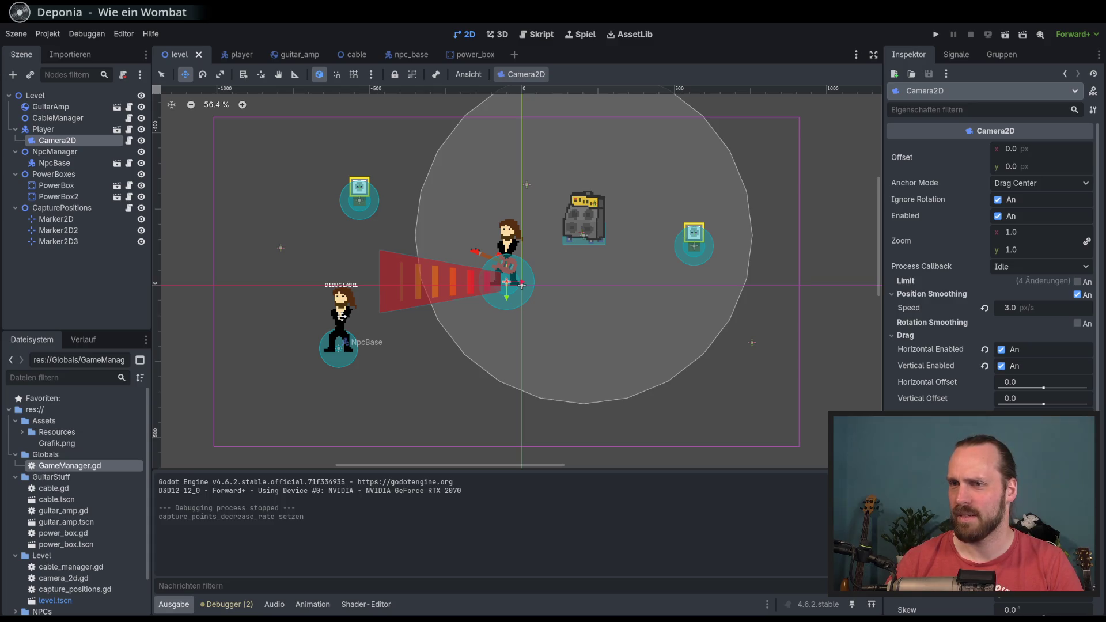
{"action": "left_click_drag", "start_coordinate": [391, 306], "coordinate": [410, 295]}
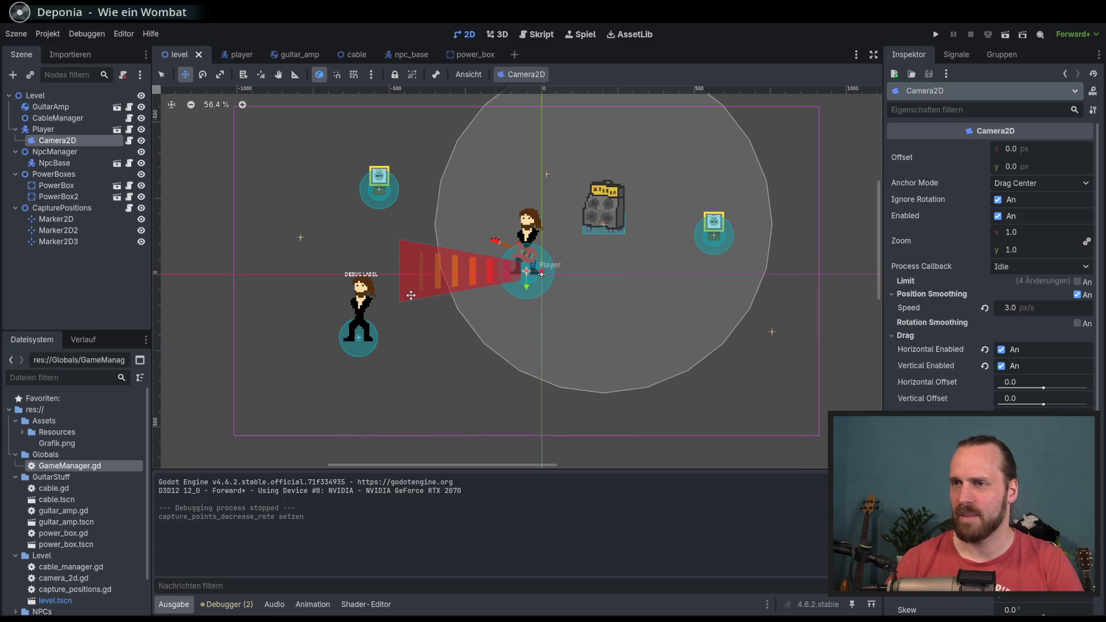
{"action": "key", "text": "ctrl+s"}
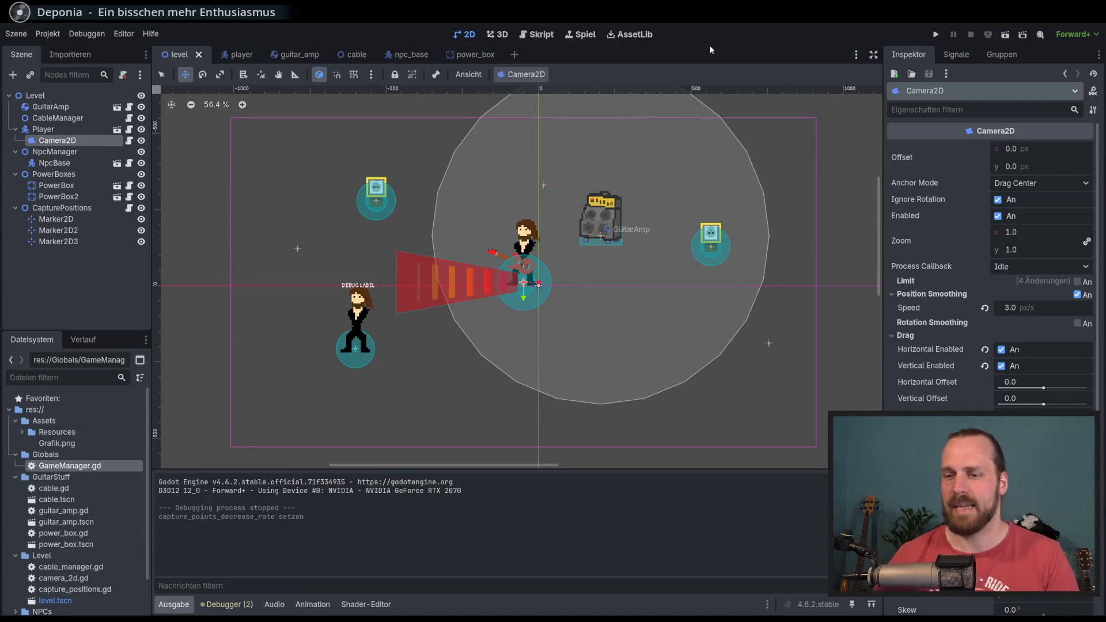
Launch a playtest of the level with F5 in the embedded game view.
{"action": "key", "text": "F5"}
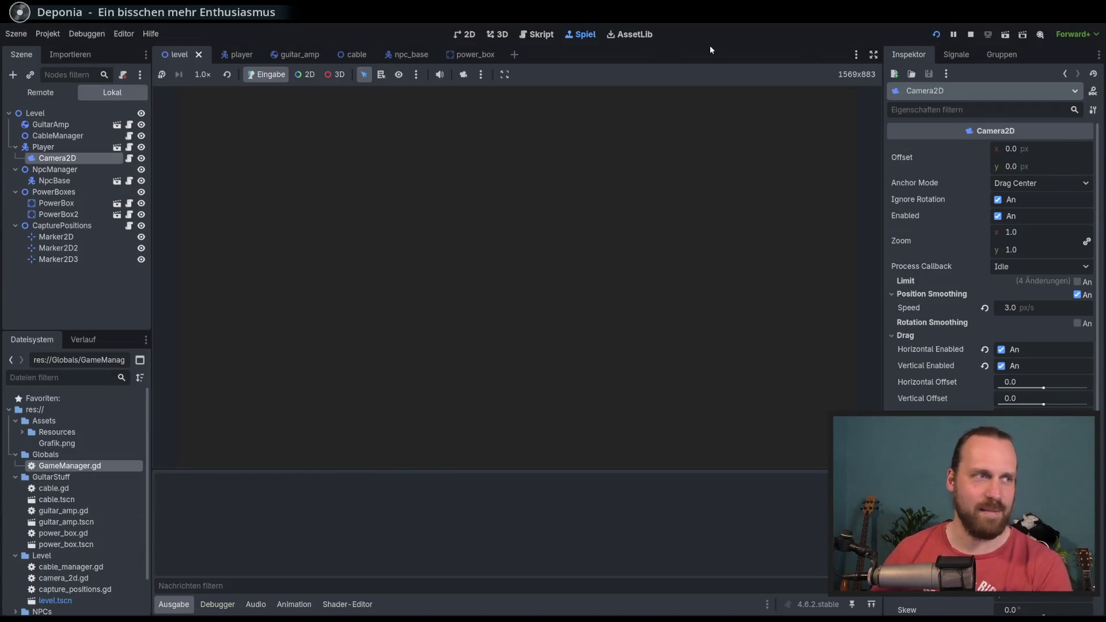
Stop the game, disable game embedding, and run the level in its own window.
{"action": "key", "text": "F8"}
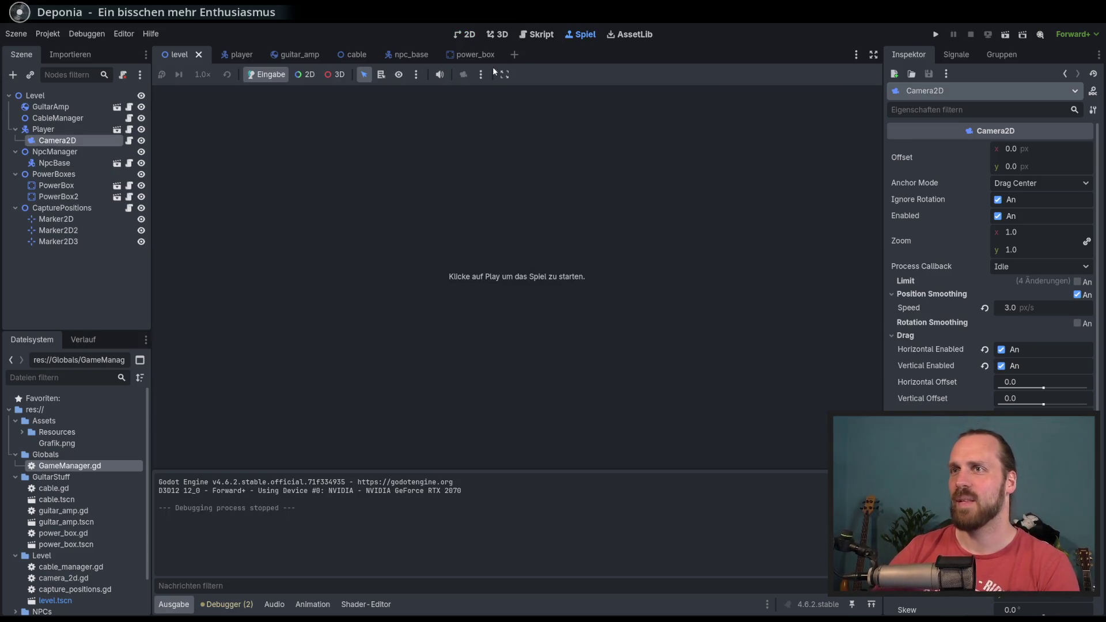
{"action": "left_click", "coordinate": [481, 74]}
{"action": "left_click", "coordinate": [536, 93]}
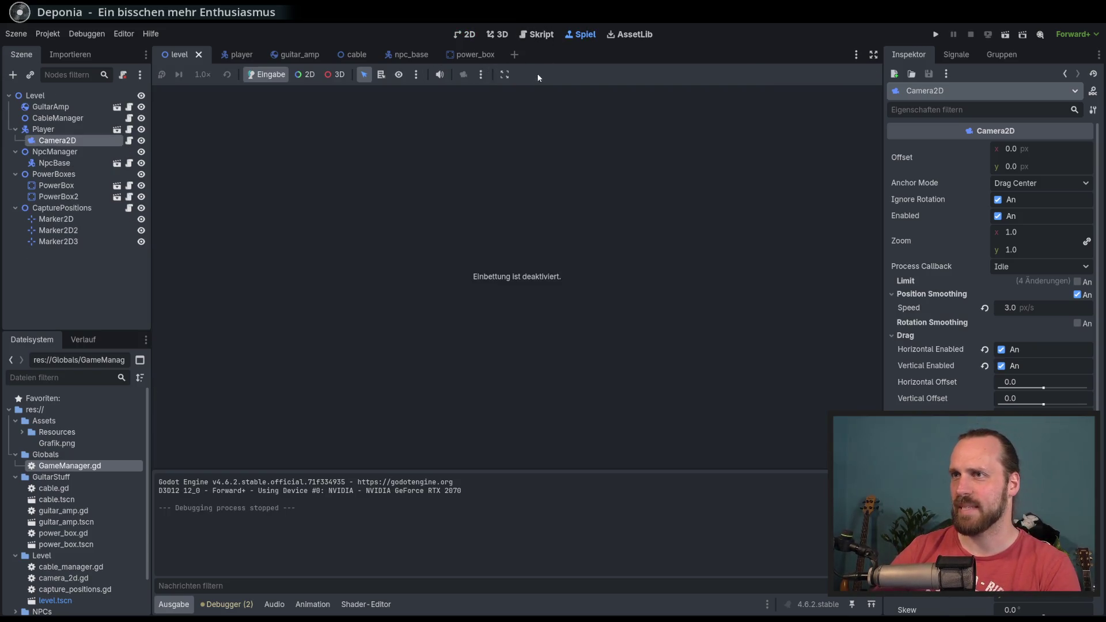
{"action": "key", "text": "F5"}
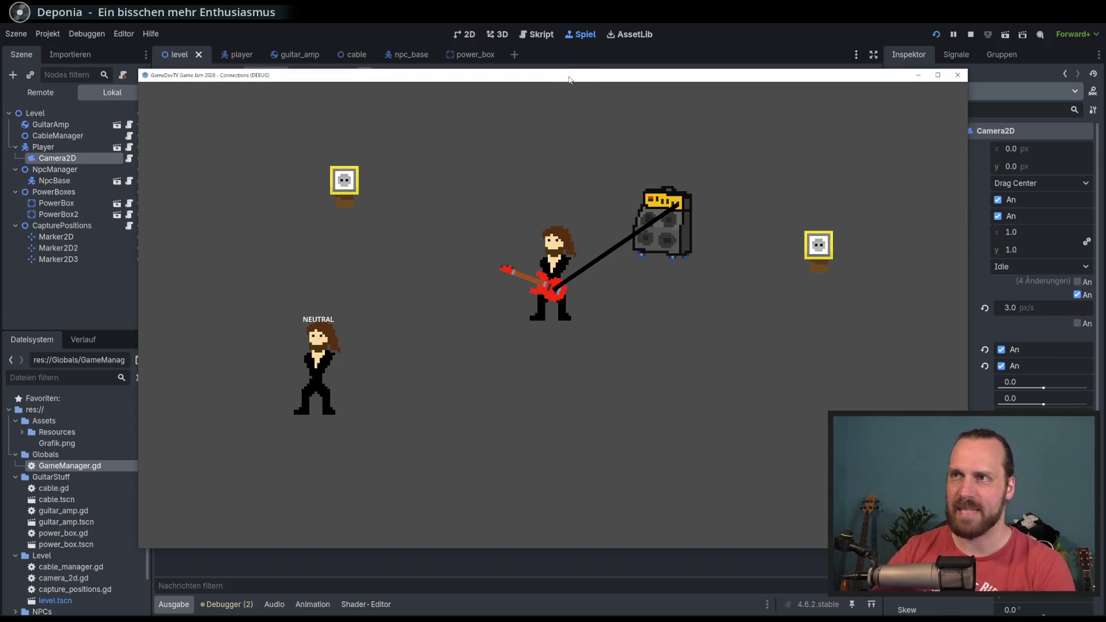
Walk the guitarist to the amp and carry it toward the power box, trailing the cable.
{"action": "key", "text": "Left"}
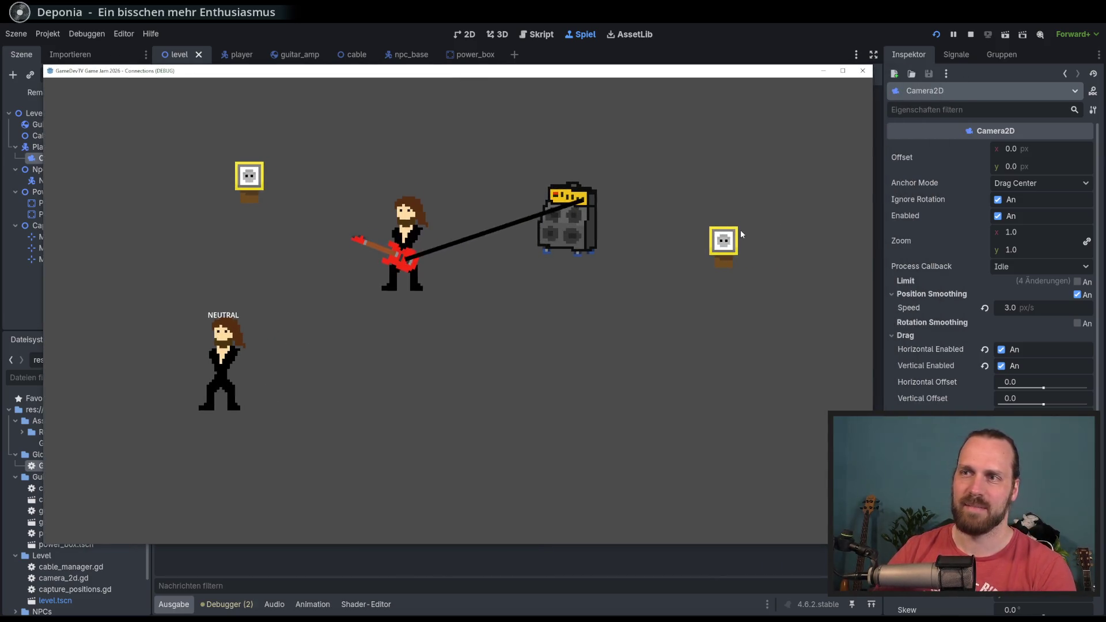
{"action": "key", "text": "Right"}
{"action": "key", "text": "Up"}
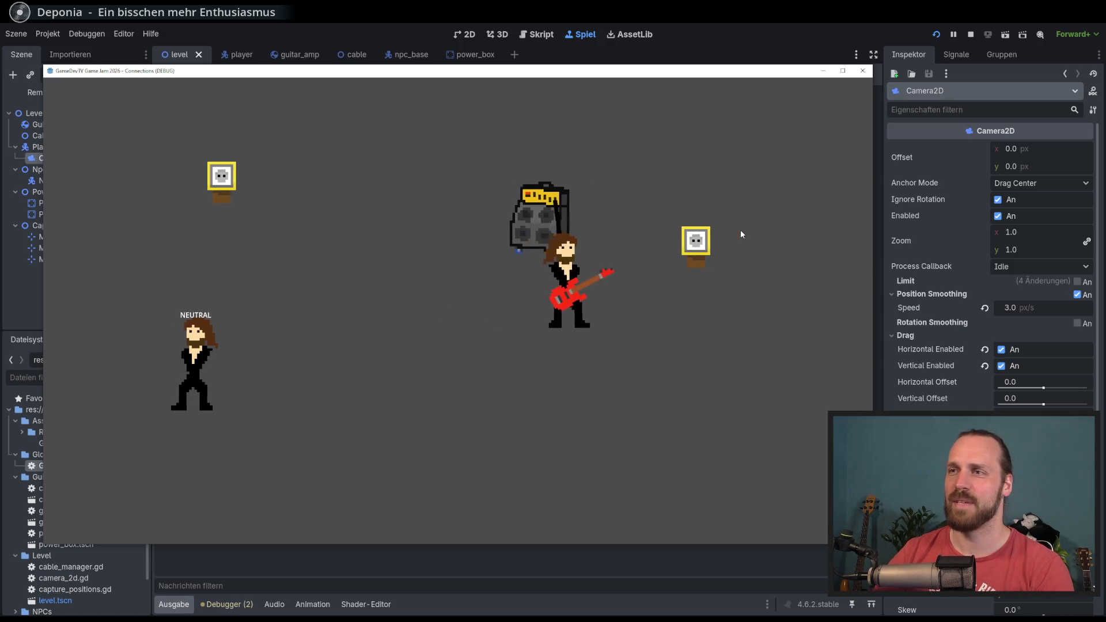
{"action": "key", "text": "Left"}
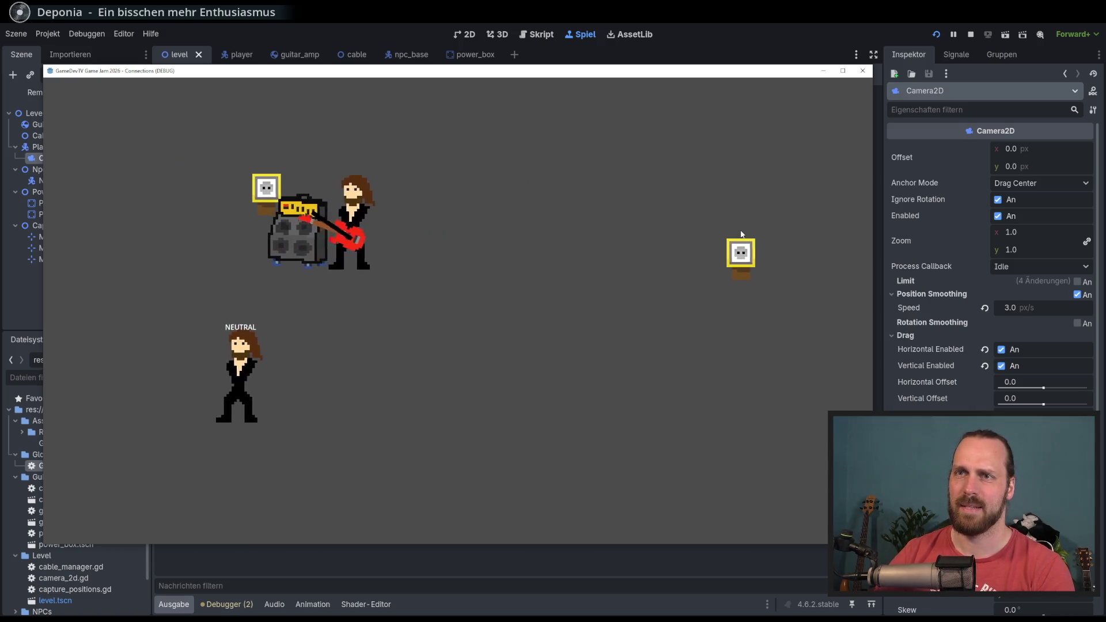
{"action": "key", "text": "Right"}
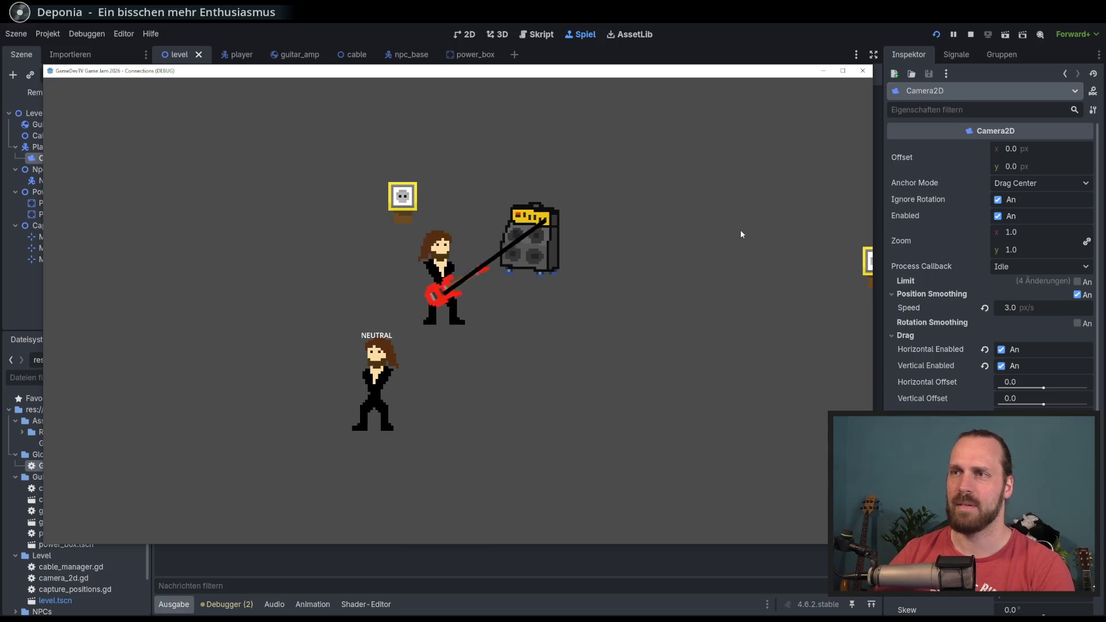
{"action": "key", "text": "Left"}
{"action": "key", "text": "Down"}
{"action": "key", "text": "Up"}
{"action": "key", "text": "Right"}
{"action": "key", "text": "Down"}
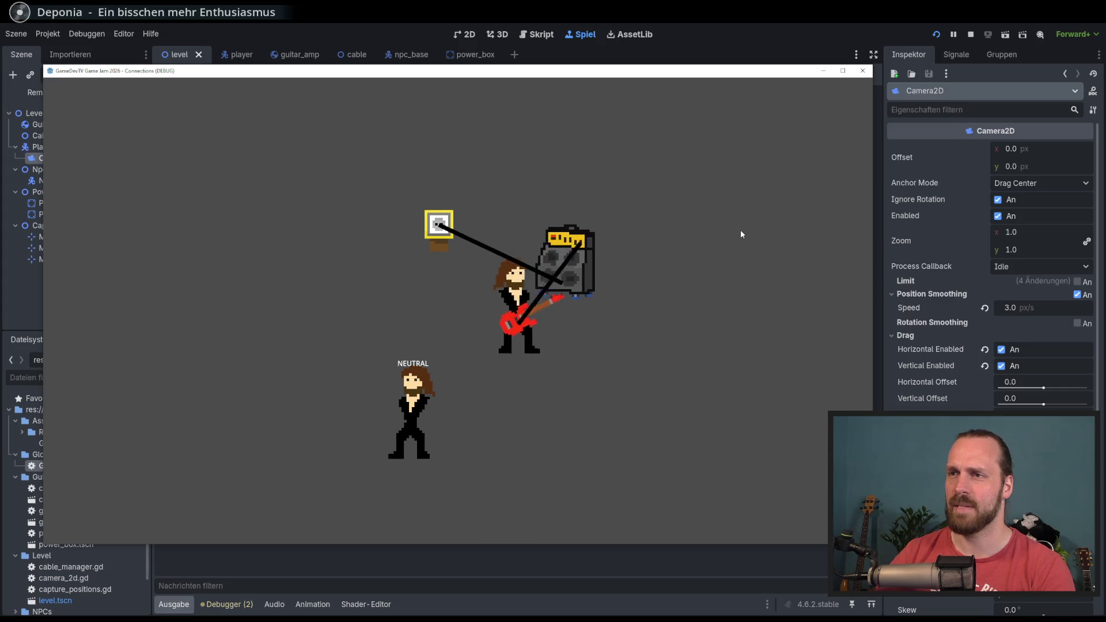
Play near the NPC until it gets angry, capture it and lead it away, then restart.
{"action": "key", "text": "Right"}
{"action": "key", "text": "Up"}
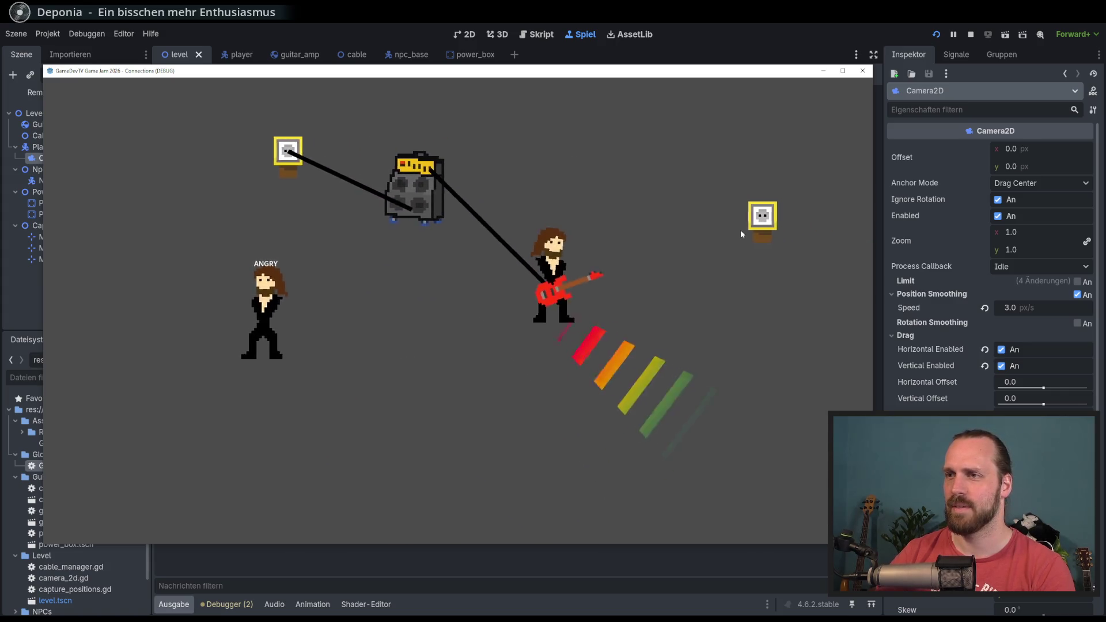
{"action": "key", "text": "Left"}
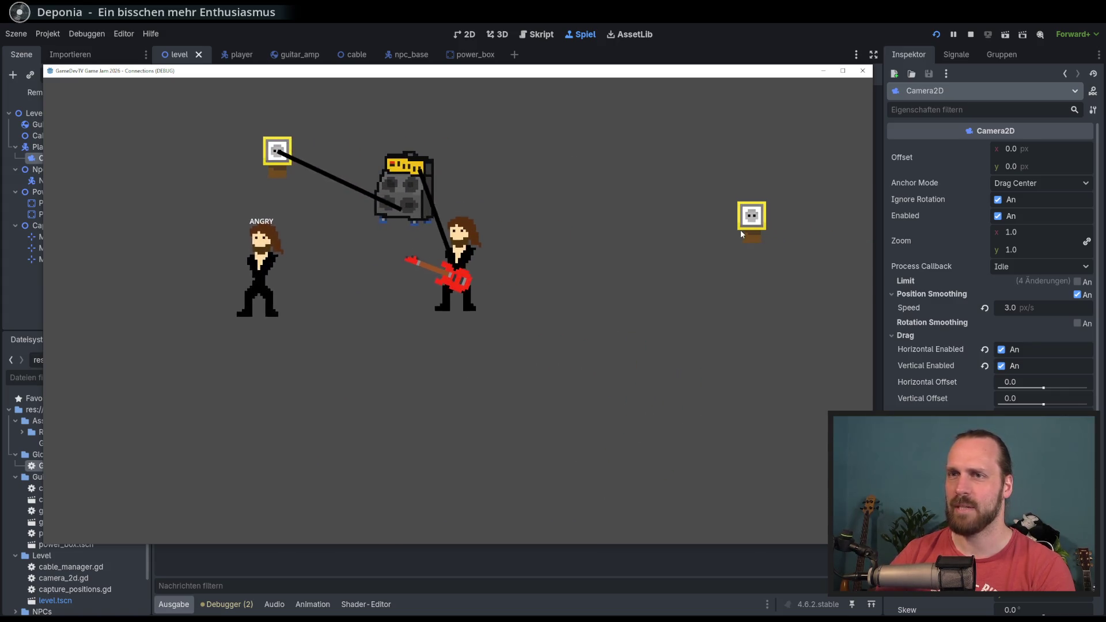
{"action": "key", "text": "Left"}
{"action": "key", "text": "Up"}
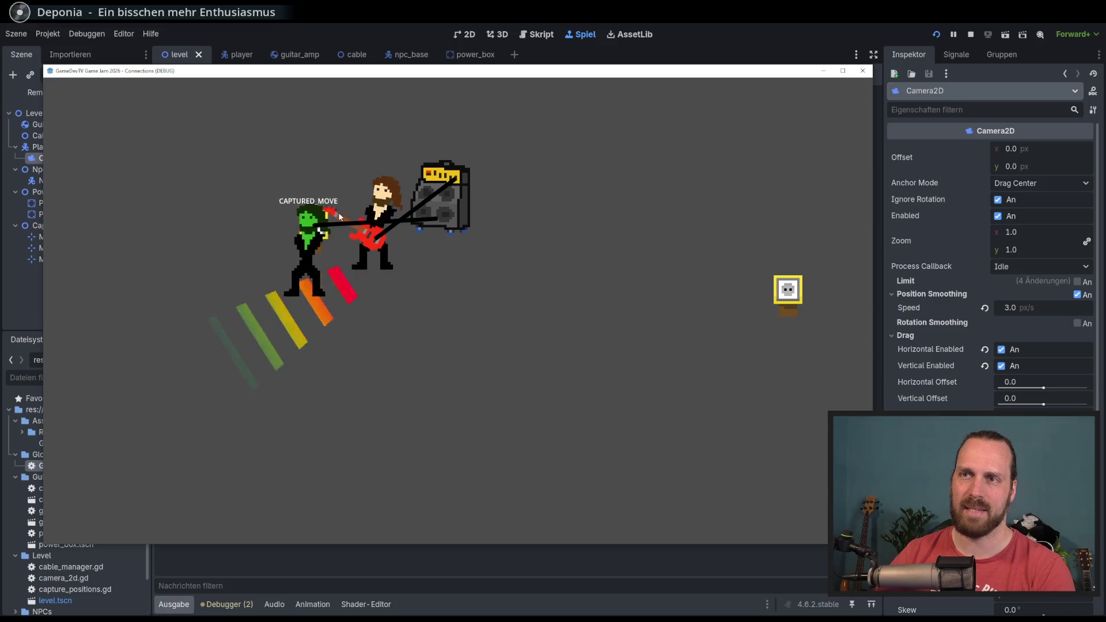
{"action": "key", "text": "Left"}
{"action": "key", "text": "Down"}
{"action": "key", "text": "Right"}
{"action": "key", "text": "Up"}
{"action": "key", "text": "Left"}
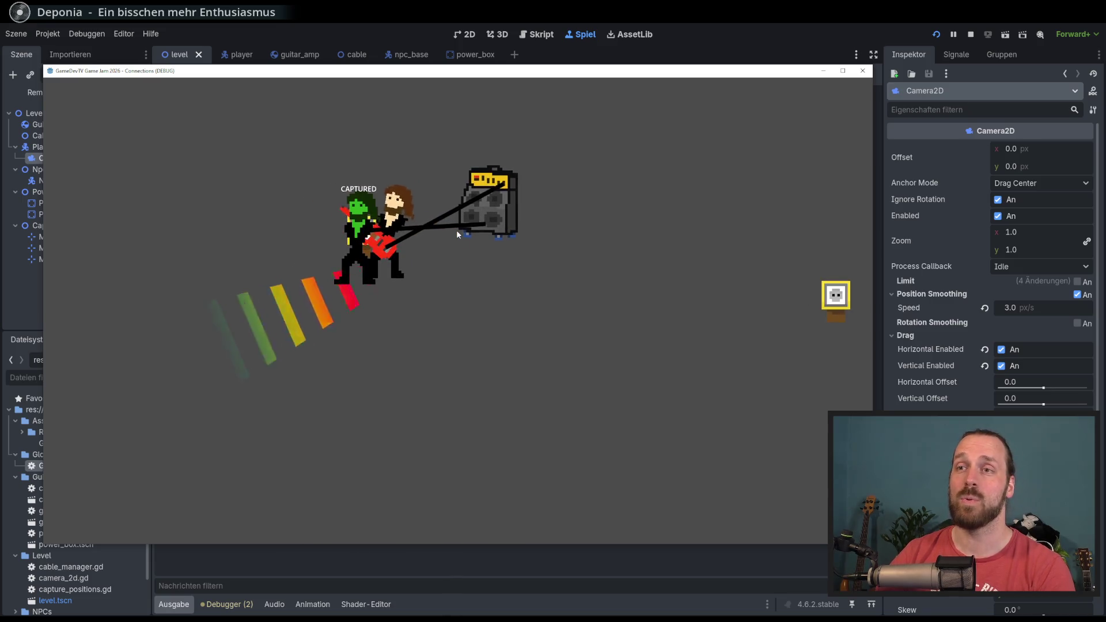
{"action": "key", "text": "Right"}
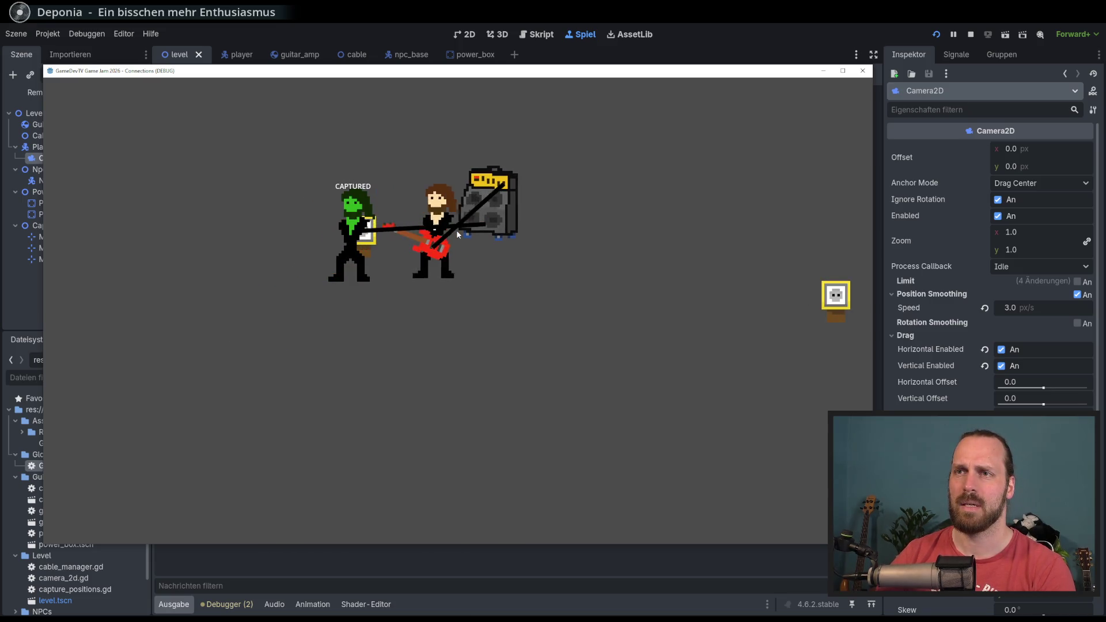
{"action": "key", "text": "F5"}
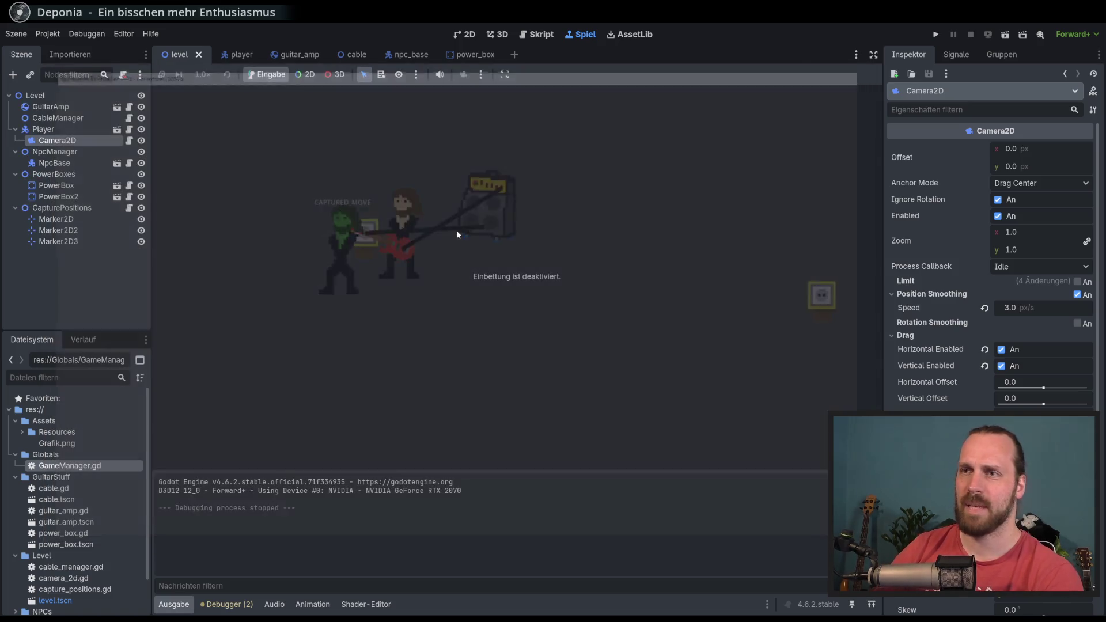
{"action": "key", "text": "Right"}
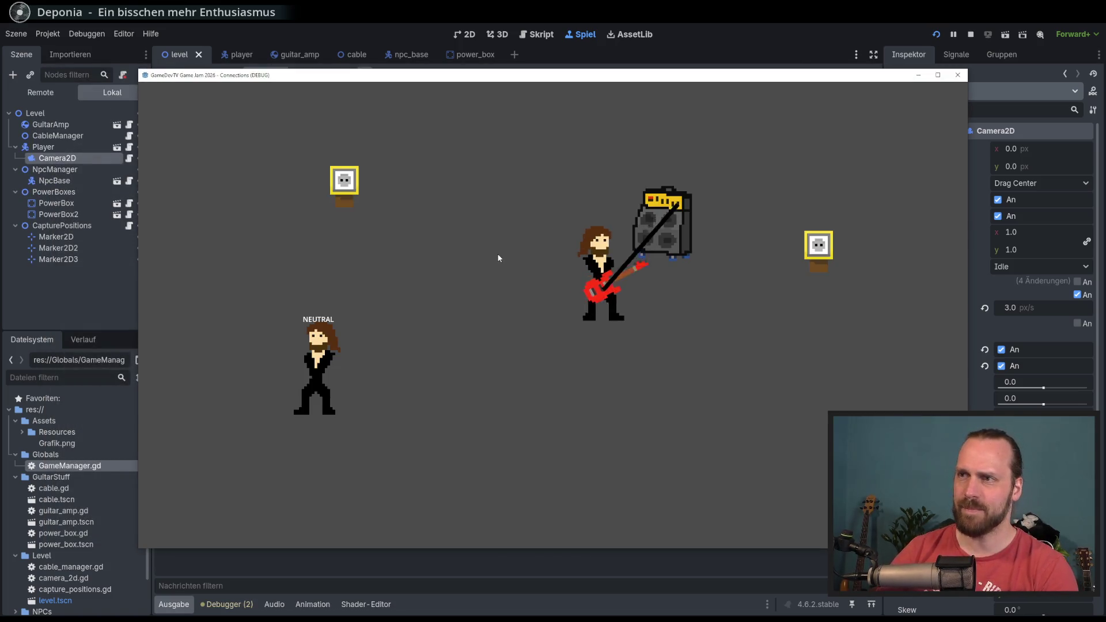
{"action": "key", "text": "Up"}
{"action": "key", "text": "Left"}
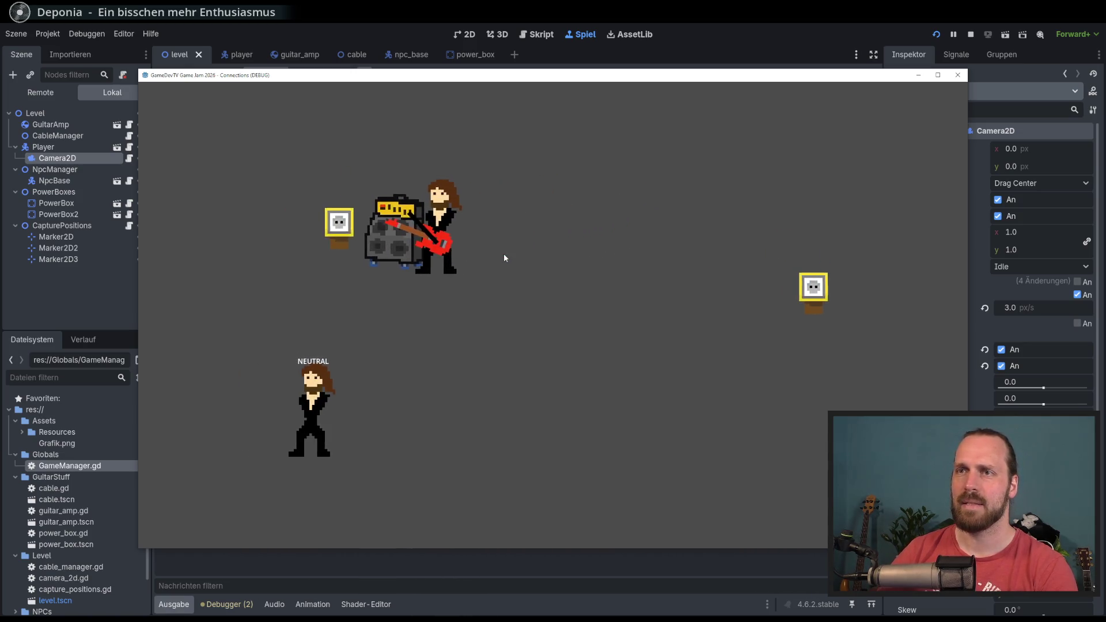
{"action": "key", "text": "Right"}
{"action": "key", "text": "Down"}
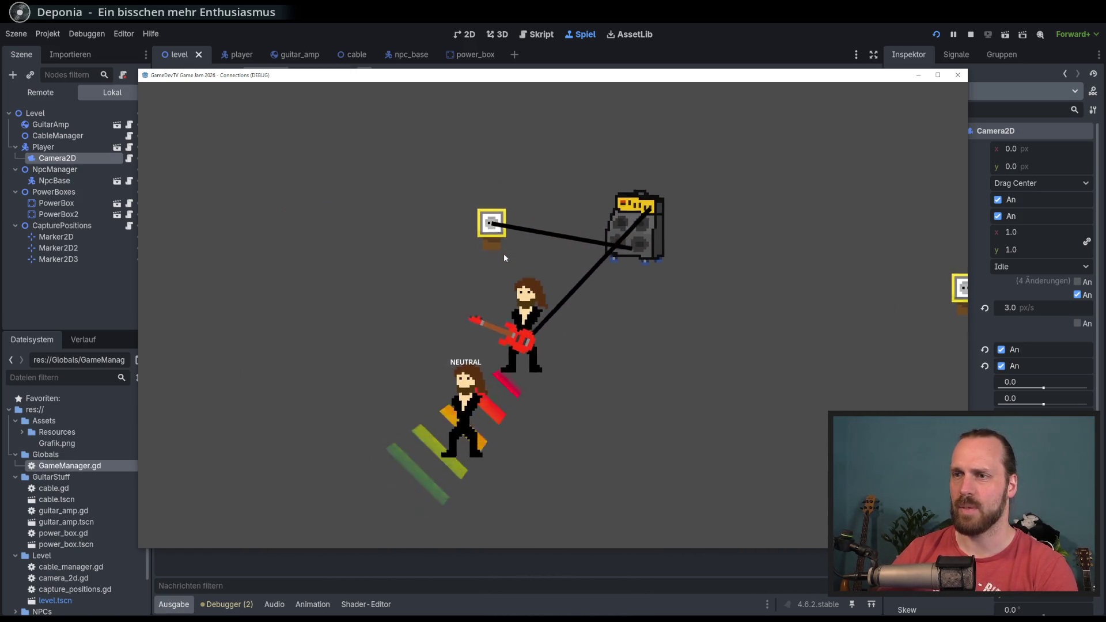
{"action": "key", "text": "Up"}
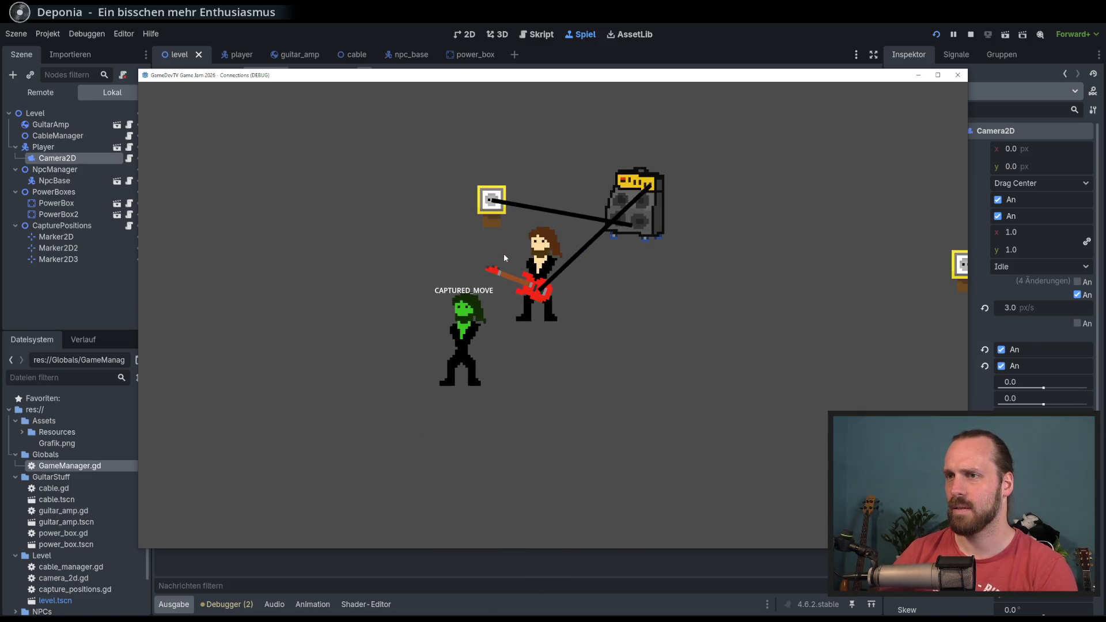
{"action": "key", "text": "Up"}
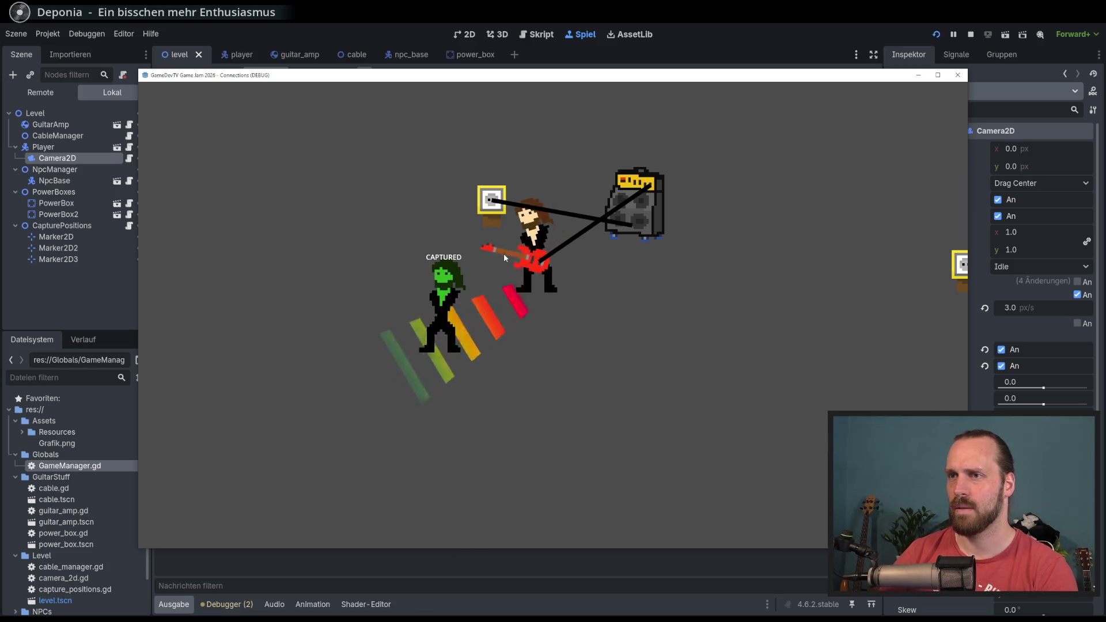
{"action": "key", "text": "Up"}
{"action": "key", "text": "Down"}
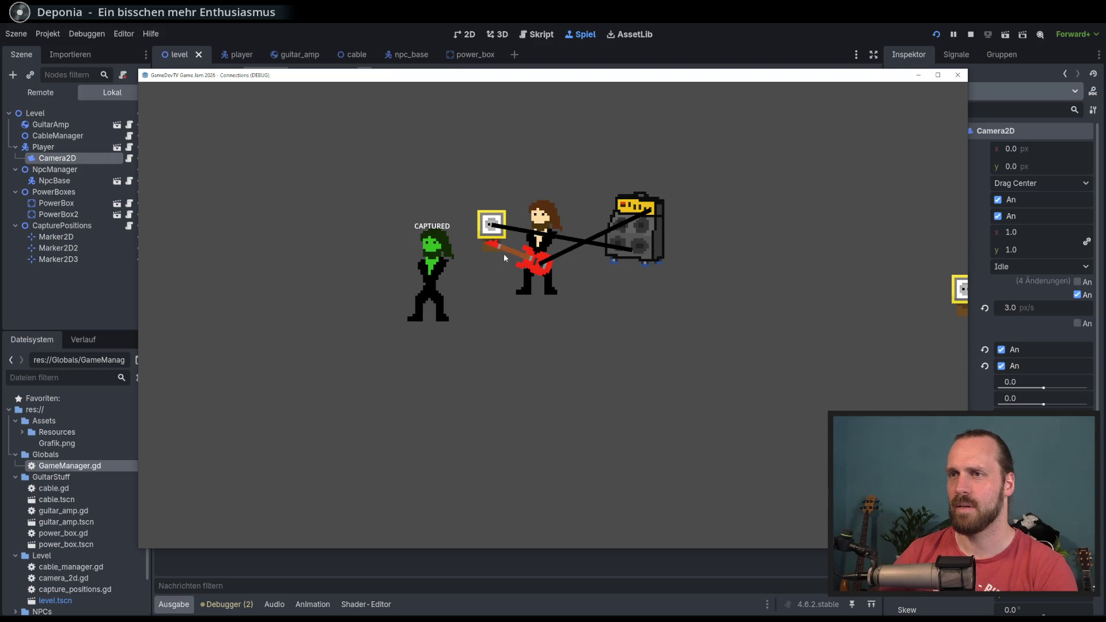
{"action": "key", "text": "Escape"}
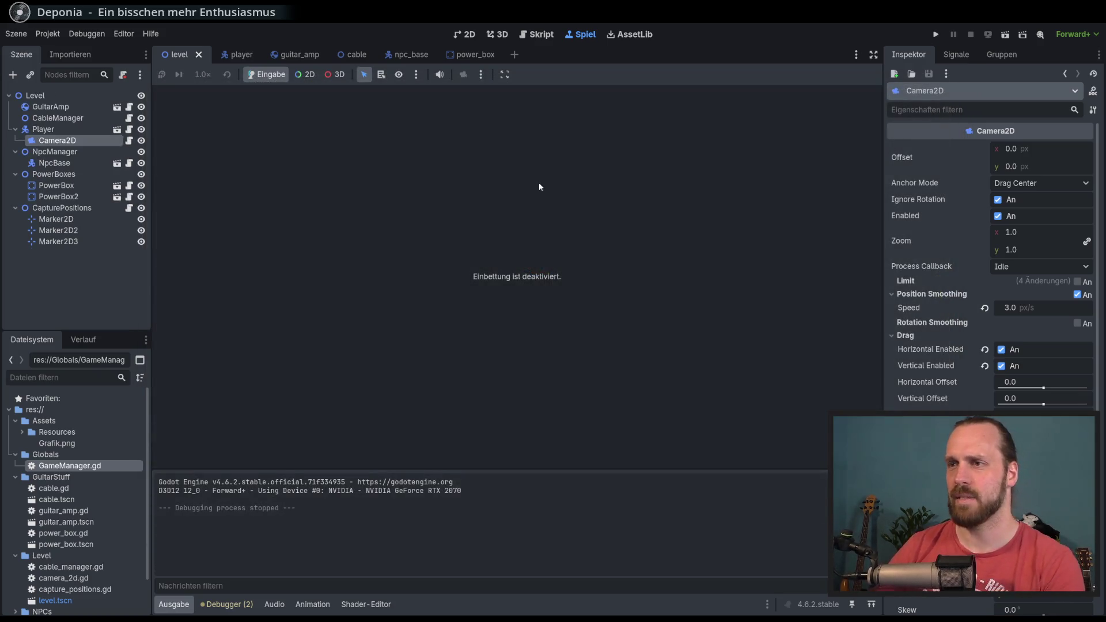
{"action": "left_click", "coordinate": [520, 37]}
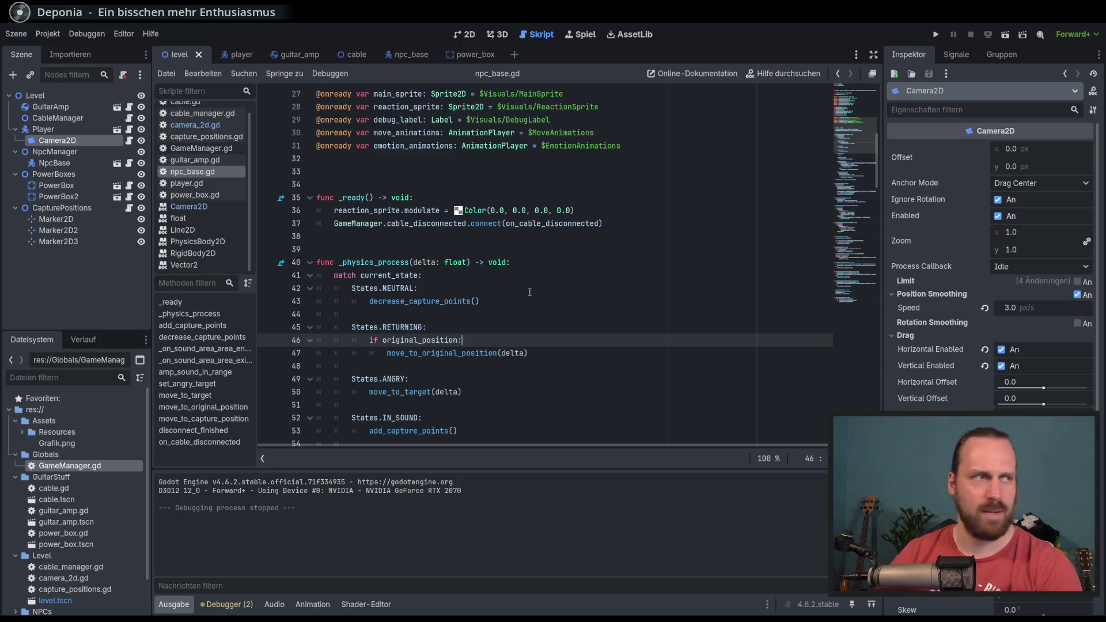
Scroll npc_base.gd to _on_sound_area_area_entered and place the caret on line 100's CAPTURED check.
{"action": "scroll", "coordinate": [529, 292], "scroll_direction": "down", "scroll_amount": 3}
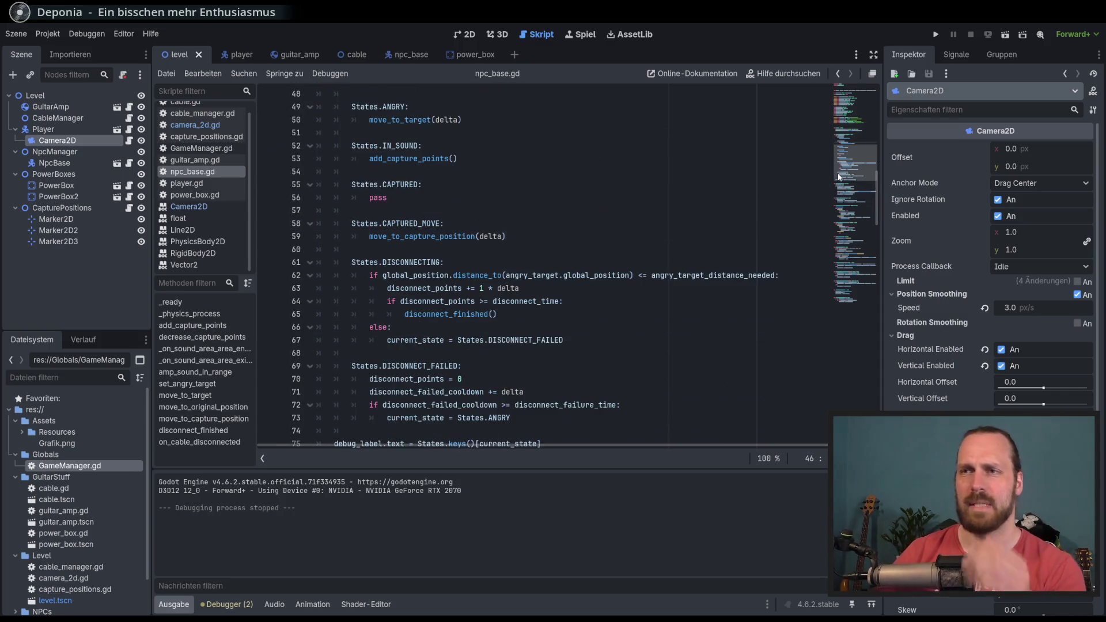
{"action": "scroll", "coordinate": [839, 169], "scroll_direction": "down", "scroll_amount": 6}
{"action": "scroll", "coordinate": [840, 169], "scroll_direction": "up", "scroll_amount": 6}
{"action": "left_click_drag", "start_coordinate": [840, 168], "coordinate": [824, 205]}
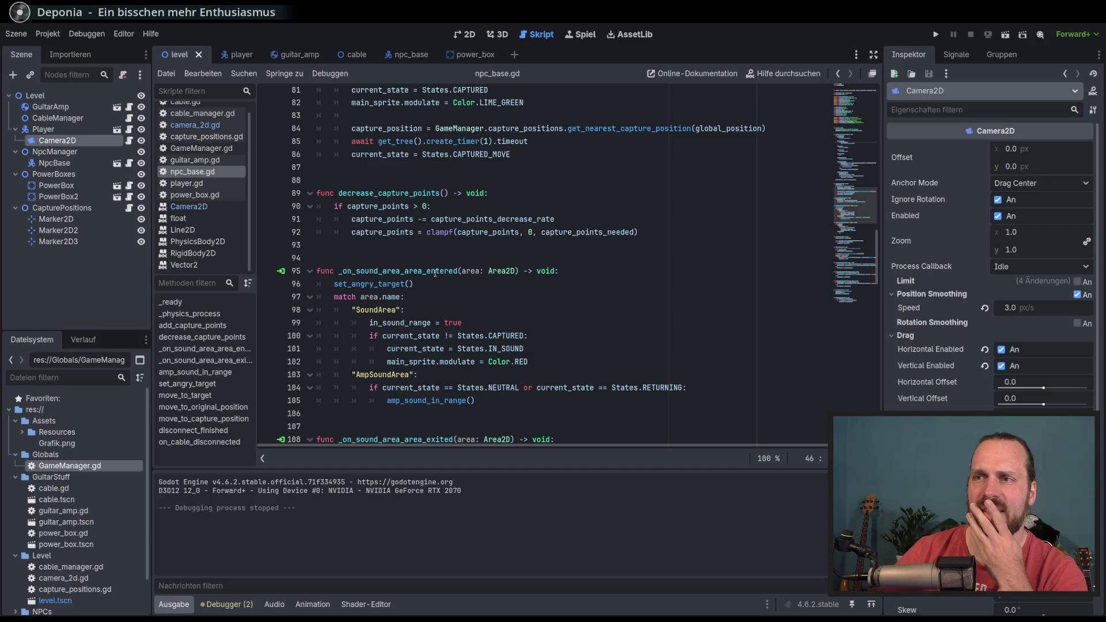
{"action": "scroll", "coordinate": [434, 272], "scroll_direction": "down", "scroll_amount": 1}
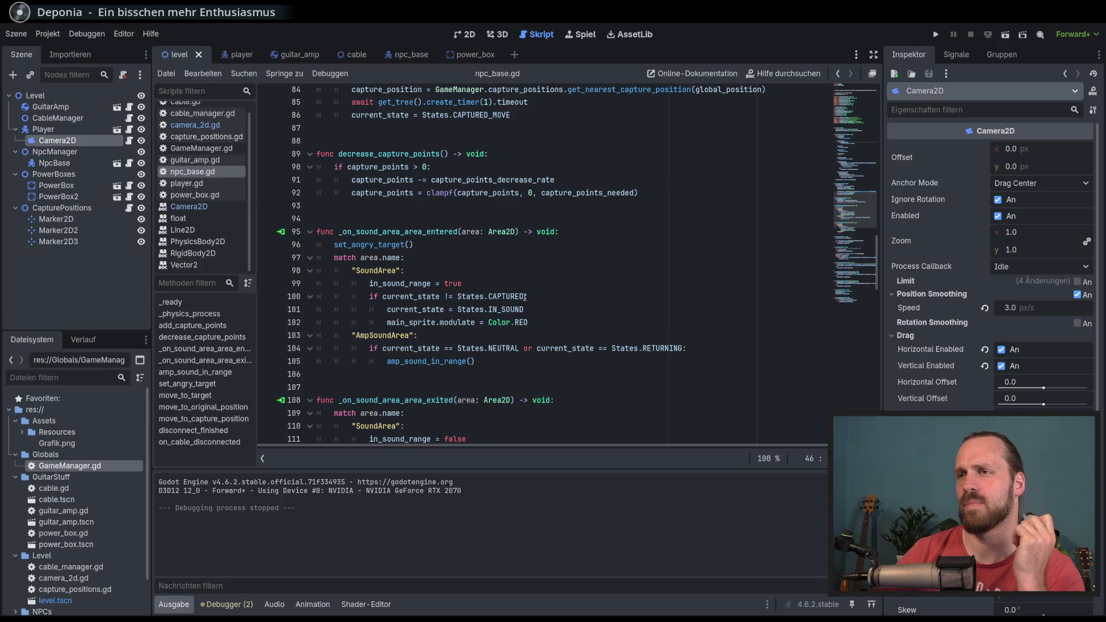
{"action": "left_click", "coordinate": [526, 295]}
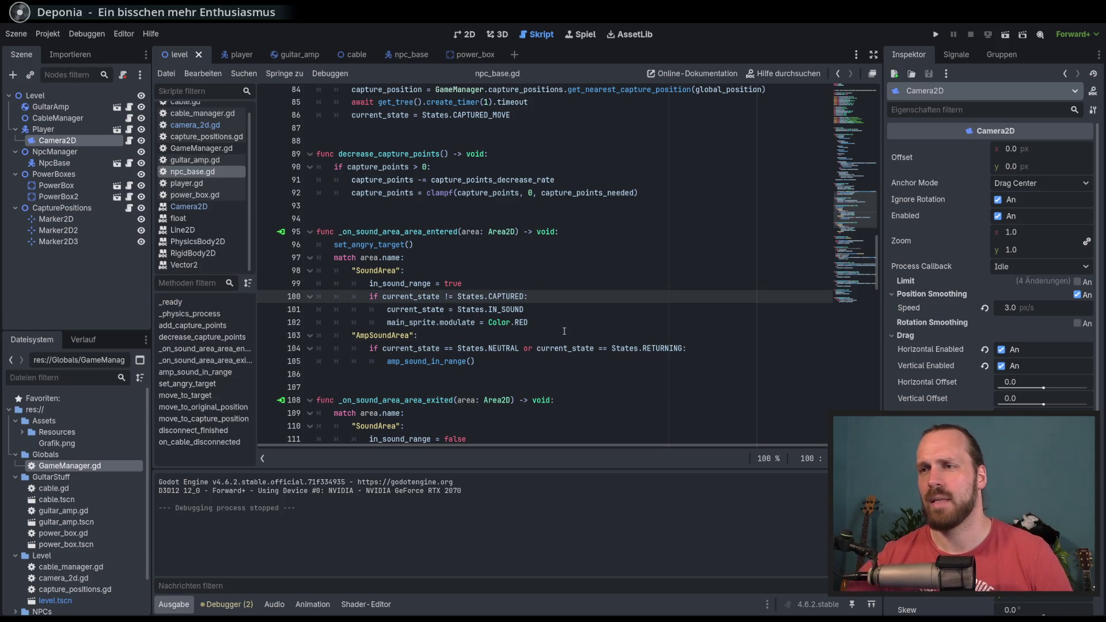
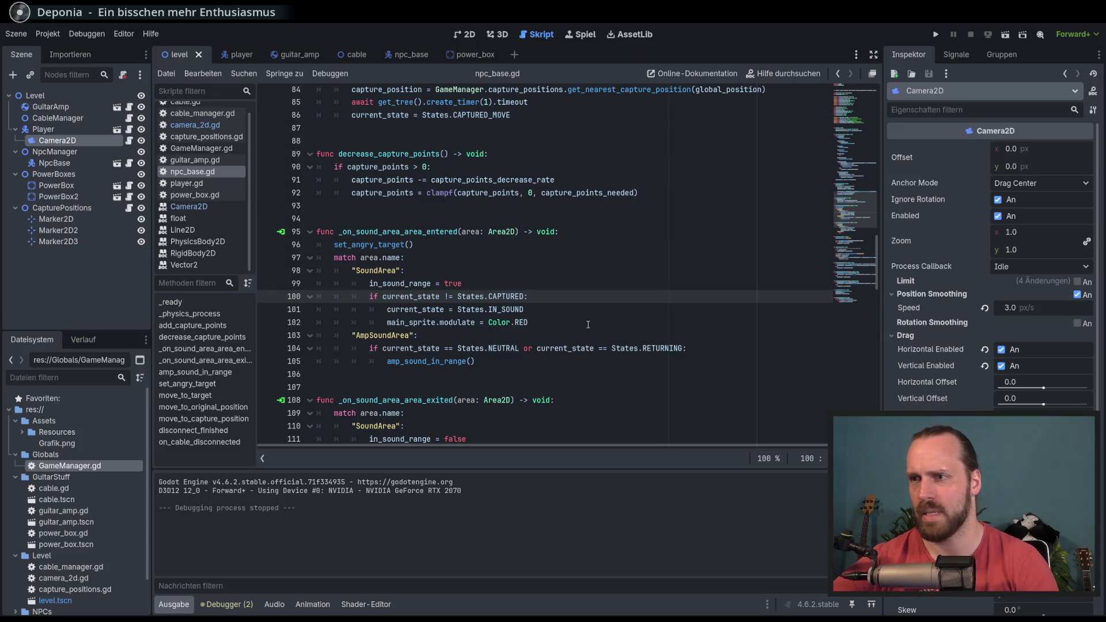
Add 'if current_state != States.CAPTURED_MOVE:' as a new line 101 in npc_base.gd.
{"action": "key", "text": "Return"}
{"action": "type", "text": "if c"}
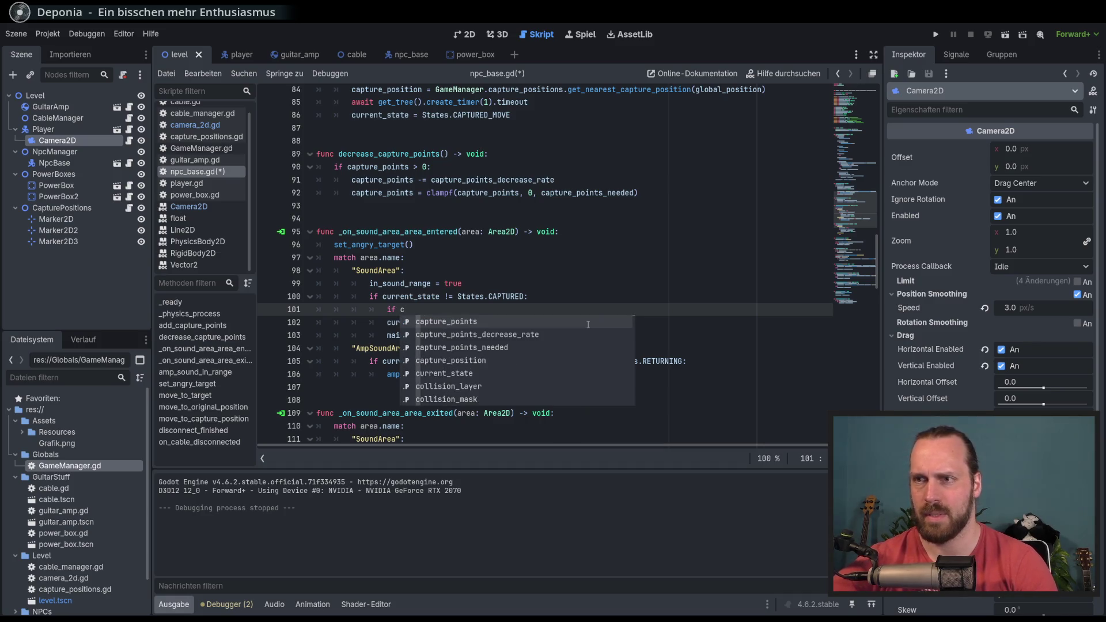
{"action": "type", "text": "ur"}
{"action": "key", "text": "Return"}
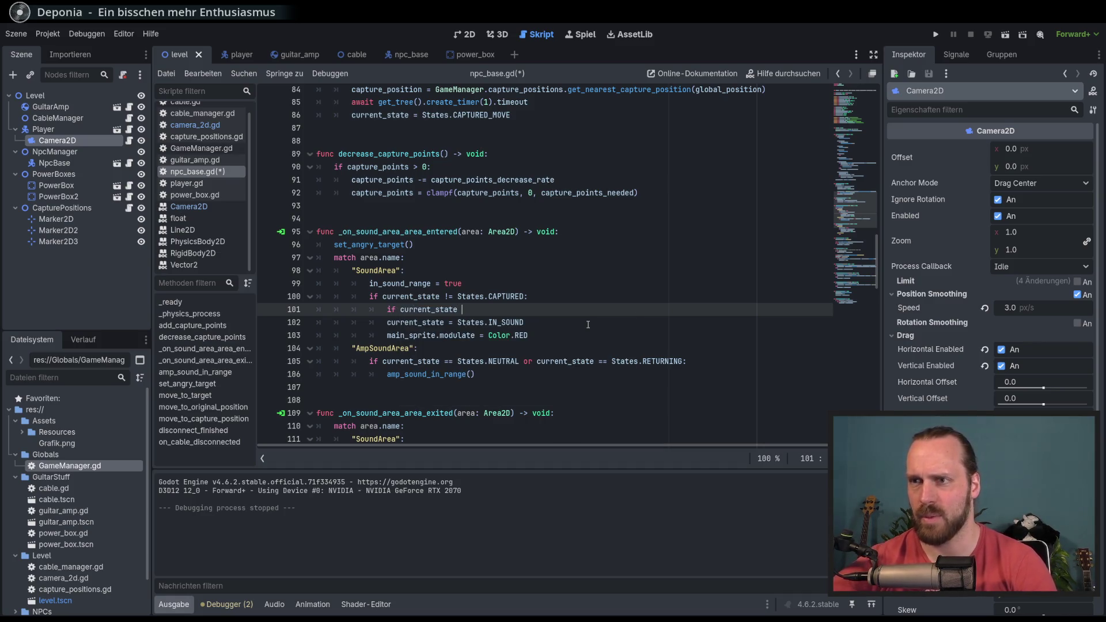
{"action": "key", "text": "BackSpace"}
{"action": "type", "text": "!"}
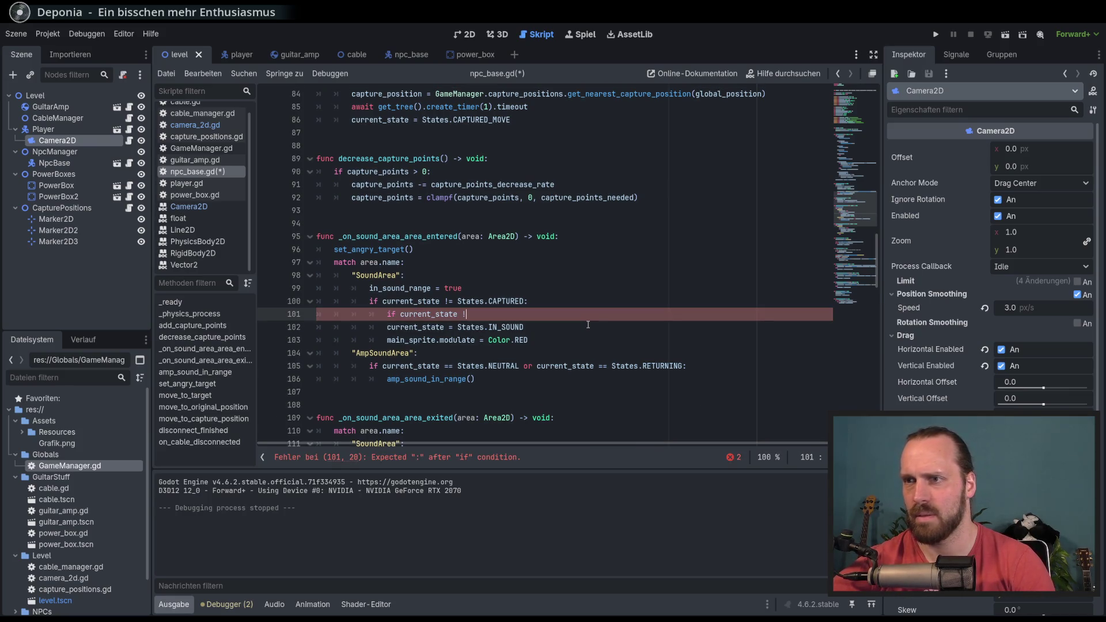
{"action": "type", "text": "= States."}
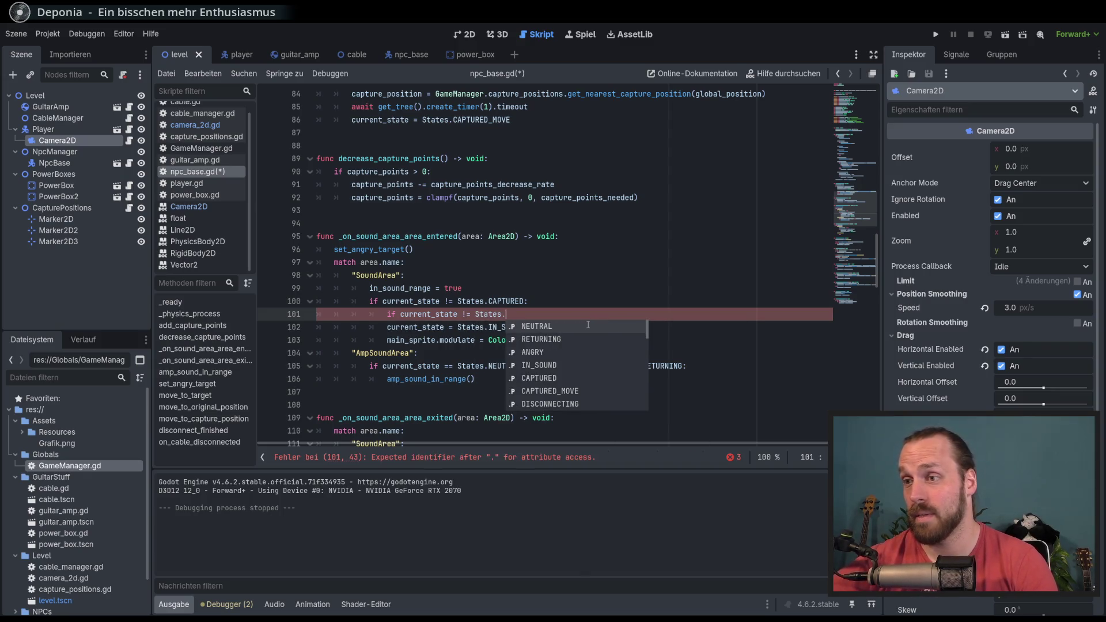
{"action": "key", "text": "Down"}
{"action": "key", "text": "Down"}
{"action": "key", "text": "Down"}
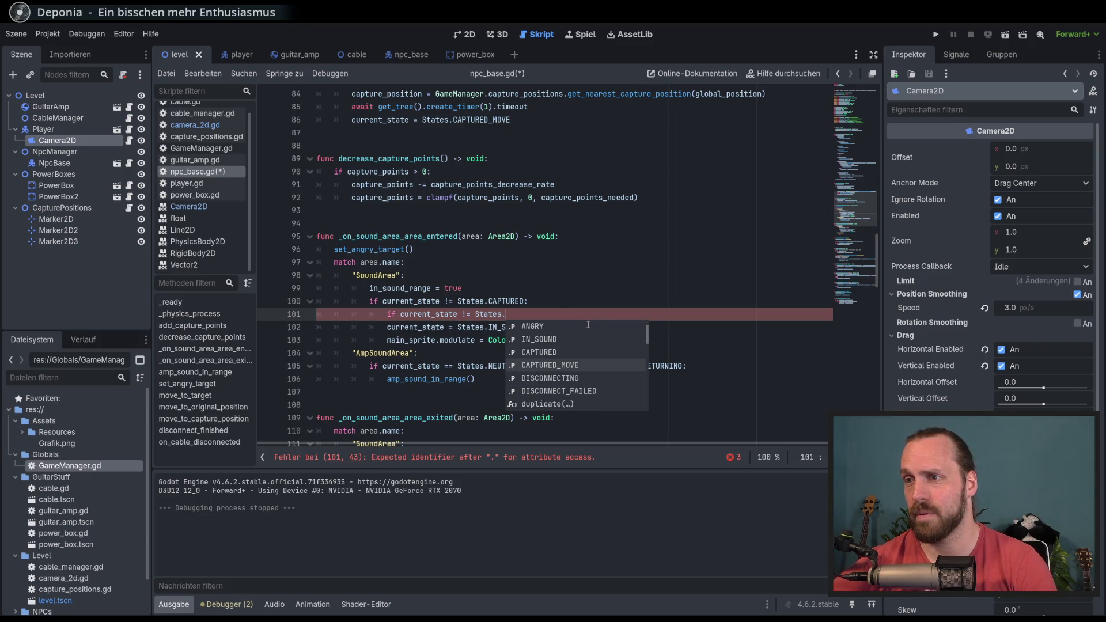
{"action": "key", "text": "Return"}
{"action": "type", "text": ":"}
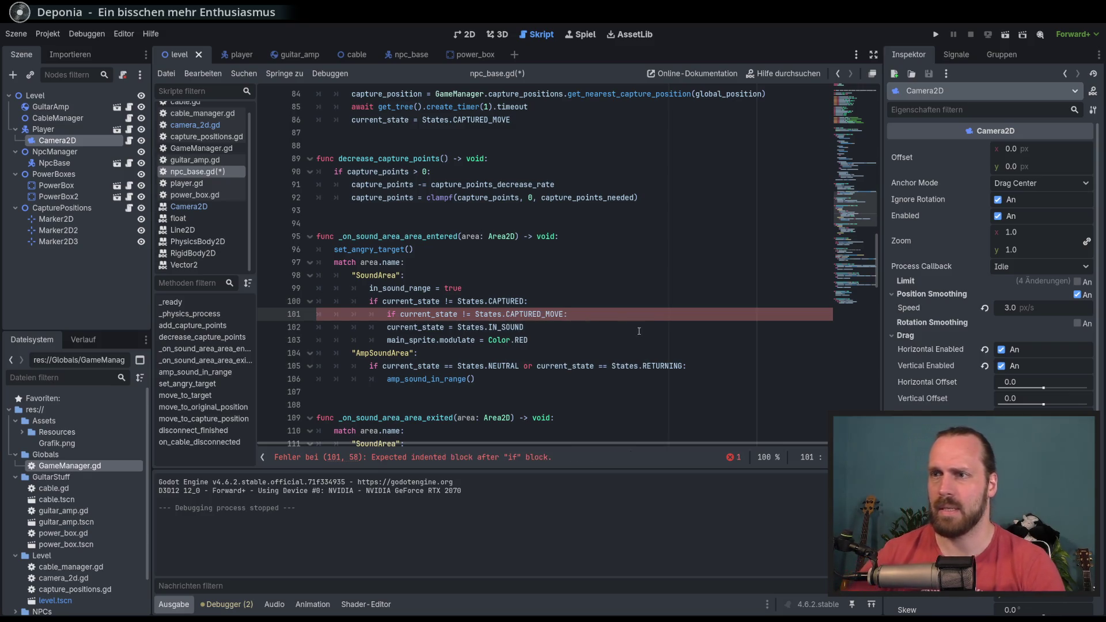
Indent lines 102–103 under the new condition and run the game with F5.
{"action": "key", "text": "Down"}
{"action": "key", "text": "shift+Down"}
{"action": "key", "text": "Tab"}
{"action": "key", "text": "Up"}
{"action": "key", "text": "F5"}
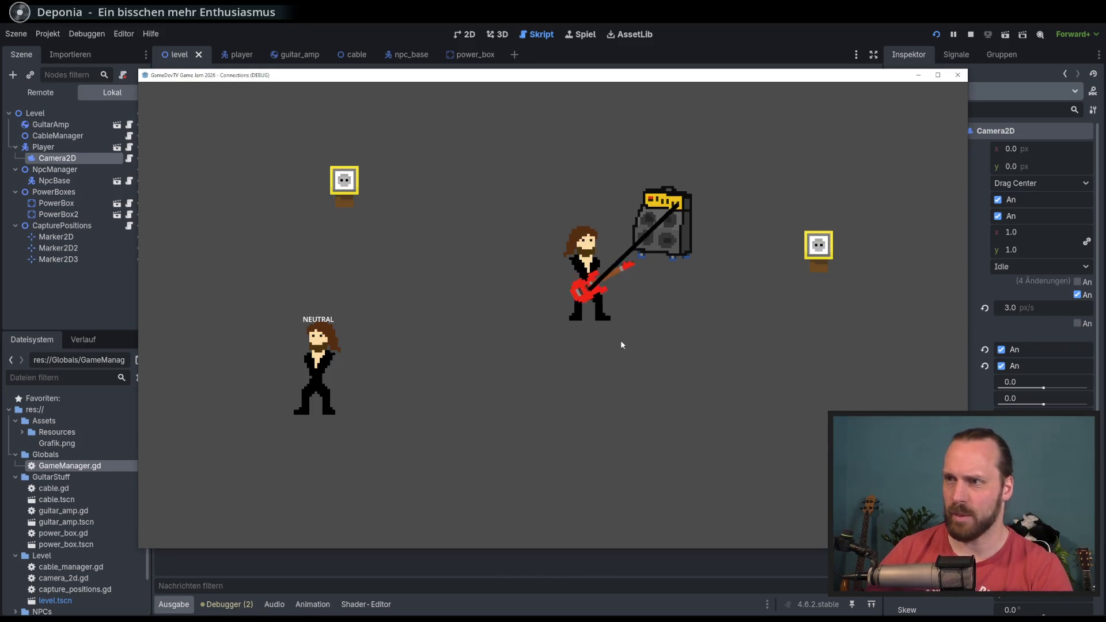
Play-test carrying the amp and playing a sound wave at the NPC, then stop with F8.
{"action": "key", "text": "a"}
{"action": "key", "text": "a"}
{"action": "key", "text": "s"}
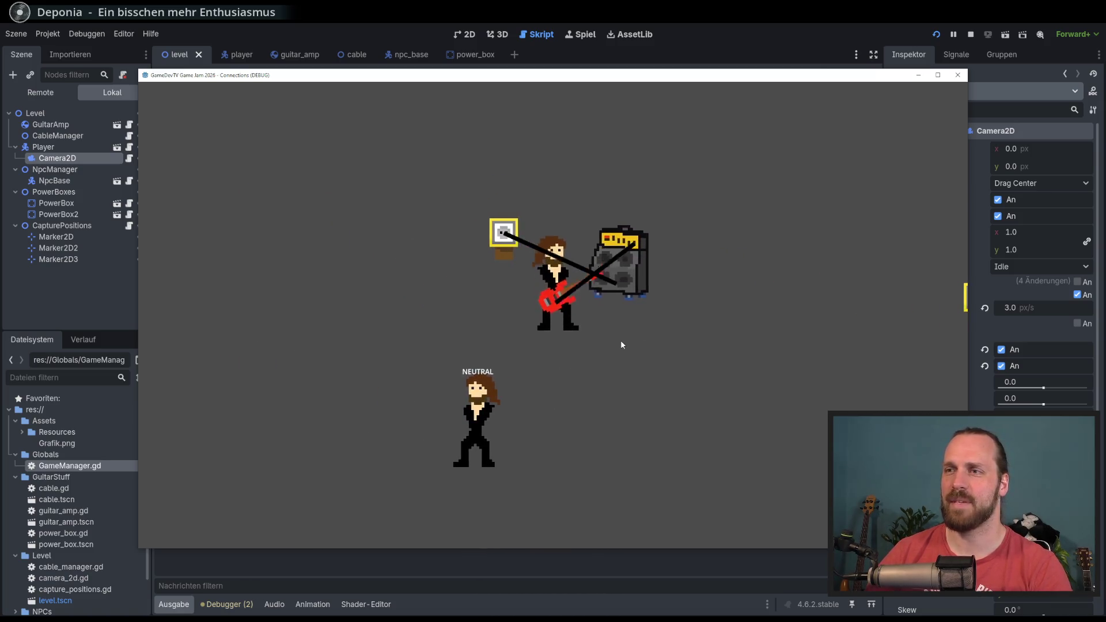
{"action": "key", "text": "s"}
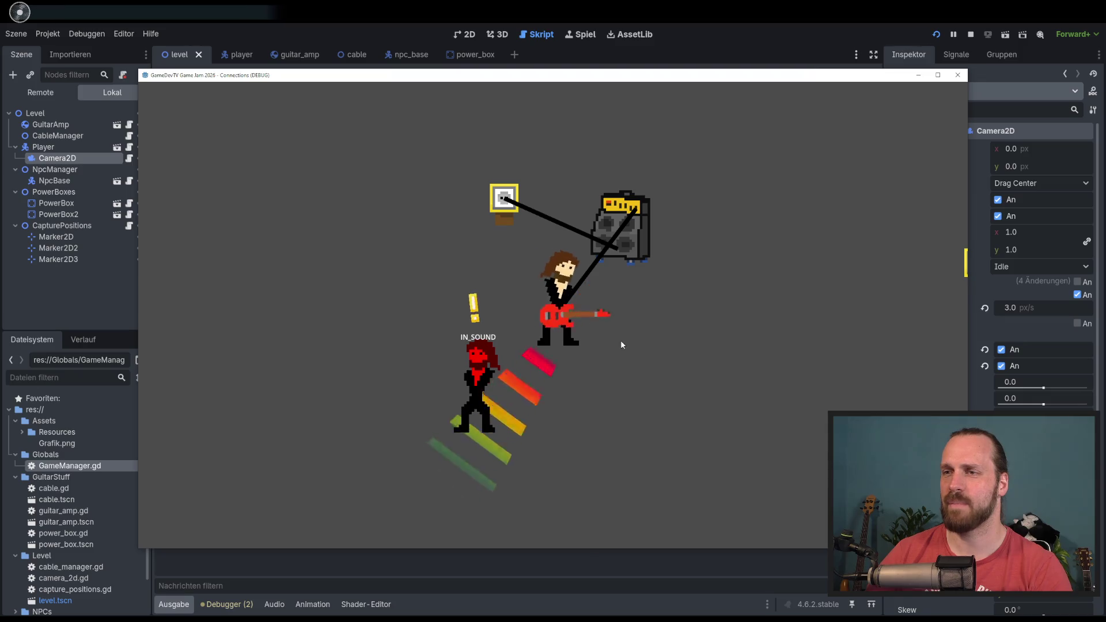
{"action": "key", "text": "w"}
{"action": "key", "text": "w"}
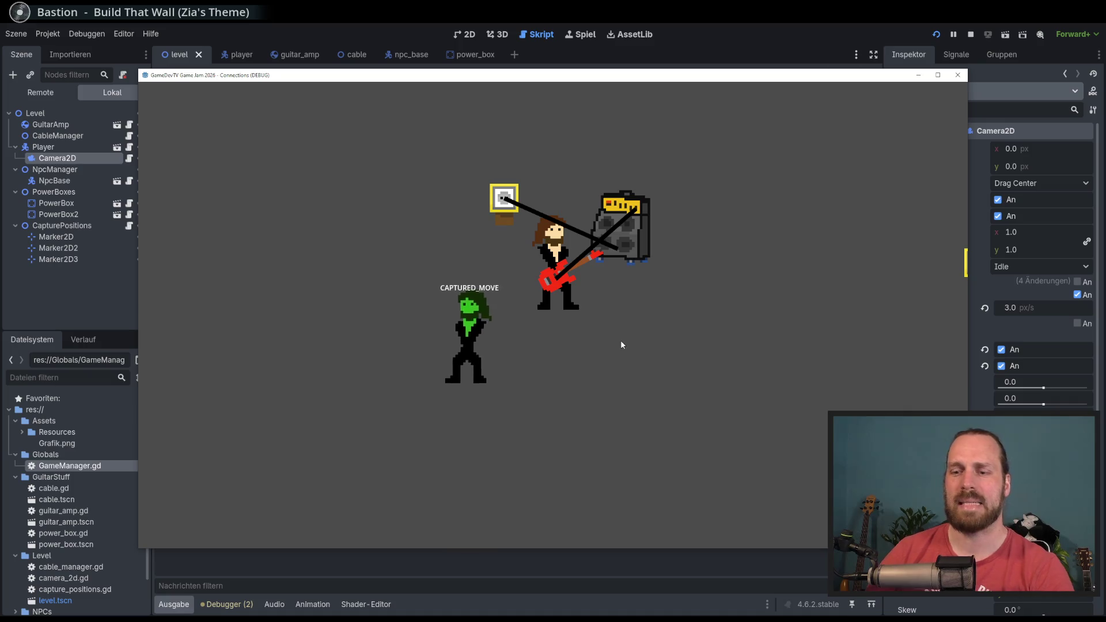
{"action": "key", "text": "a"}
{"action": "key", "text": "w"}
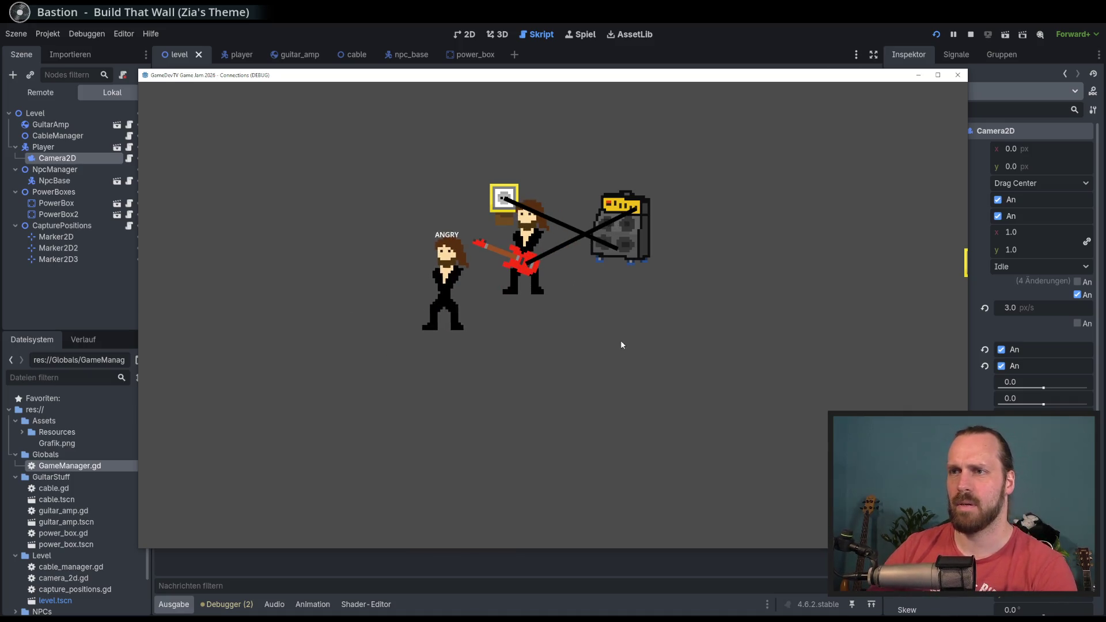
{"action": "key", "text": "w"}
{"action": "key", "text": "space"}
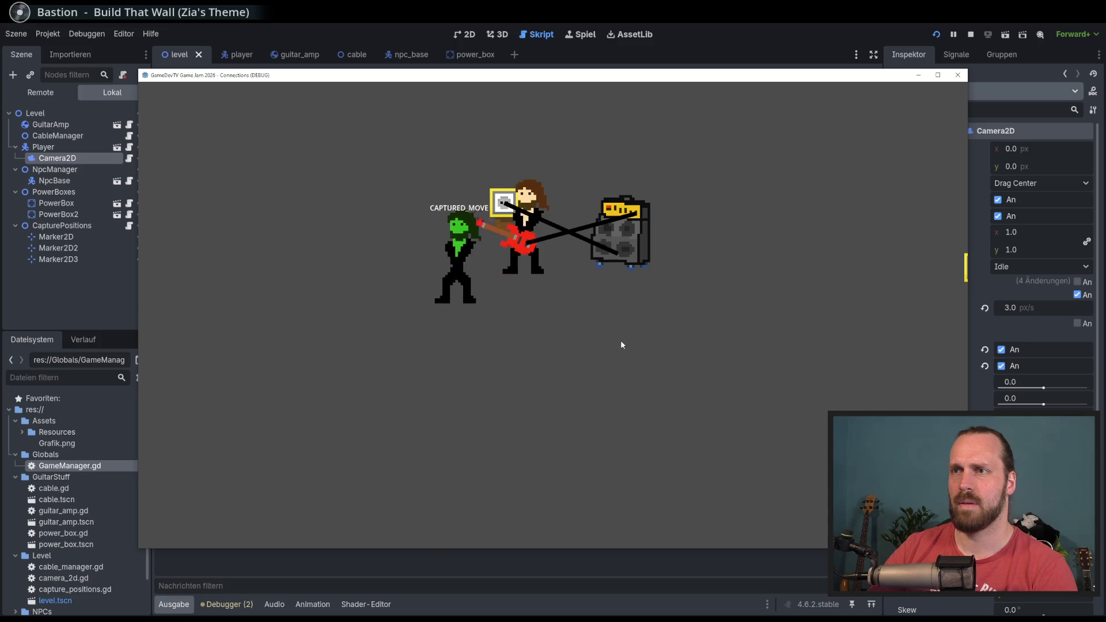
{"action": "key", "text": "F8"}
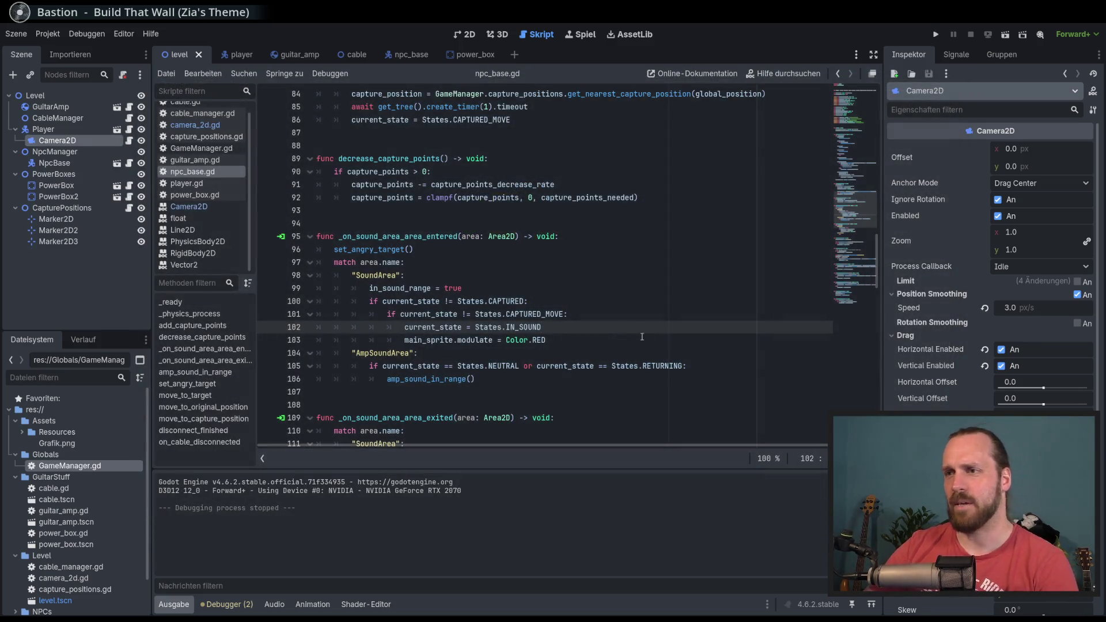
{"action": "left_click", "coordinate": [614, 340]}
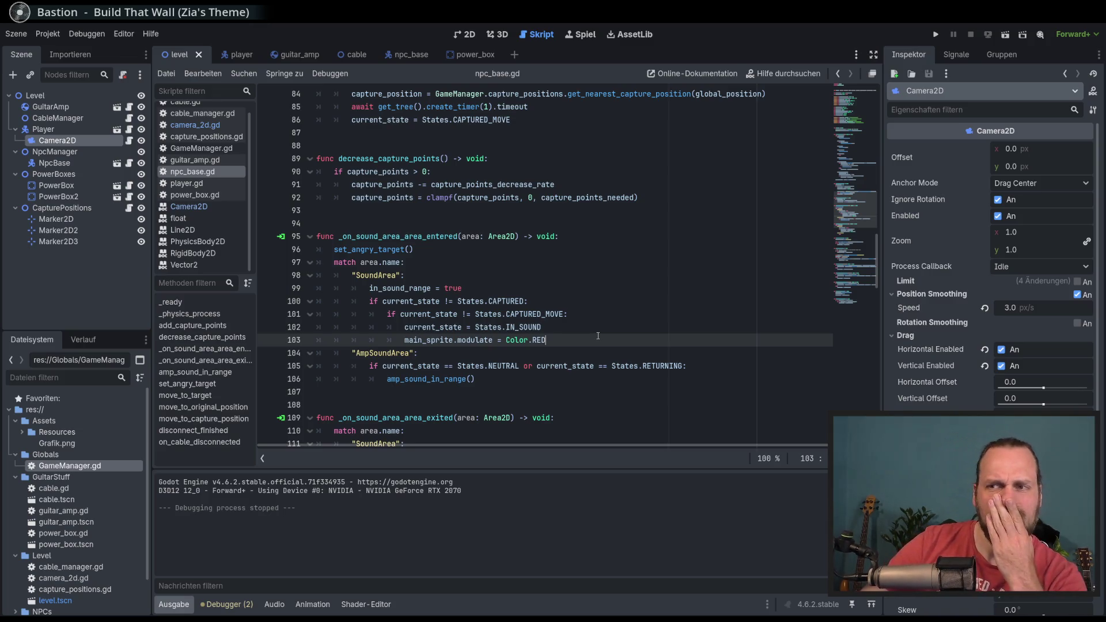
{"action": "scroll", "coordinate": [598, 336], "scroll_direction": "down", "scroll_amount": 3}
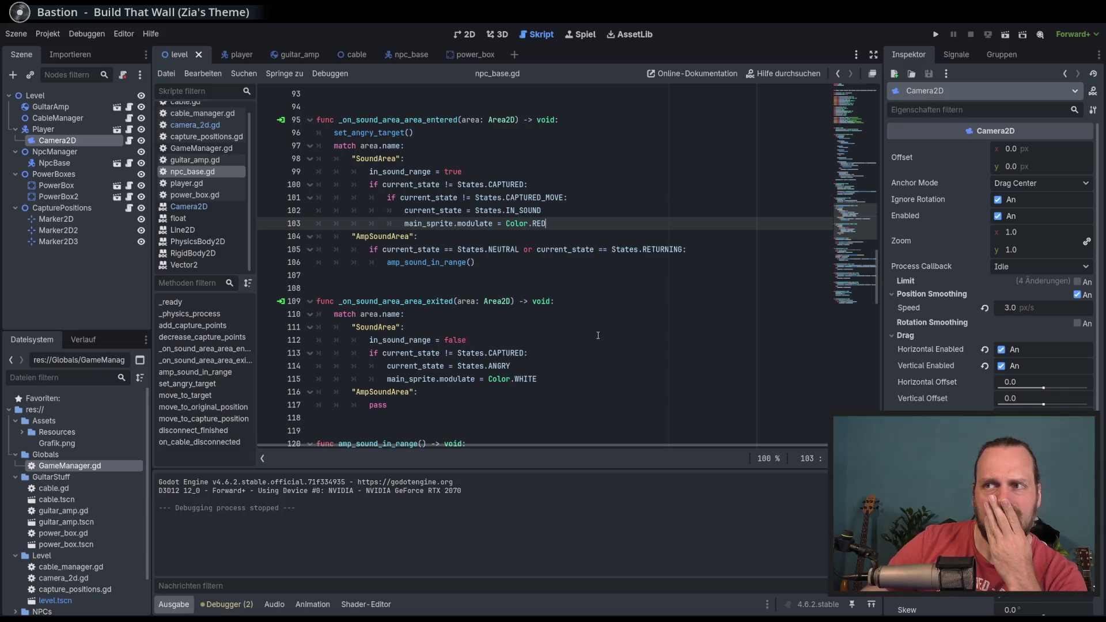
{"action": "mouse_move", "coordinate": [458, 265]}
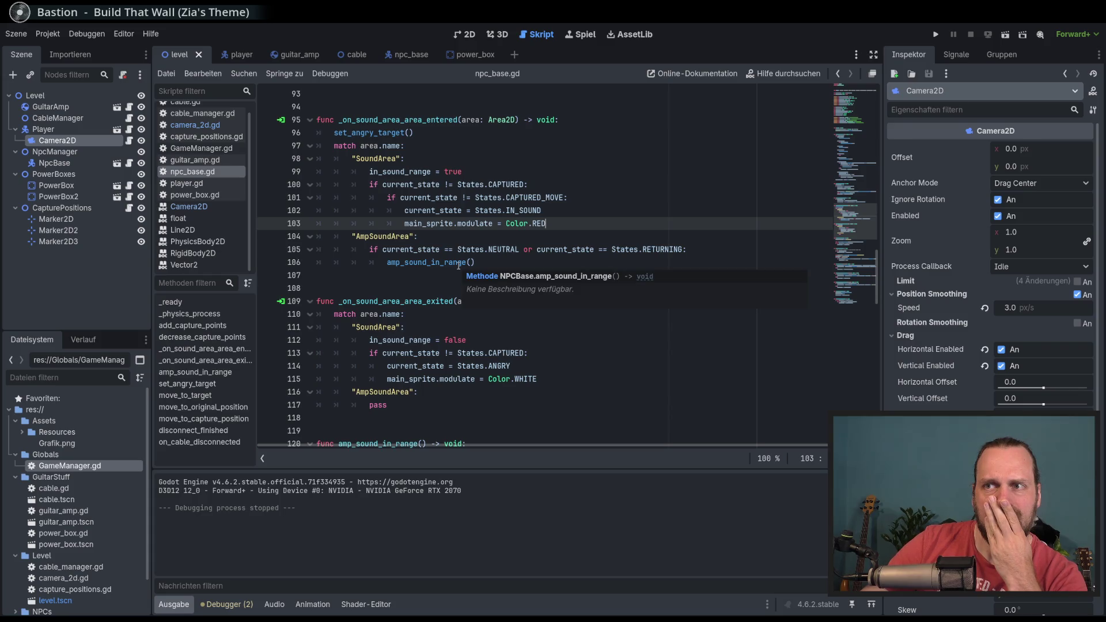
{"action": "left_click", "coordinate": [456, 264]}
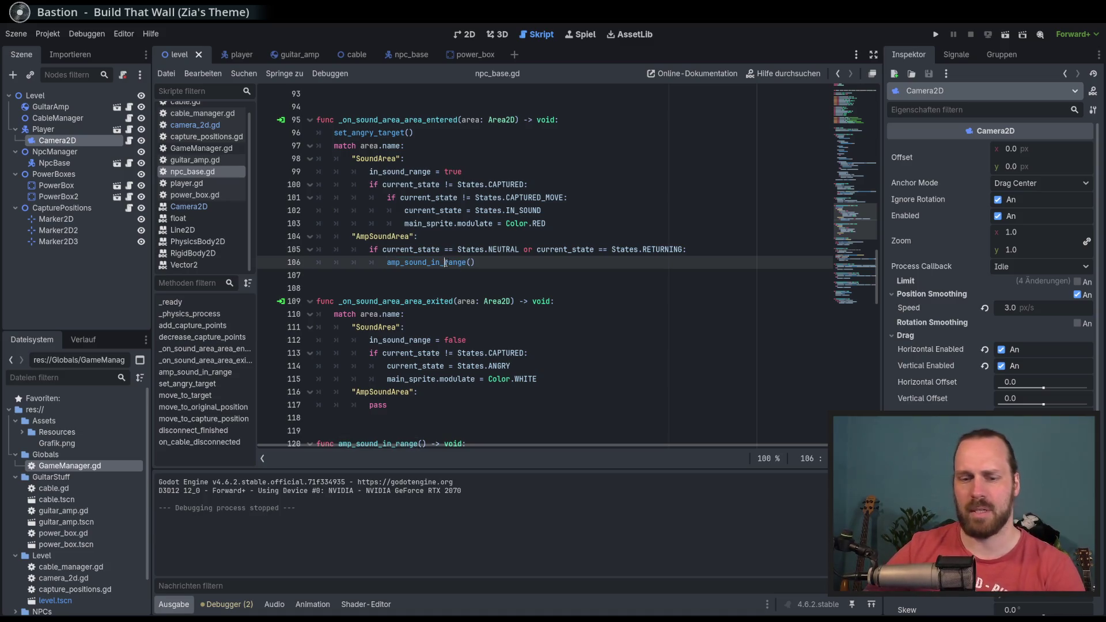
{"action": "left_click", "coordinate": [444, 264], "text": "ctrl"}
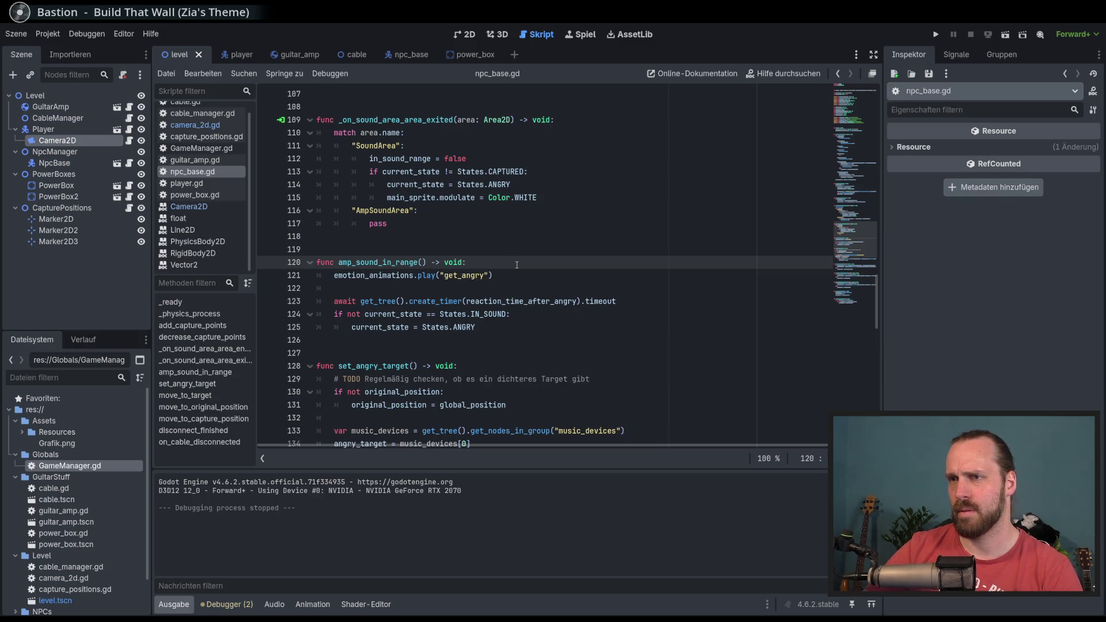
{"action": "key", "text": "Return"}
{"action": "type", "text": "i"}
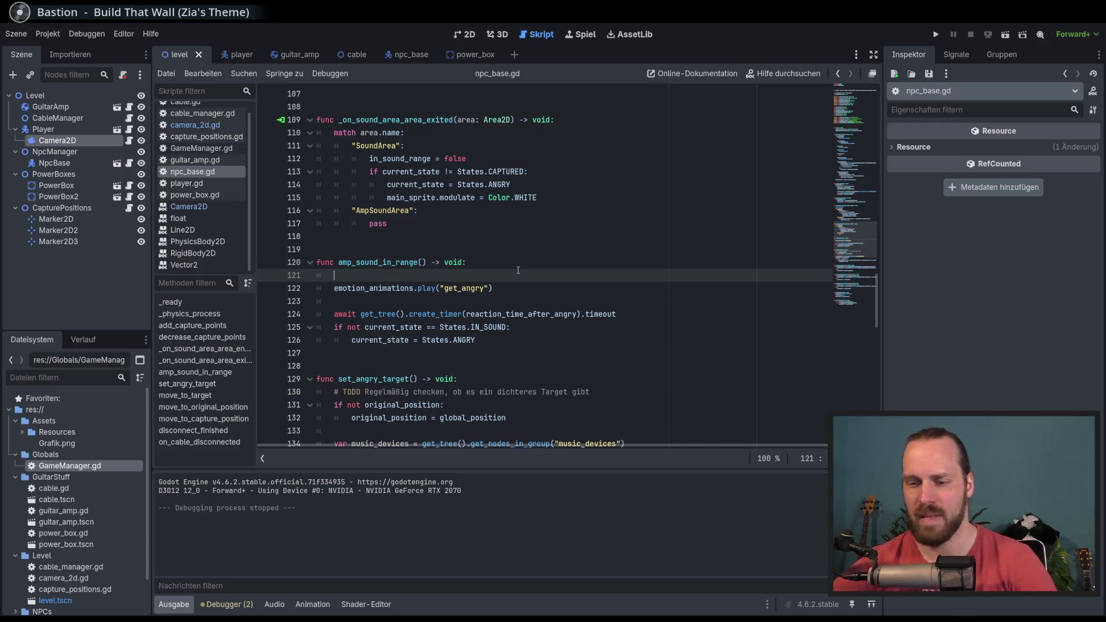
{"action": "type", "text": "f c"}
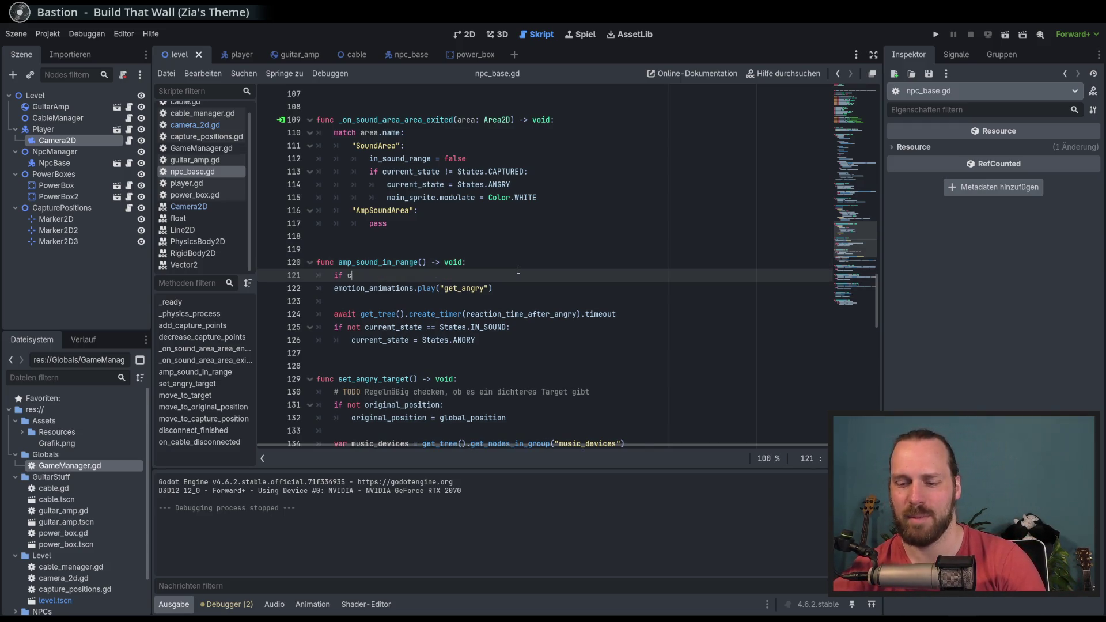
{"action": "type", "text": "orrent_state"}
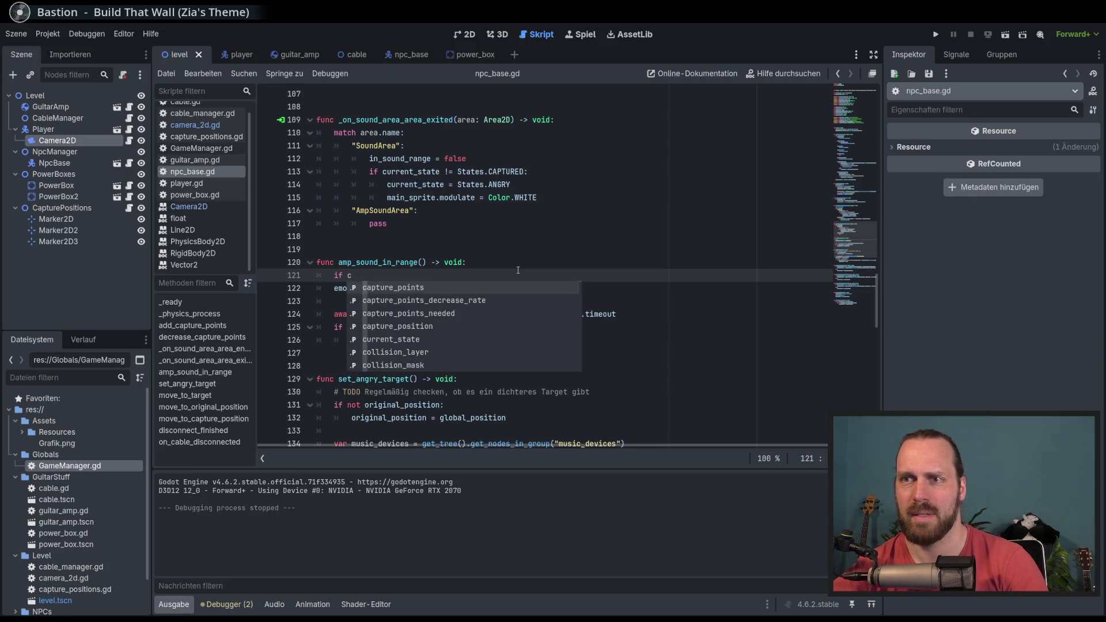
{"action": "type", "text": " !="}
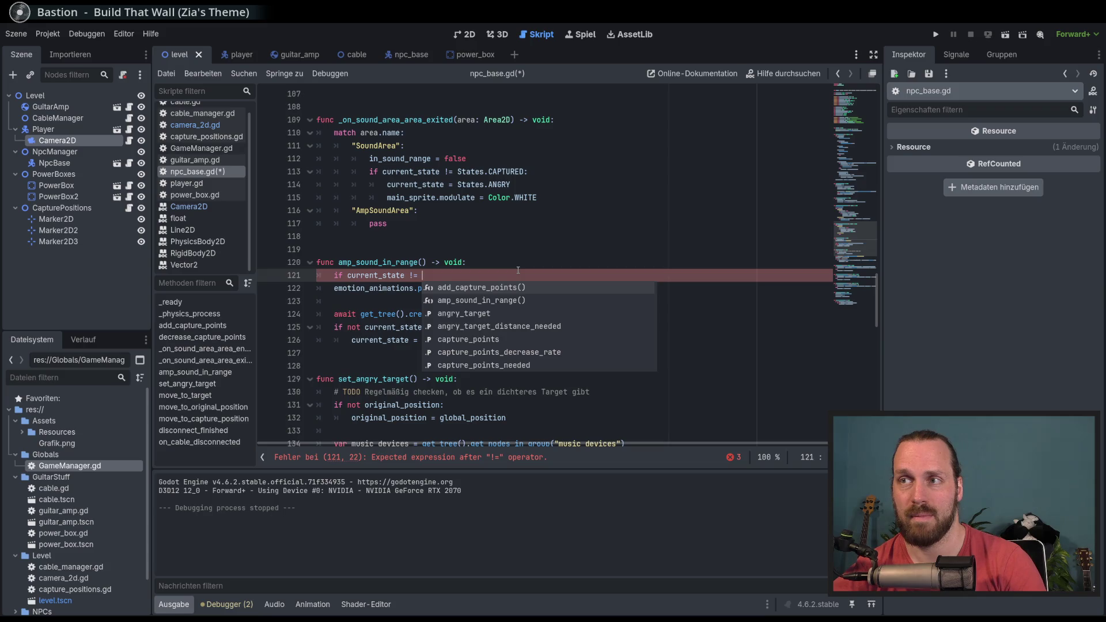
{"action": "scroll", "coordinate": [541, 270], "scroll_direction": "up", "scroll_amount": 4}
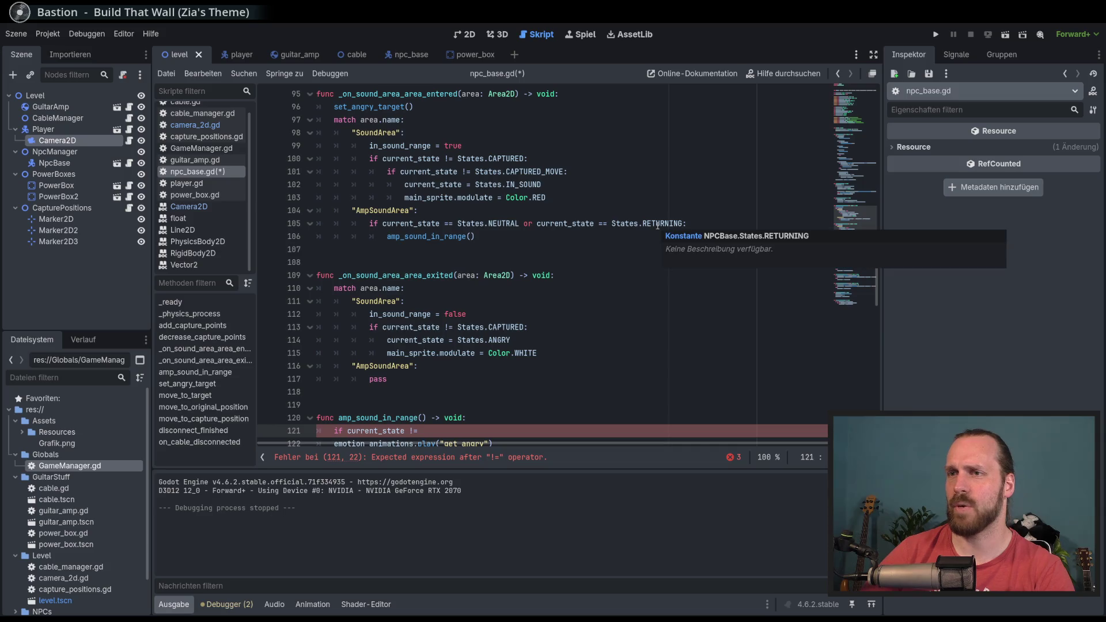
{"action": "scroll", "coordinate": [485, 317], "scroll_direction": "down", "scroll_amount": 3}
{"action": "key", "text": "ctrl+z"}
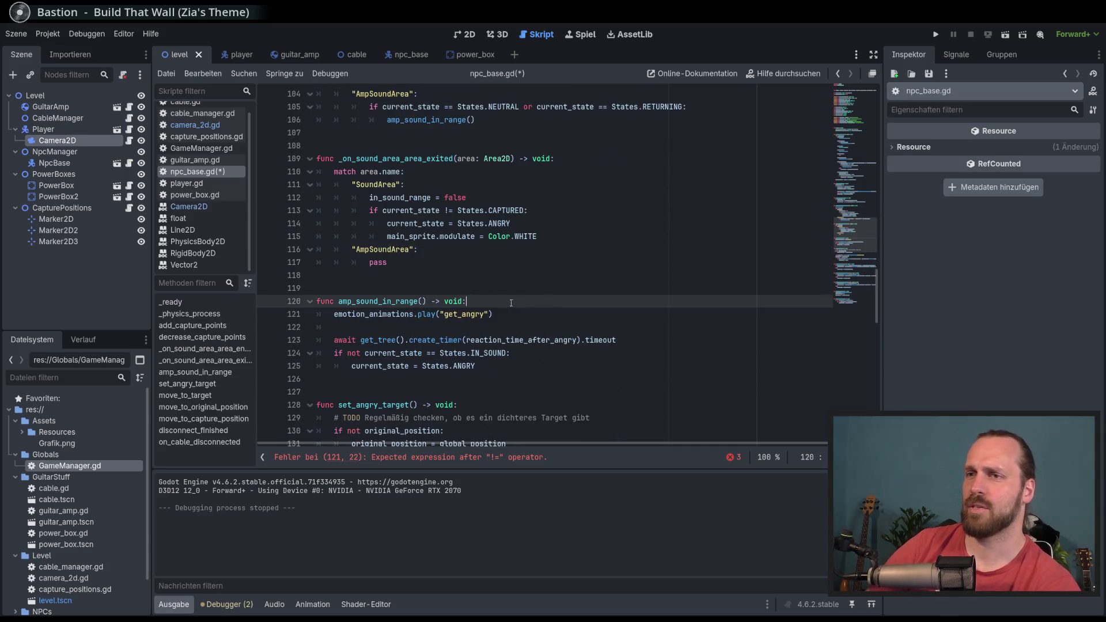
{"action": "key", "text": "ctrl+s"}
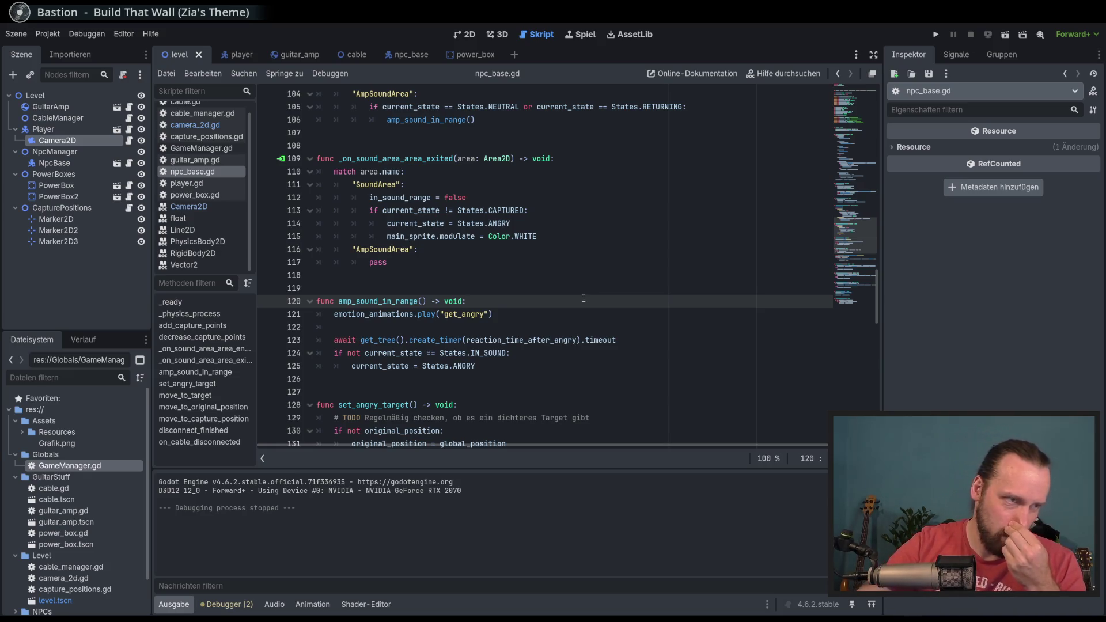
{"action": "scroll", "coordinate": [584, 299], "scroll_direction": "up", "scroll_amount": 3}
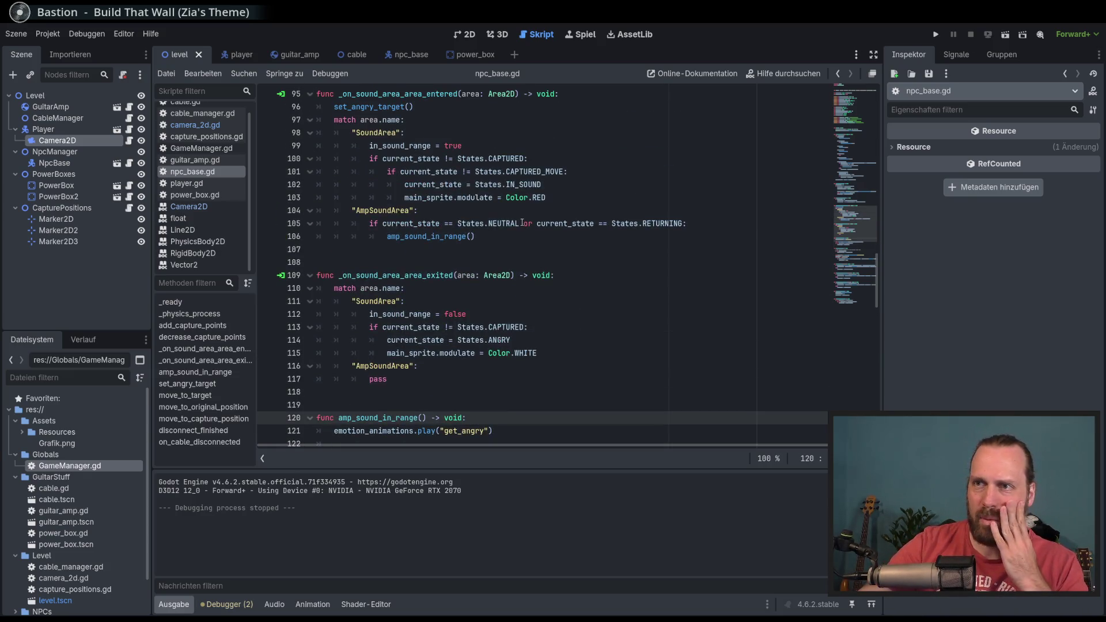
{"action": "left_click", "coordinate": [522, 222]}
{"action": "double_click", "coordinate": [504, 223]}
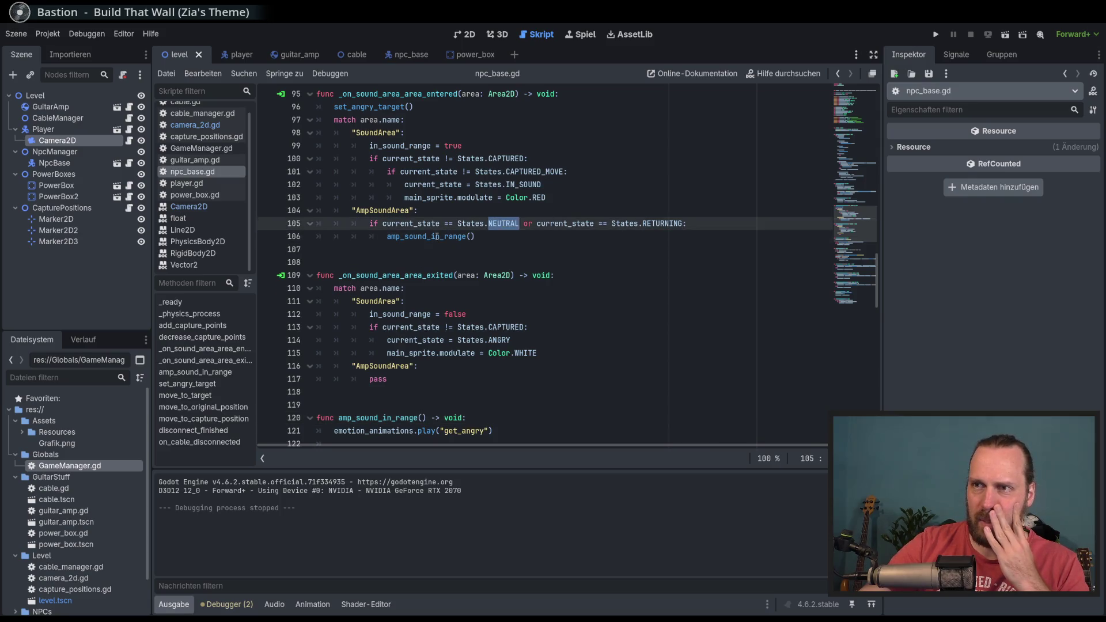
{"action": "left_click", "coordinate": [486, 237]}
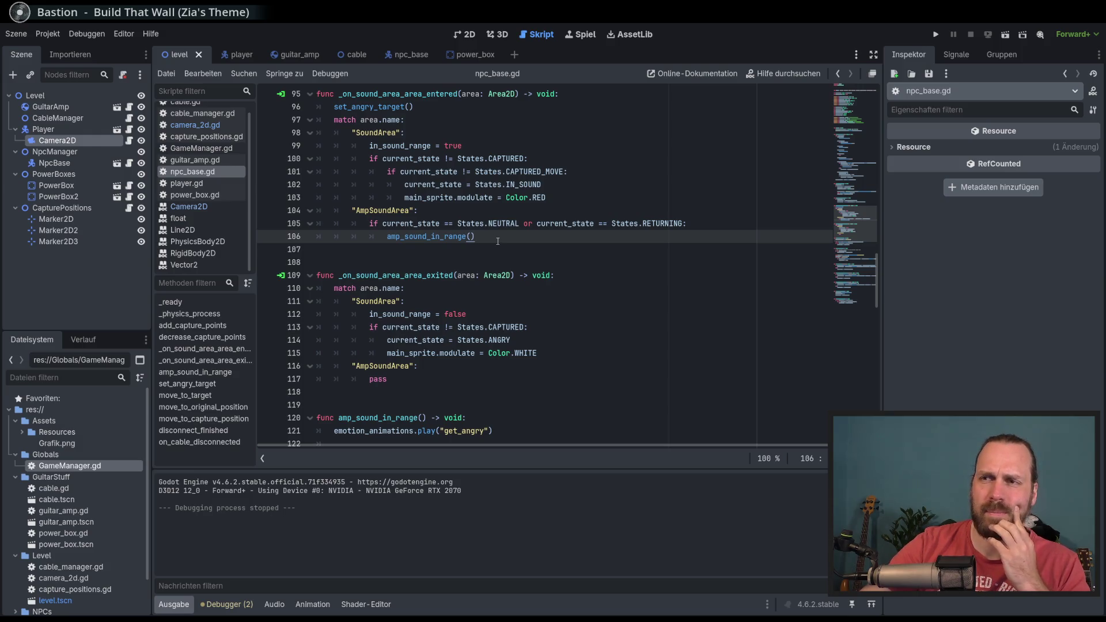
{"action": "scroll", "coordinate": [498, 241], "scroll_direction": "down", "scroll_amount": 4}
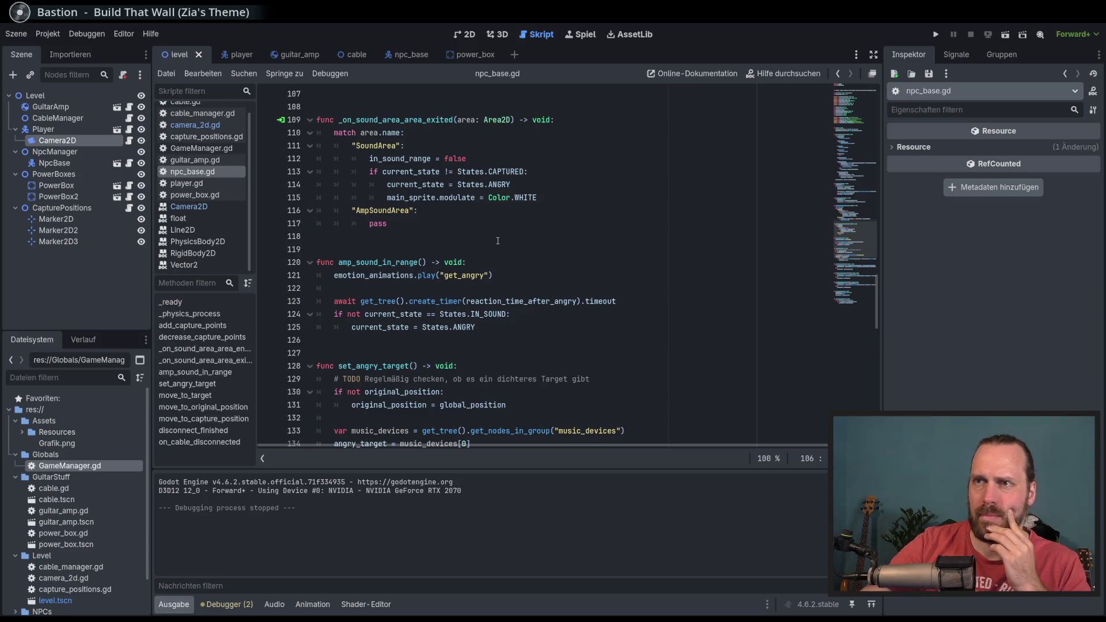
{"action": "scroll", "coordinate": [498, 241], "scroll_direction": "down", "scroll_amount": 5}
{"action": "scroll", "coordinate": [498, 241], "scroll_direction": "up", "scroll_amount": 5}
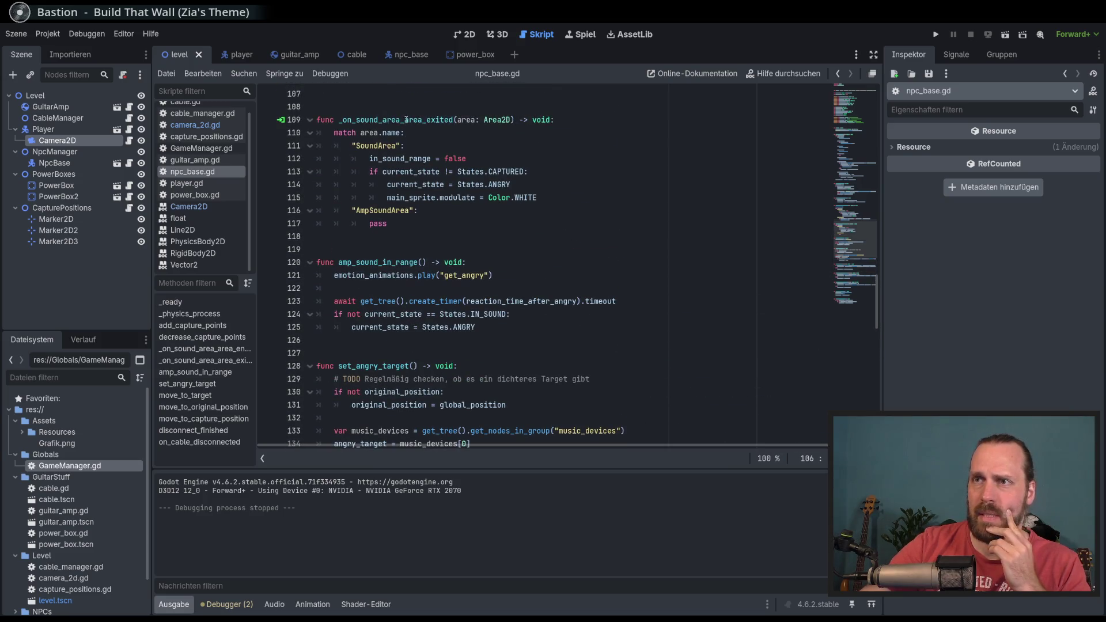
{"action": "double_click", "coordinate": [405, 119]}
{"action": "left_click", "coordinate": [470, 224]}
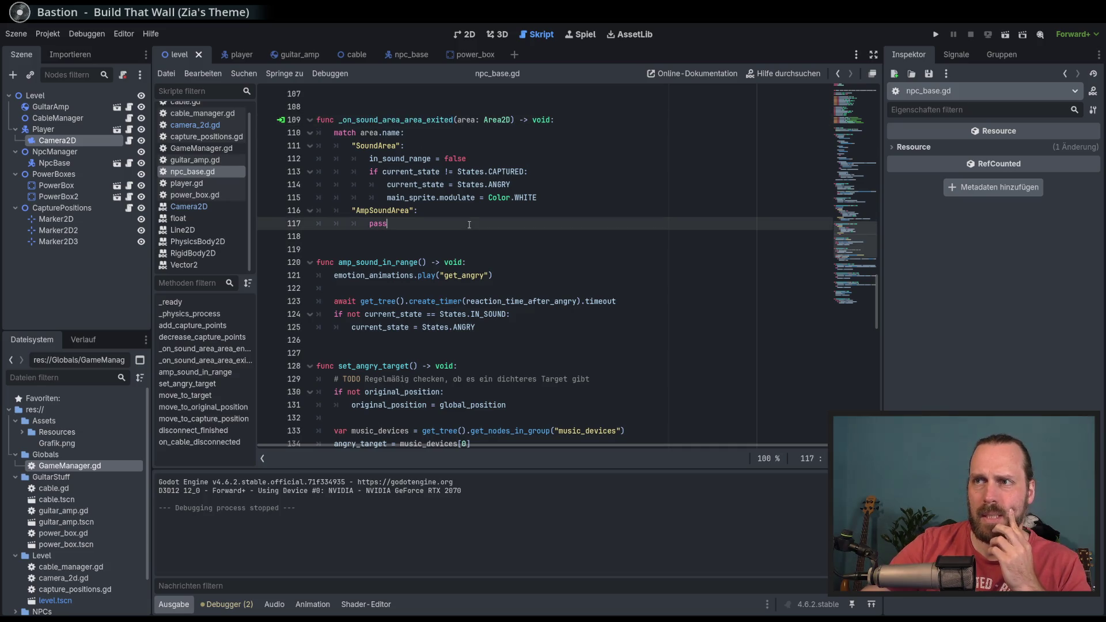
{"action": "left_click", "coordinate": [504, 171]}
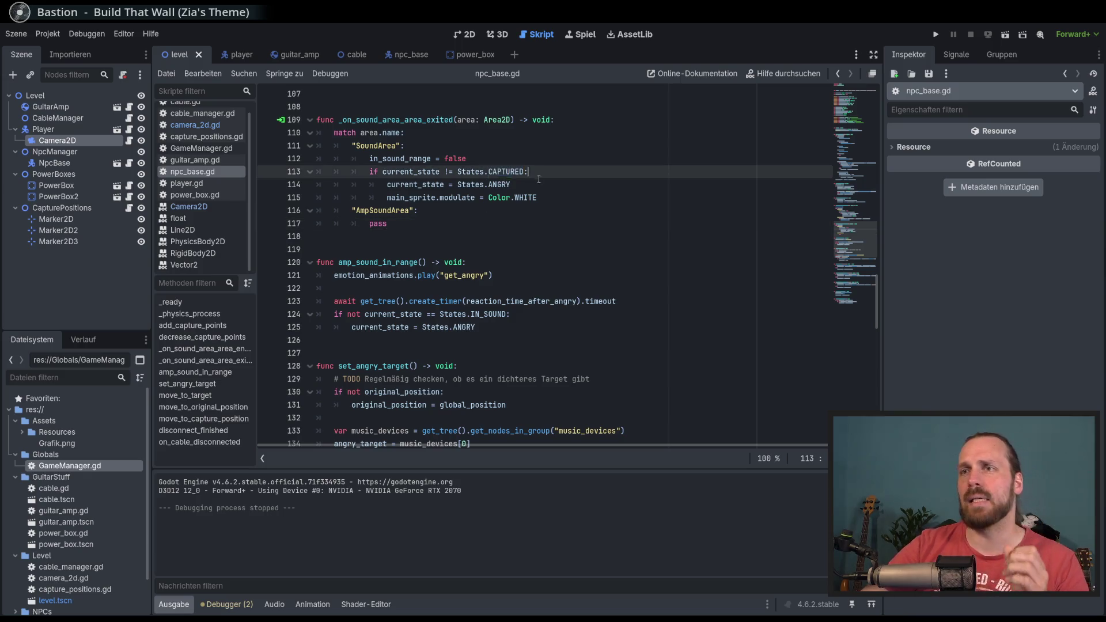
{"action": "key", "text": "End"}
{"action": "key", "text": "shift+Down"}
{"action": "left_click", "coordinate": [529, 172]}
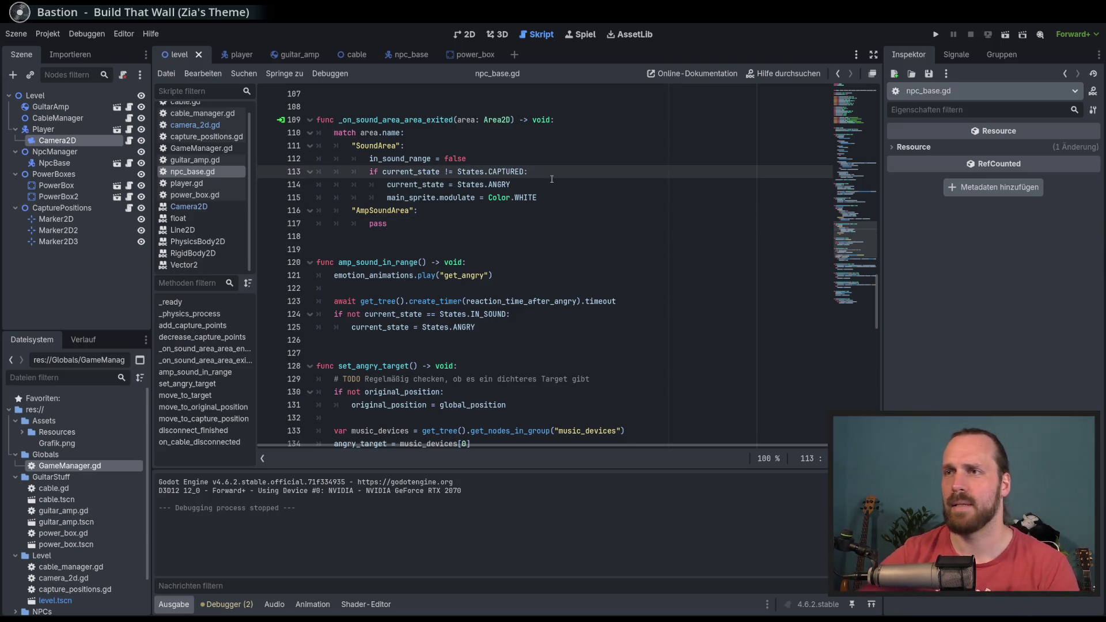
{"action": "key", "text": "Return"}
Replace line 113's colon with 'or current_state', using autocomplete for current_state.
{"action": "type", "text": "if "}
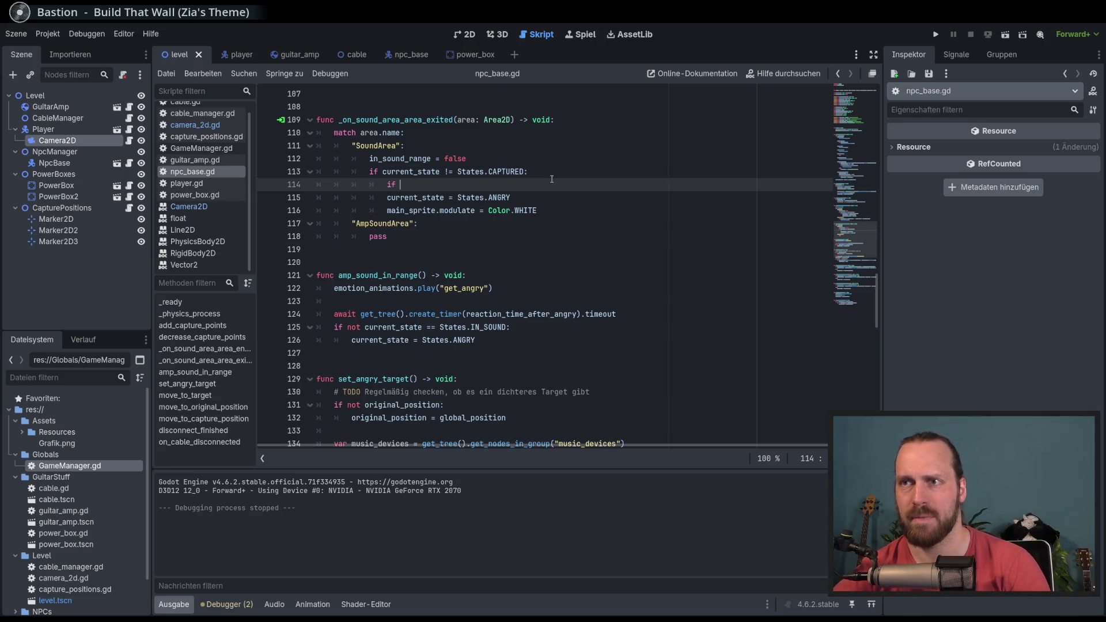
{"action": "type", "text": "curre"}
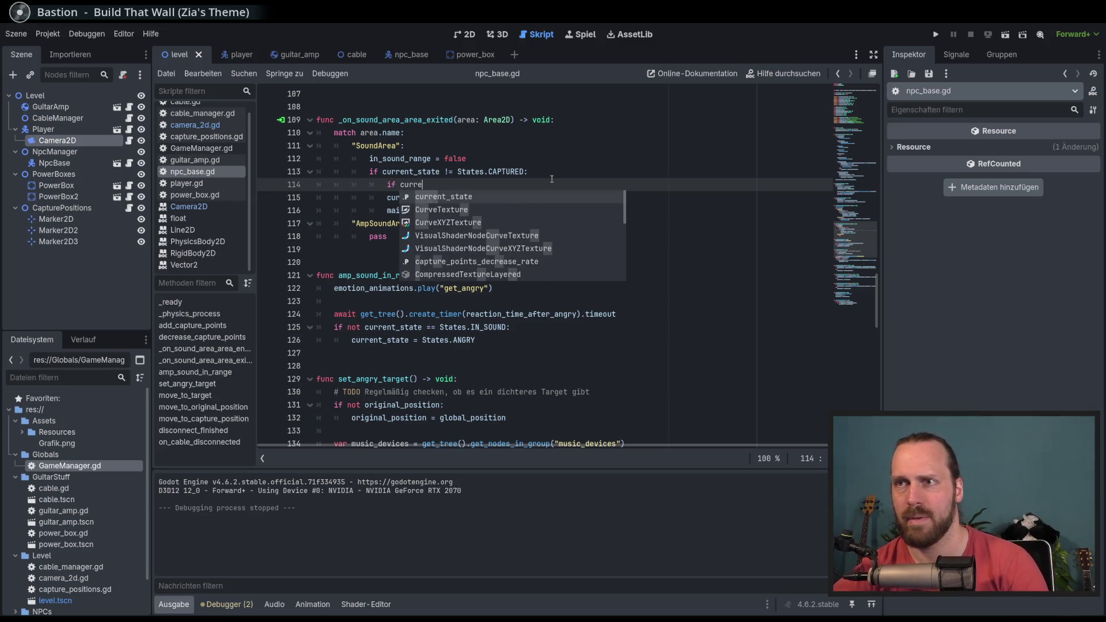
{"action": "key", "text": "Return"}
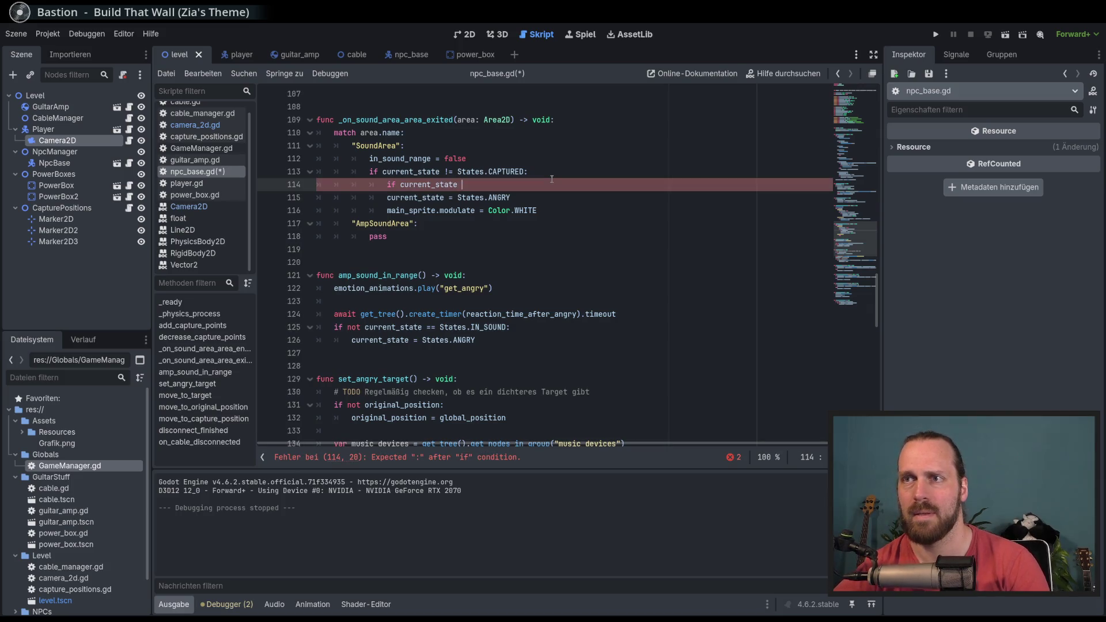
{"action": "left_click_drag", "start_coordinate": [515, 181], "coordinate": [525, 172]}
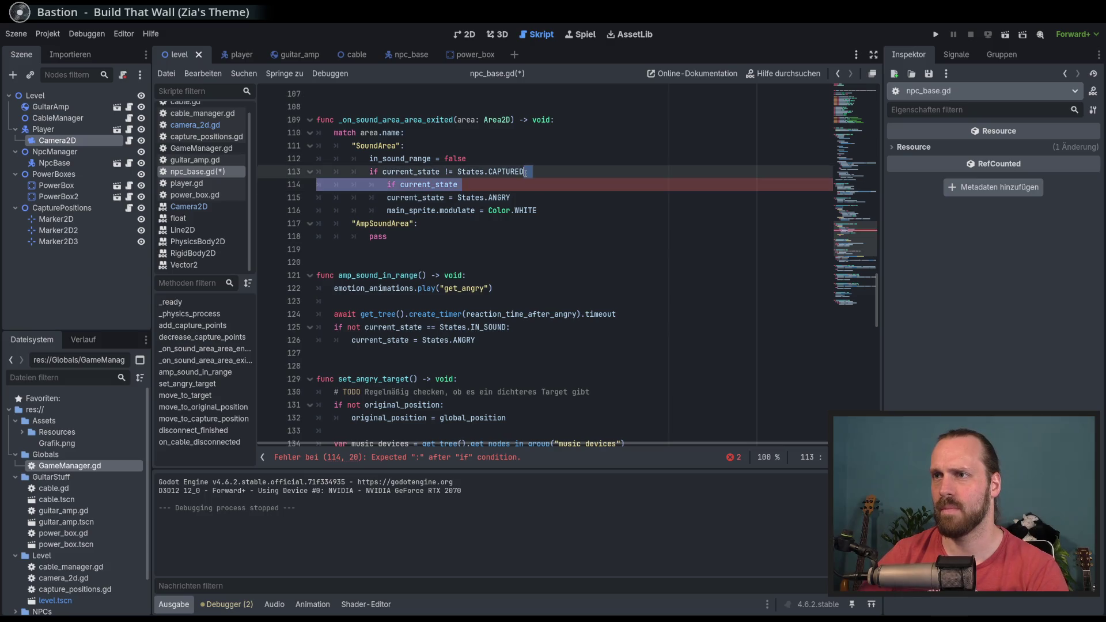
{"action": "type", "text": " or co"}
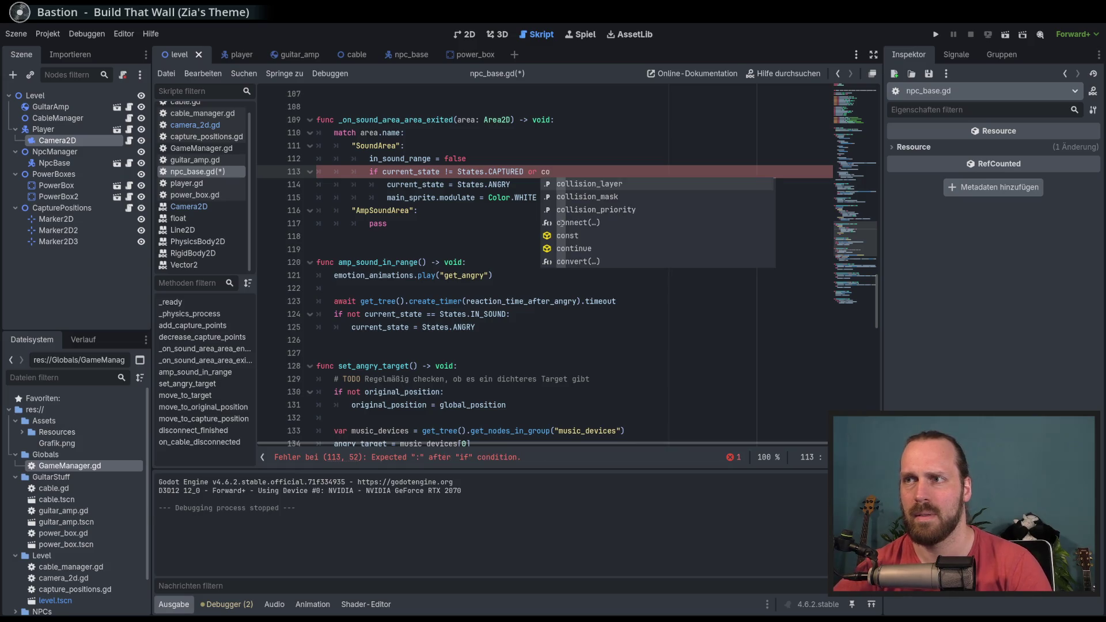
{"action": "key", "text": "BackSpace"}
{"action": "type", "text": "urre"}
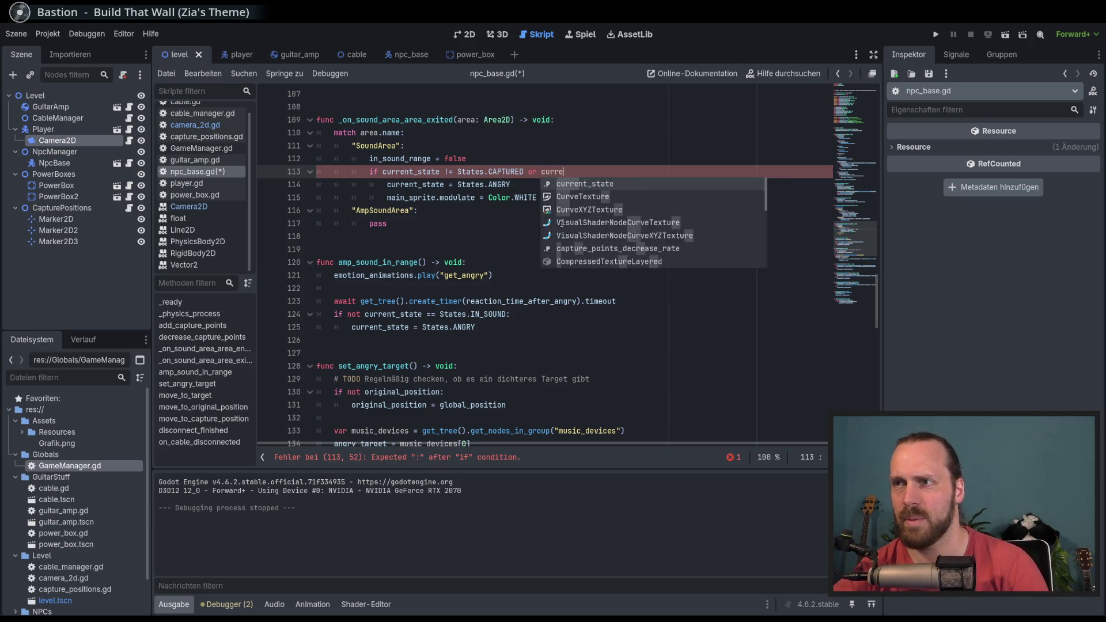
{"action": "key", "text": "Return"}
Finish the condition with 'States.CAPTURED_MOVE:', run the game, and carry the amp to the power box.
{"action": "type", "text": "States.CAPTURED_MOVE:"}
{"action": "key", "text": "F5"}
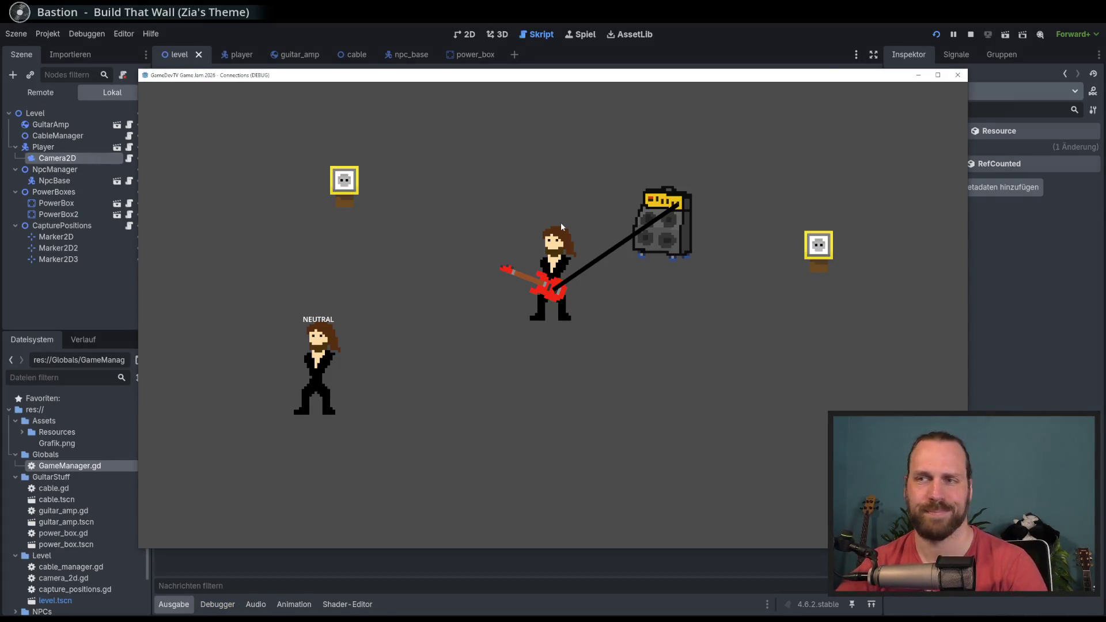
{"action": "key", "text": "a"}
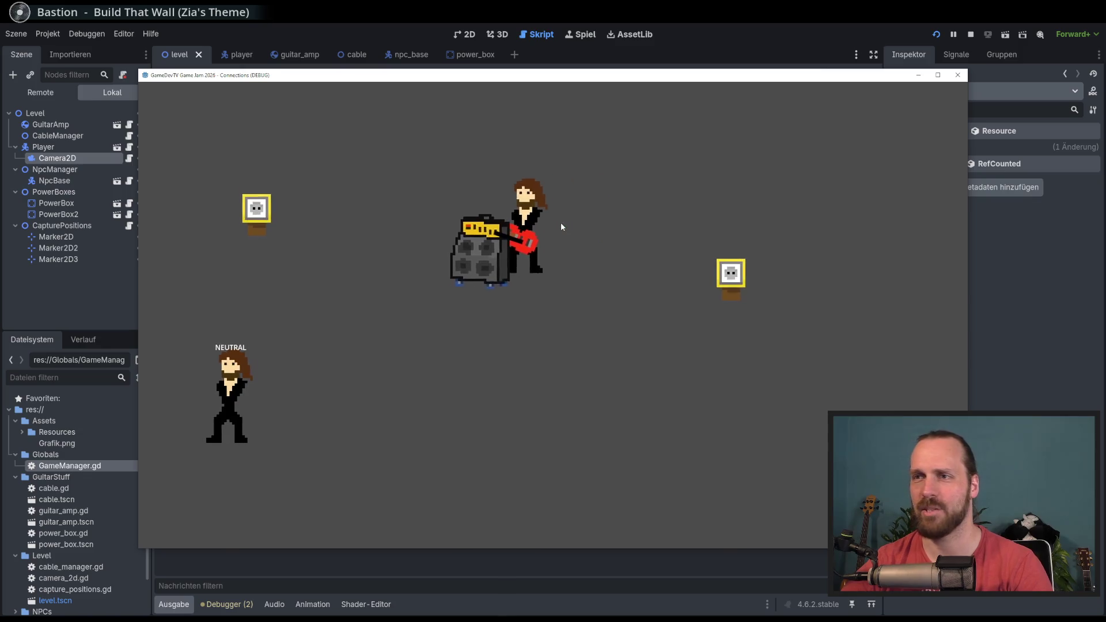
{"action": "key", "text": "a"}
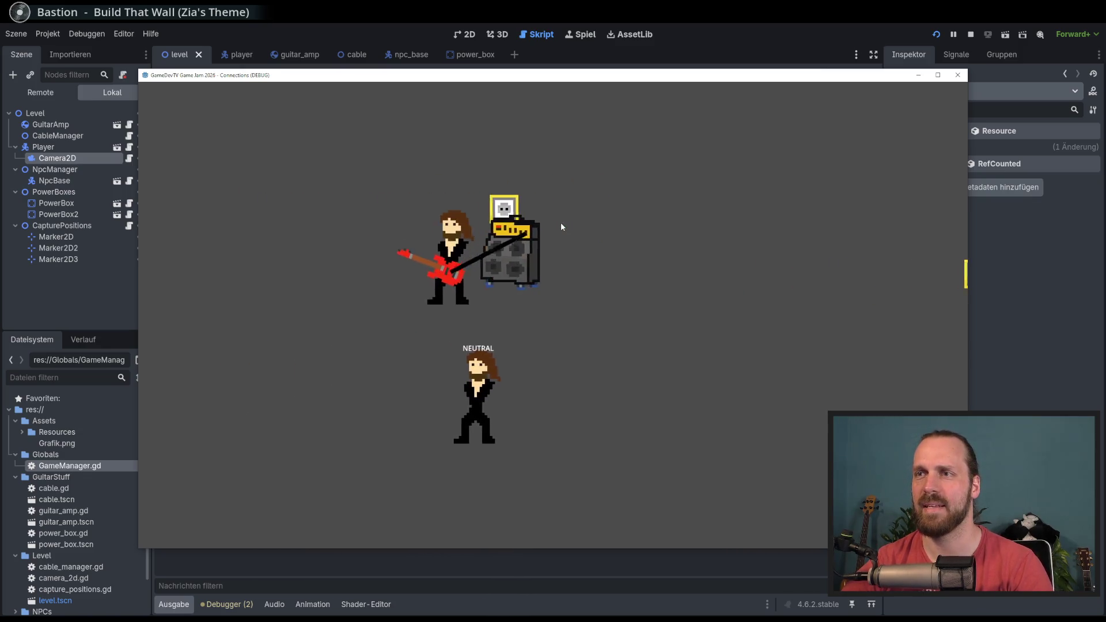
{"action": "key", "text": "d"}
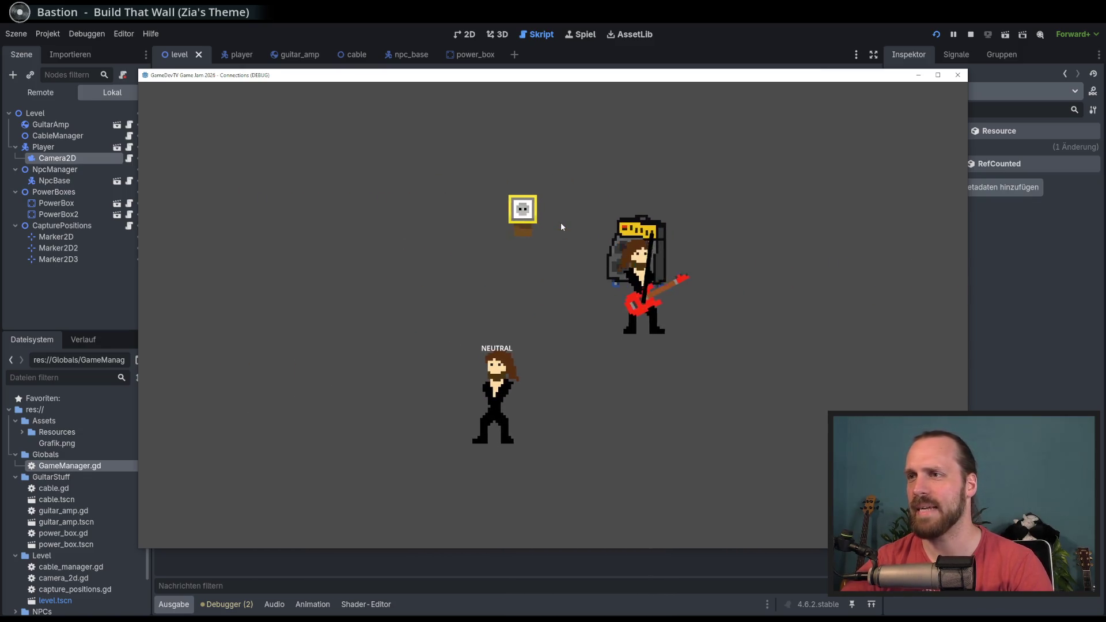
{"action": "key", "text": "a"}
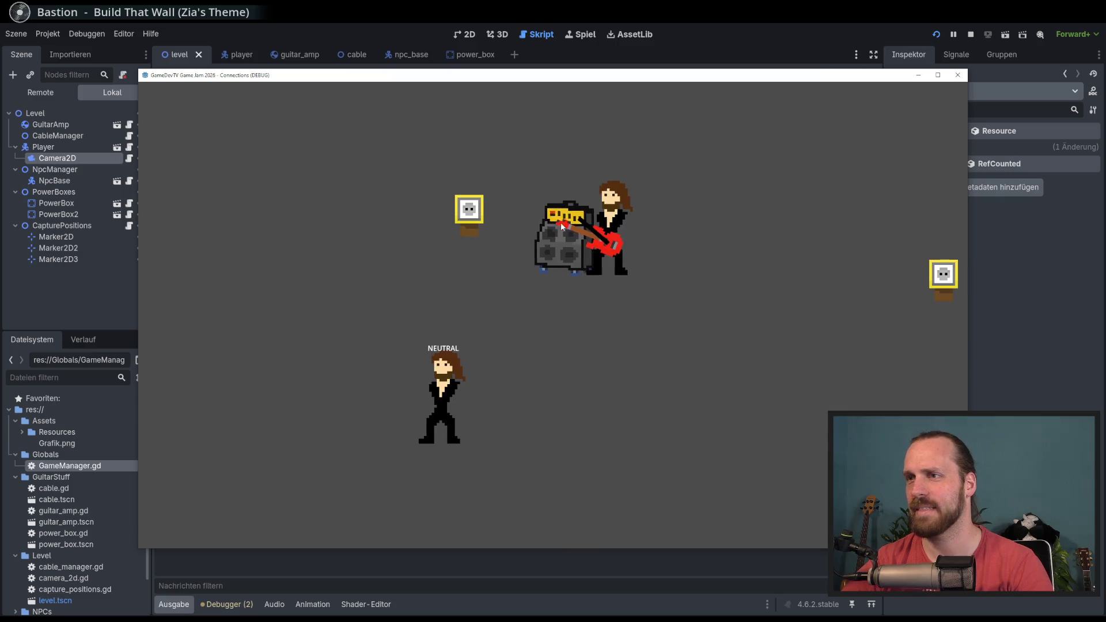
{"action": "key", "text": "d"}
{"action": "key", "text": "w"}
Capture the NPC with the amp, walk away to test for ANGRY, then stop the game.
{"action": "key", "text": "s"}
{"action": "key", "text": "d"}
{"action": "key", "text": "a"}
{"action": "key", "text": "w"}
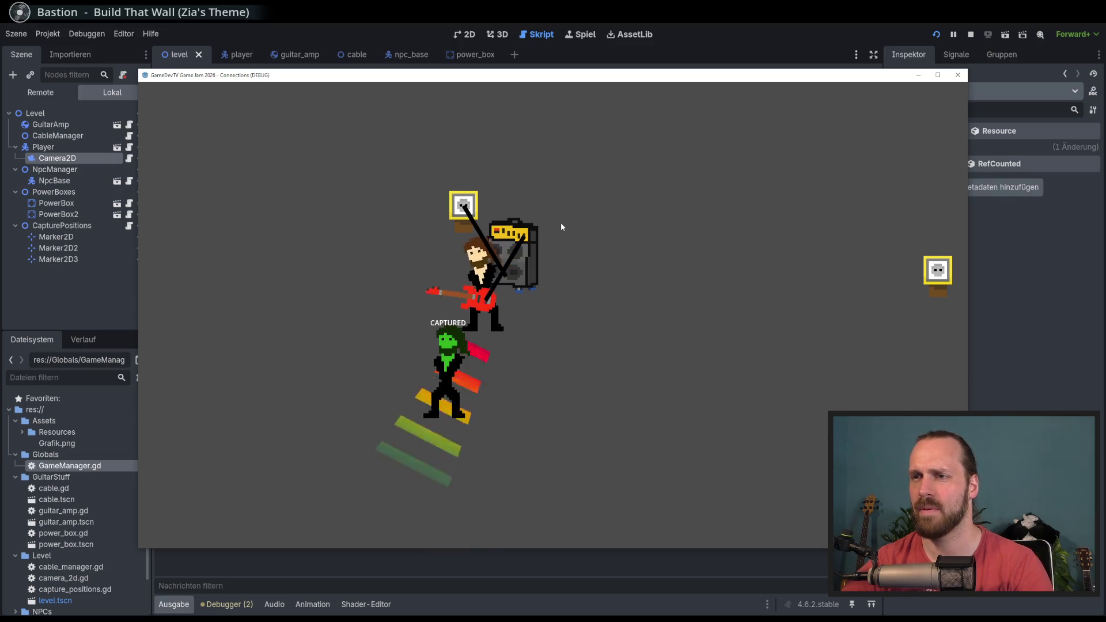
{"action": "key", "text": "w"}
{"action": "key", "text": "d"}
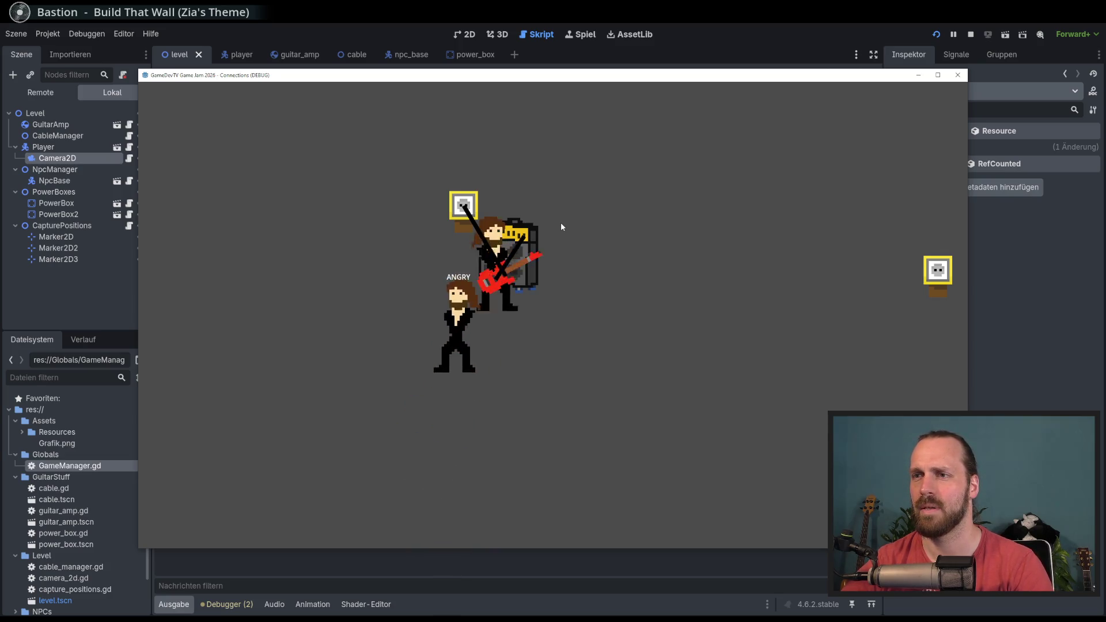
{"action": "key", "text": "s"}
{"action": "key", "text": "a"}
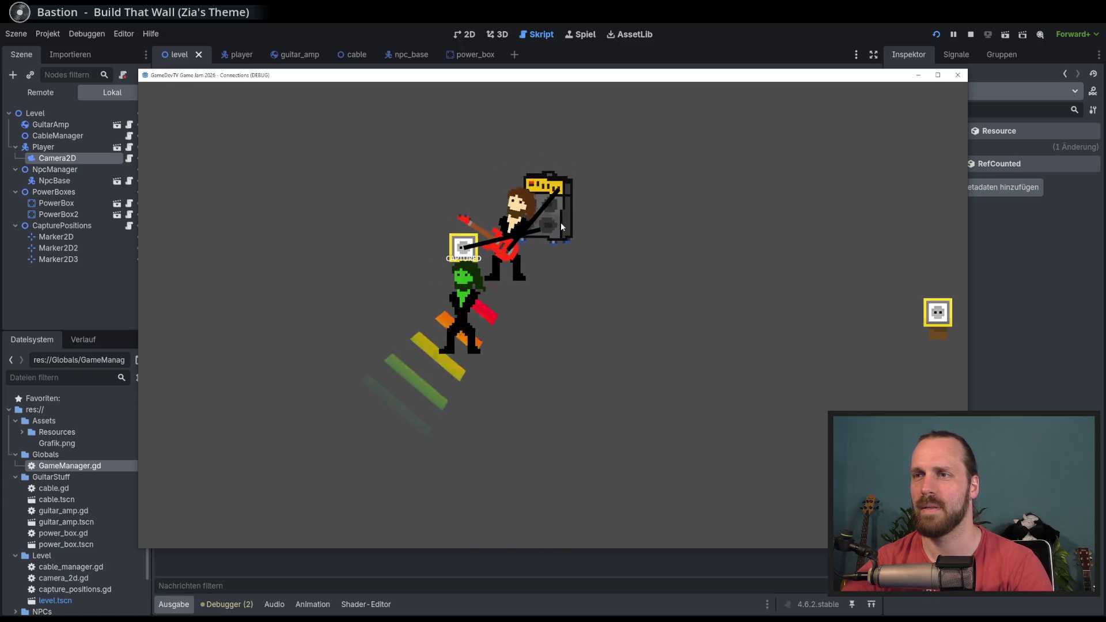
{"action": "key", "text": "a"}
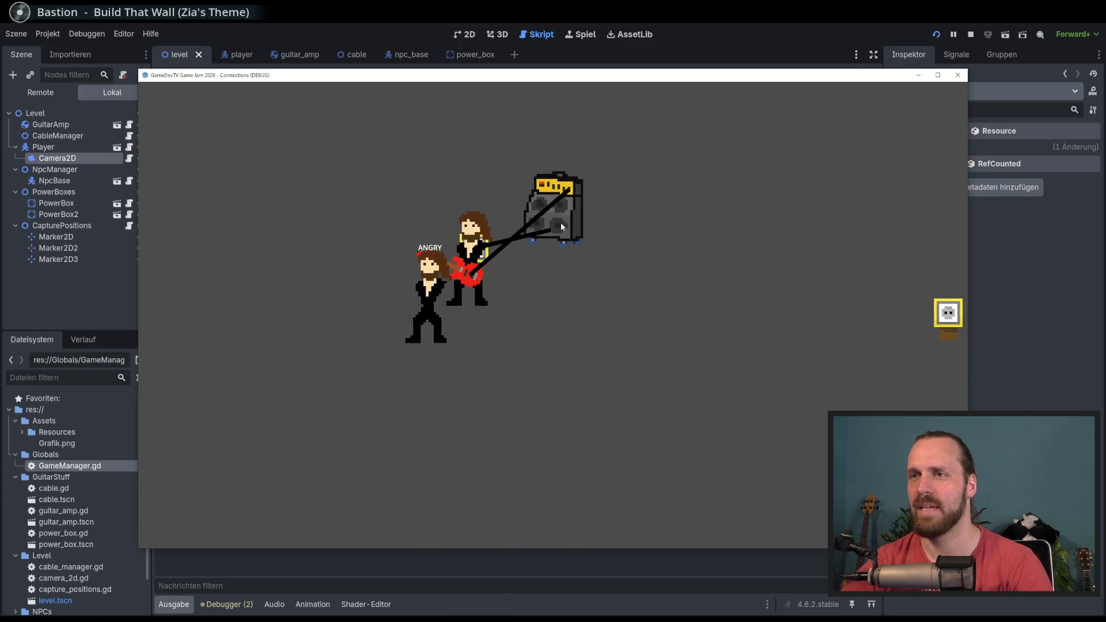
{"action": "key", "text": "F8"}
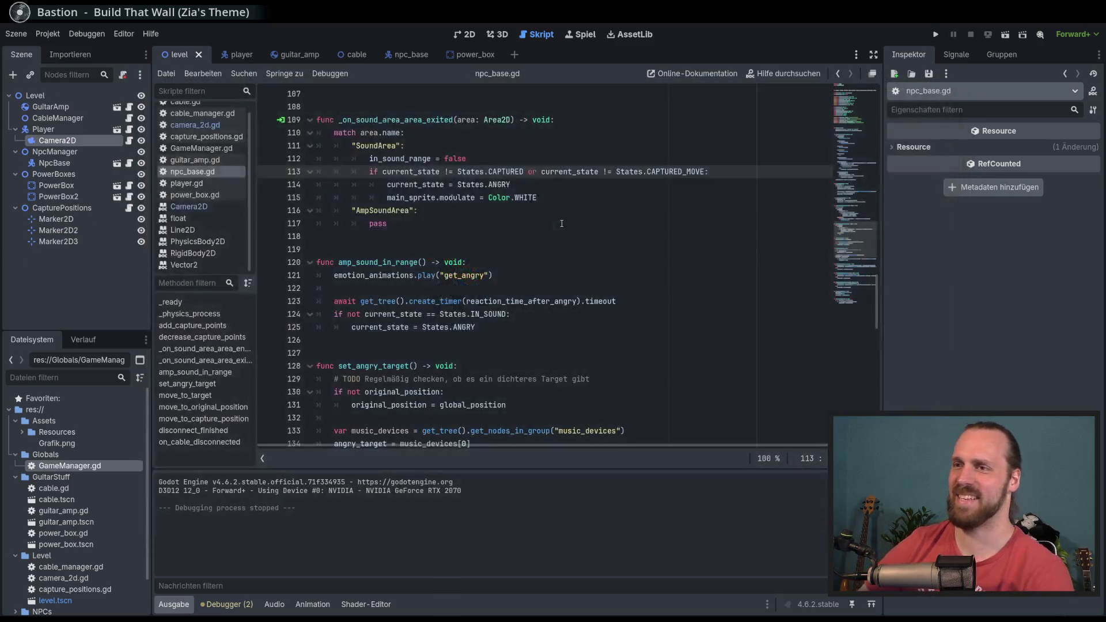
Remove the CAPTURED_MOVE or-clause from line 113 and start a new line below it.
{"action": "scroll", "coordinate": [710, 252], "scroll_direction": "up", "scroll_amount": 2}
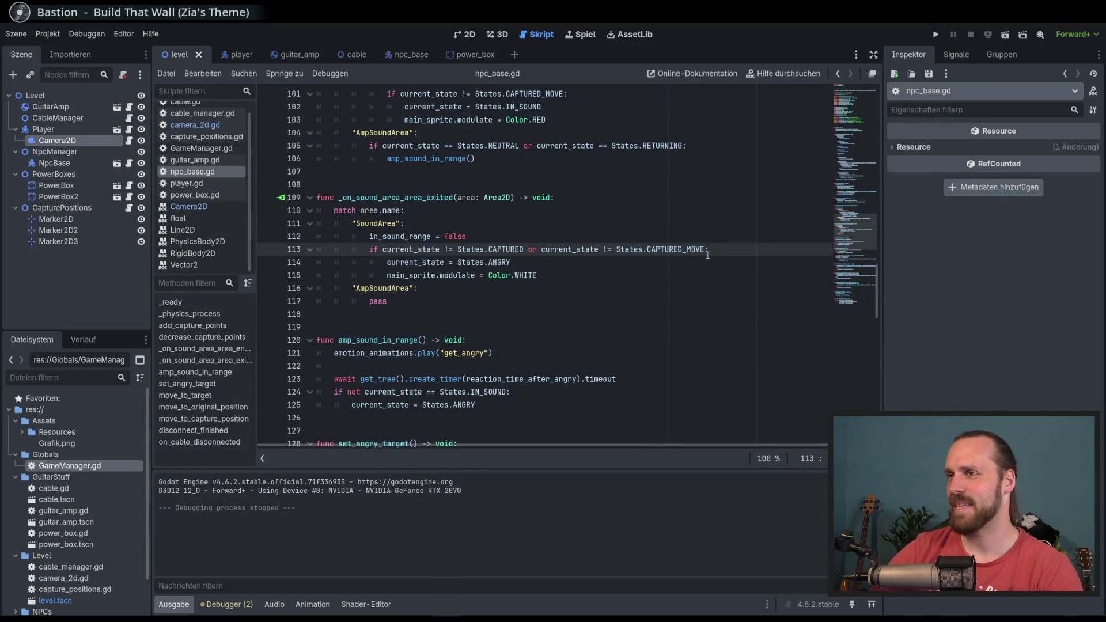
{"action": "left_click_drag", "start_coordinate": [704, 250], "coordinate": [524, 250]}
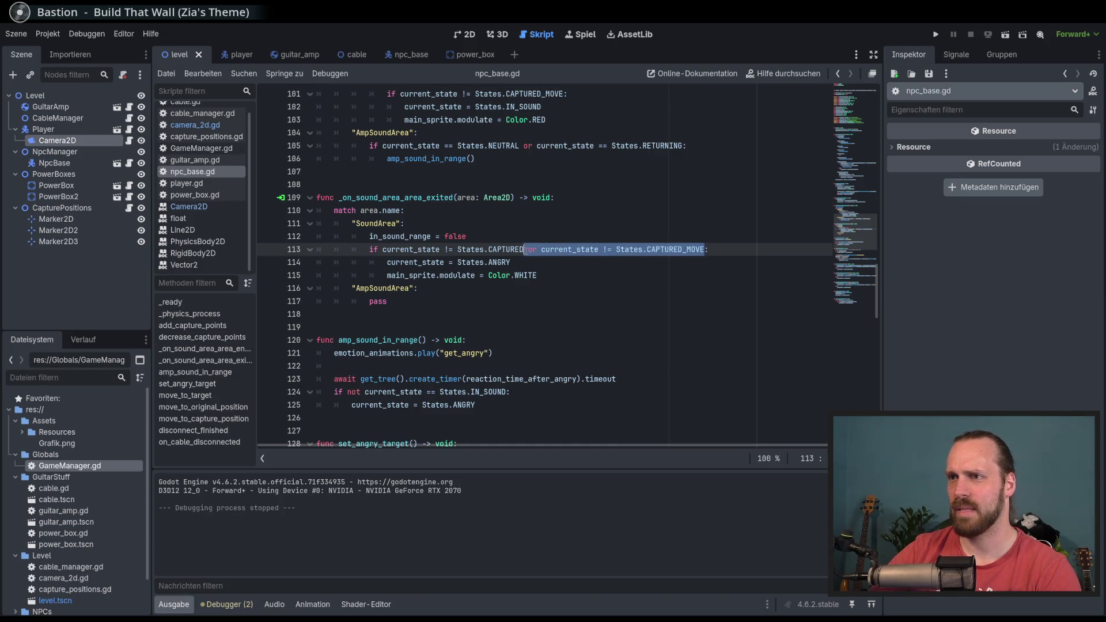
{"action": "key", "text": "BackSpace"}
{"action": "key", "text": "End"}
{"action": "key", "text": "Return"}
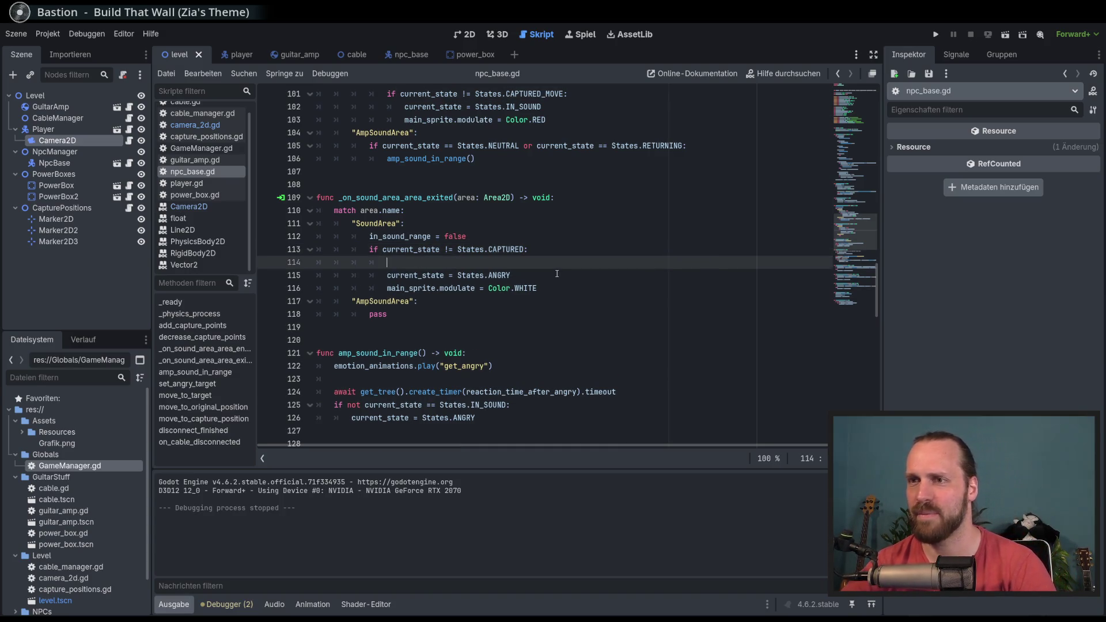
Write 'if current_state != States.CAPTURED_MOVE:' on line 114.
{"action": "type", "text": "if co"}
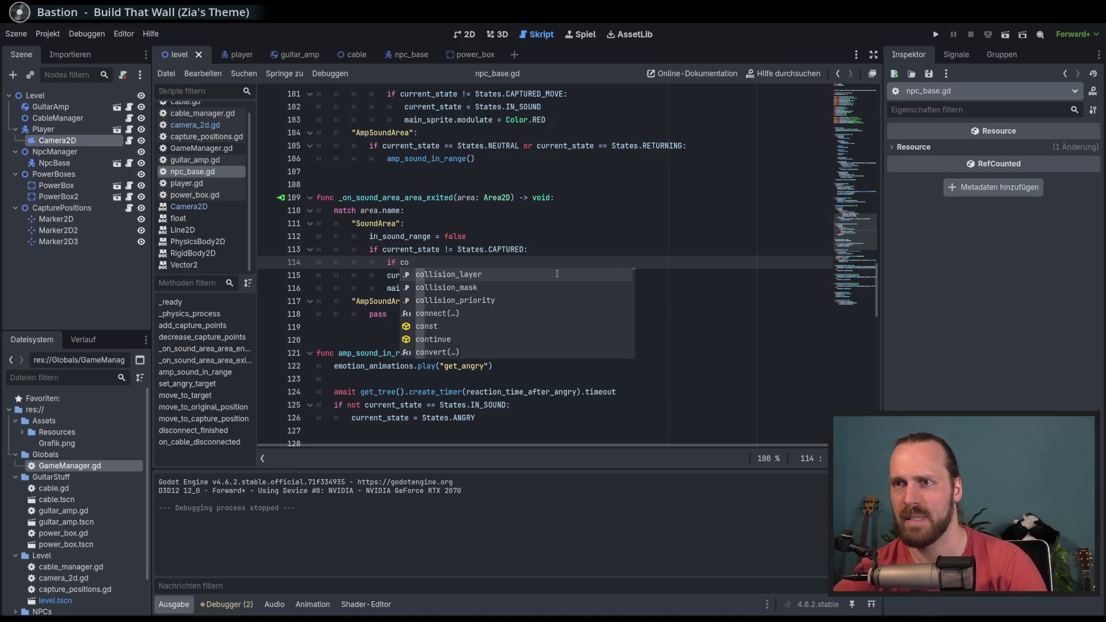
{"action": "key", "text": "BackSpace"}
{"action": "type", "text": "u"}
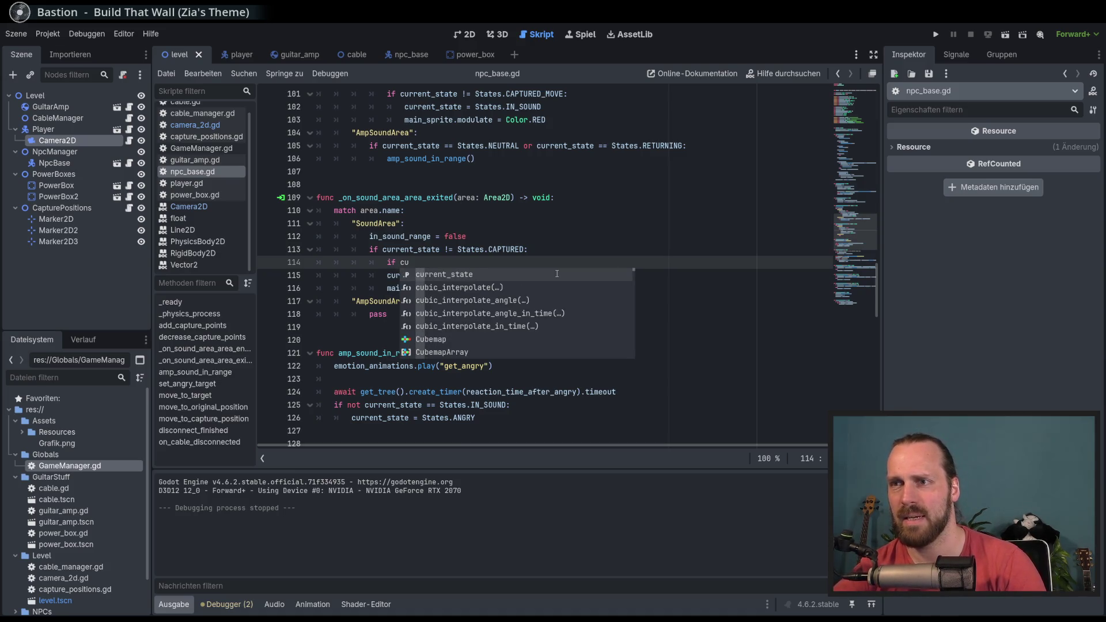
{"action": "key", "text": "Return"}
{"action": "type", "text": "="}
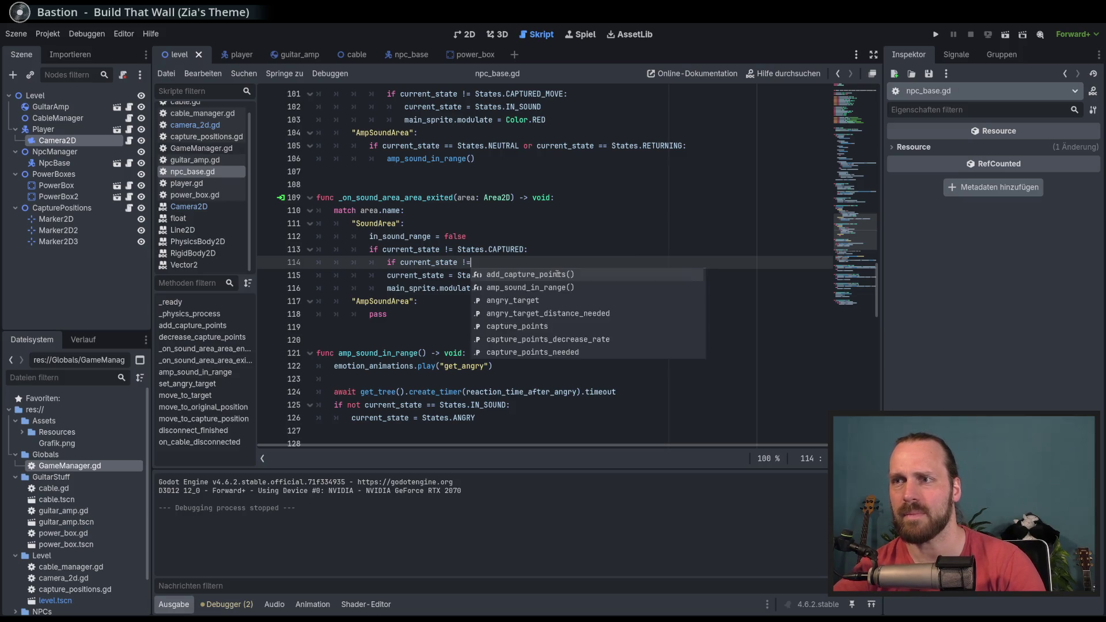
{"action": "type", "text": " States.CA"}
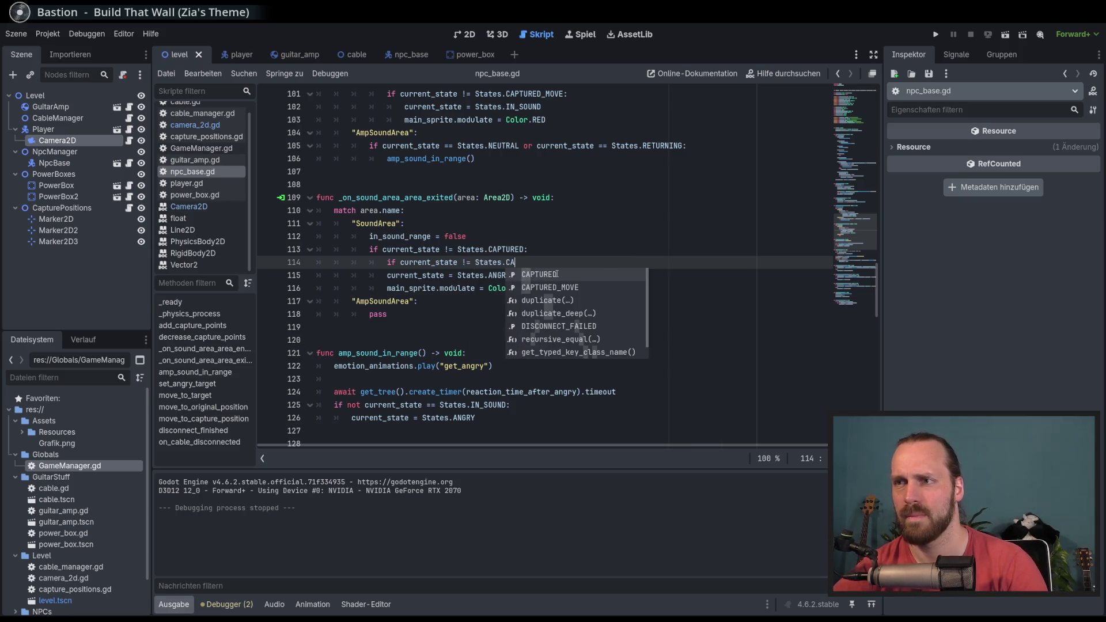
{"action": "key", "text": "Down"}
{"action": "key", "text": "Return"}
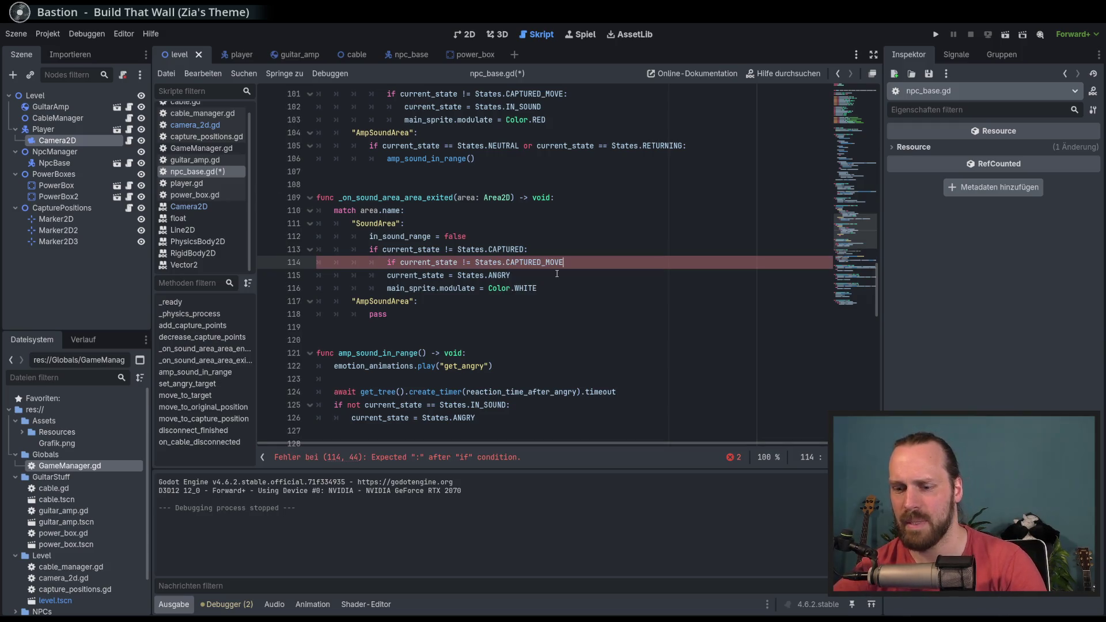
Indent the ANGRY assignments on lines 115–116 under it and run the game.
{"action": "key", "text": "Down"}
{"action": "key", "text": "shift+Down"}
{"action": "key", "text": "Tab"}
{"action": "key", "text": "End"}
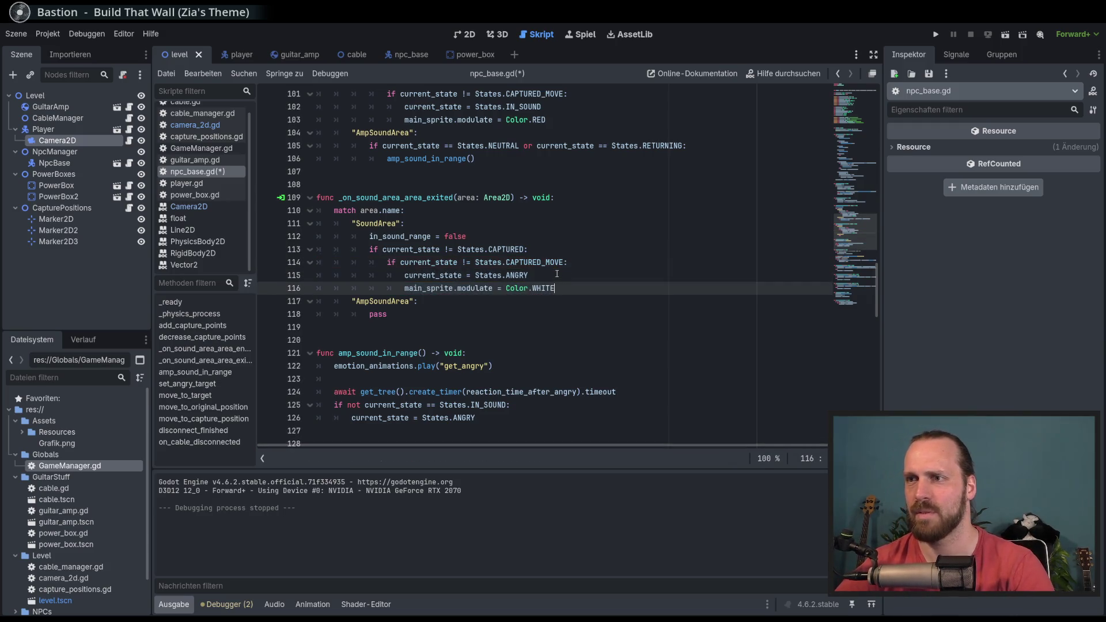
{"action": "key", "text": "F5"}
Carry the amp over to the NPC and capture it with the amp's sound.
{"action": "key", "text": "d"}
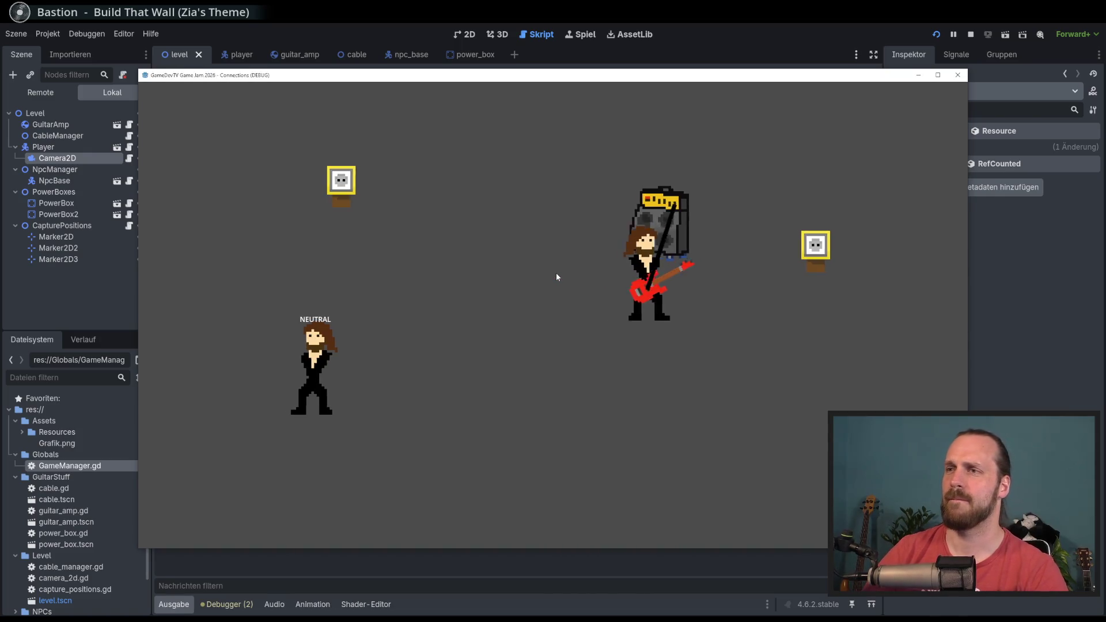
{"action": "key", "text": "a"}
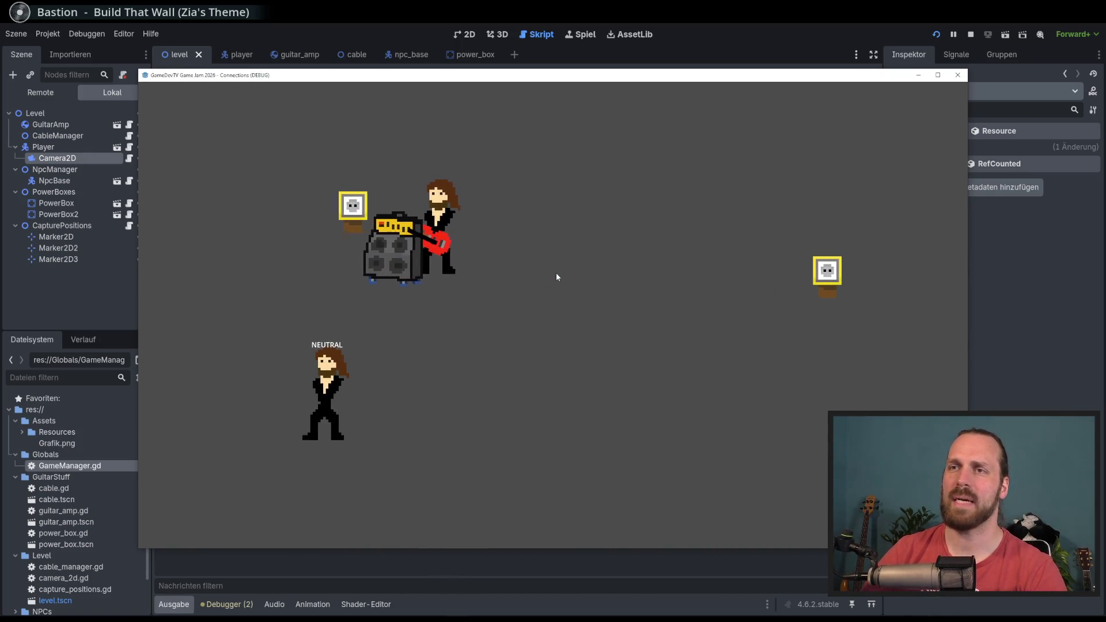
{"action": "key", "text": "d"}
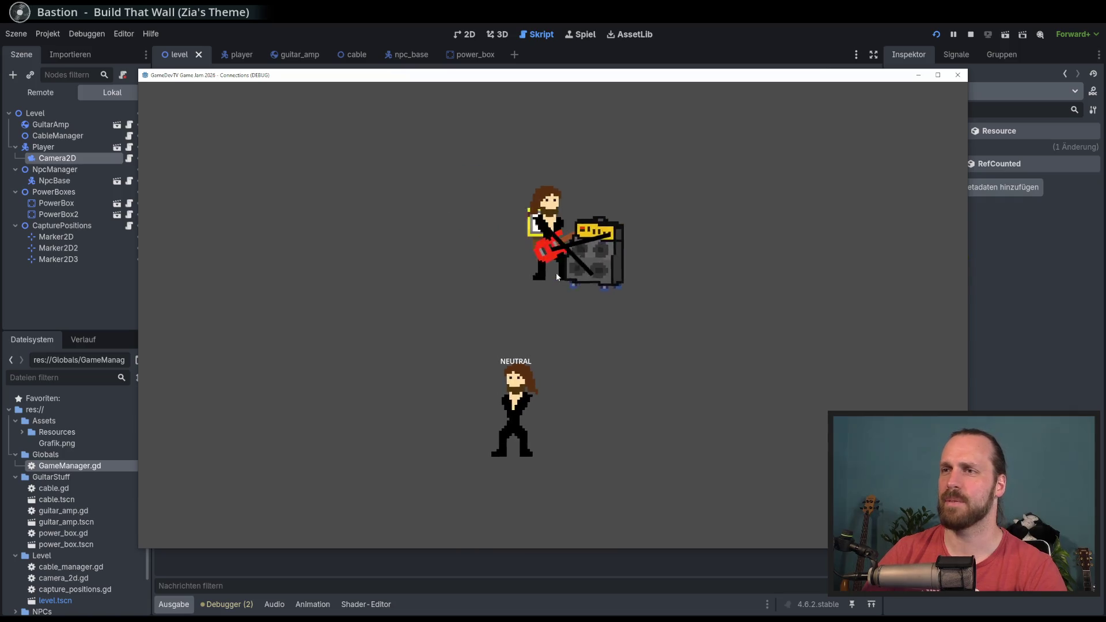
{"action": "key", "text": "s"}
{"action": "key", "text": "space"}
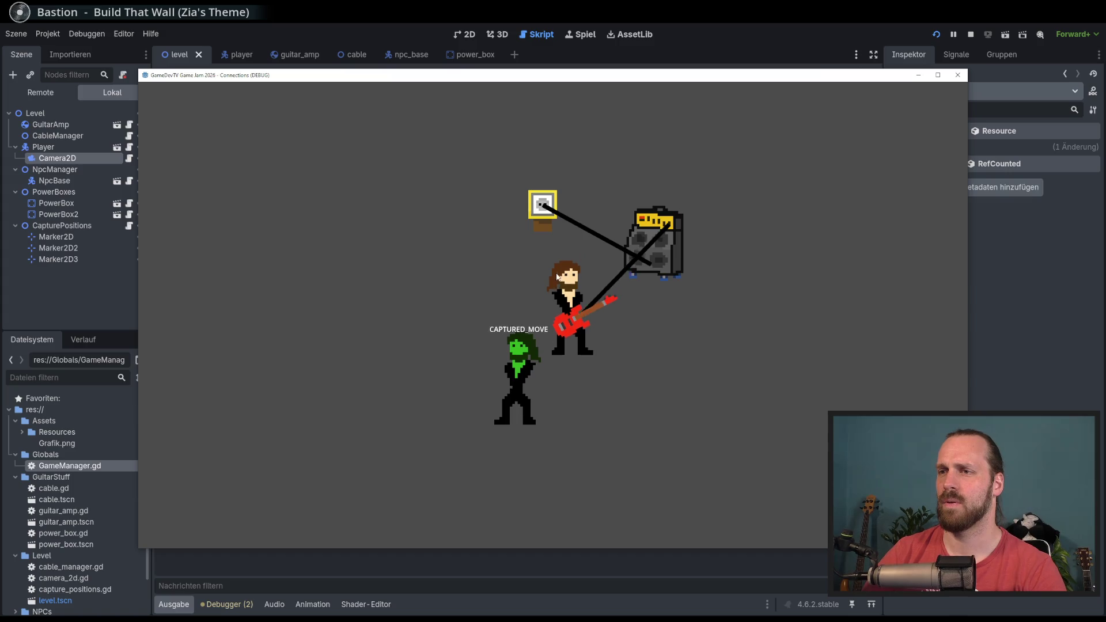
{"action": "key", "text": "w"}
{"action": "key", "text": "space"}
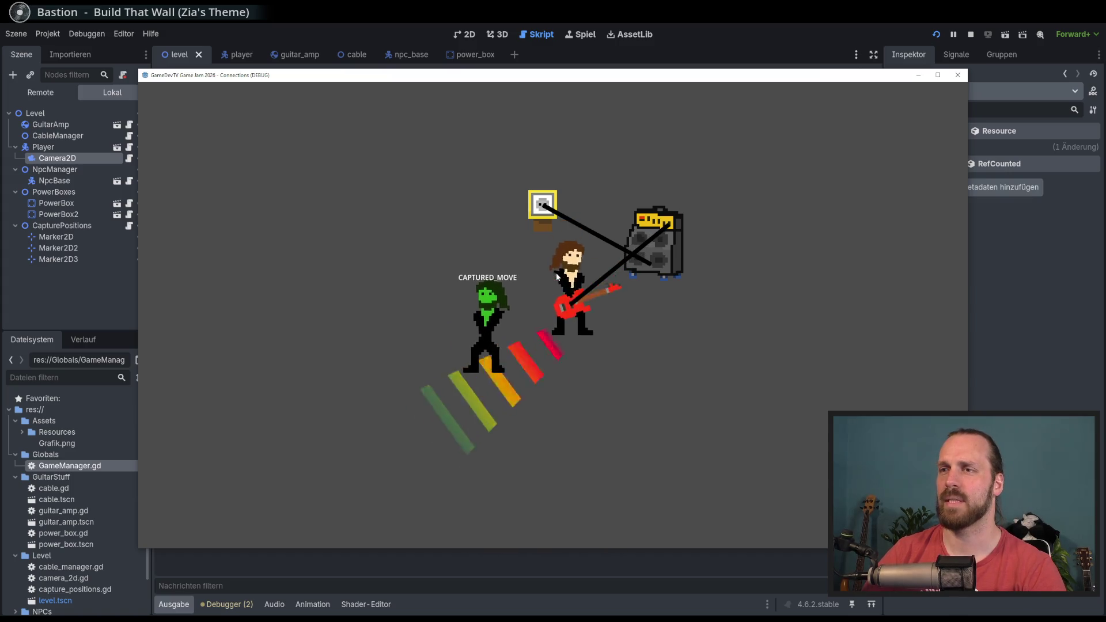
{"action": "key", "text": "space"}
{"action": "key", "text": "w"}
{"action": "key", "text": "a"}
{"action": "key", "text": "s"}
{"action": "key", "text": "d"}
{"action": "key", "text": "a"}
{"action": "key", "text": "a"}
Walk off dragging the amp cable to check the NPC stays captured, then stop with F8.
{"action": "key", "text": "w"}
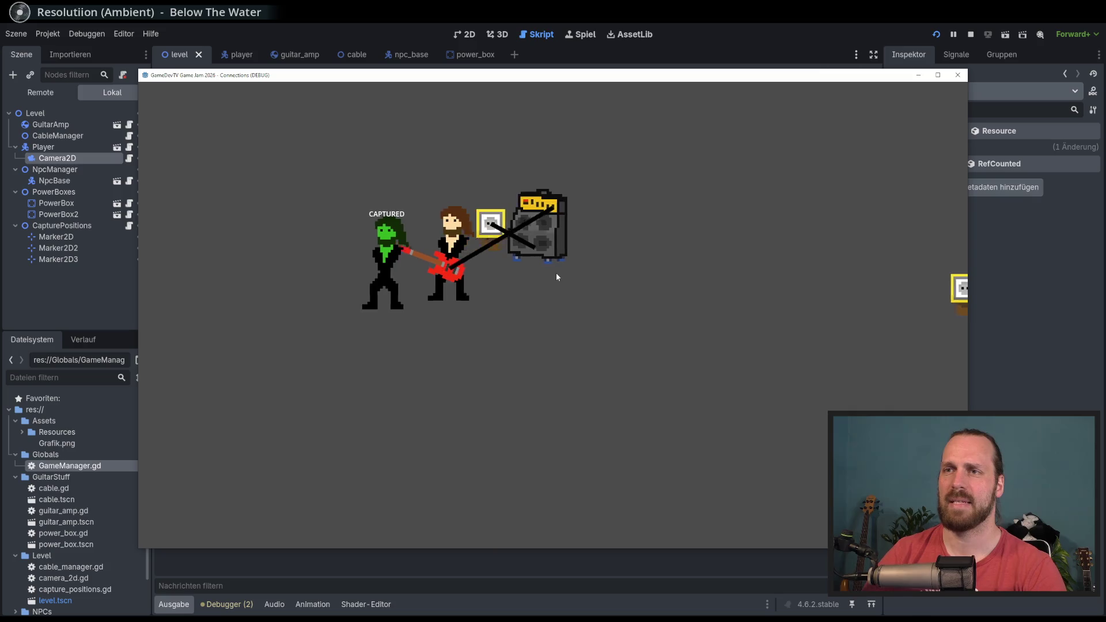
{"action": "key", "text": "d"}
{"action": "key", "text": "a"}
{"action": "key", "text": "d"}
{"action": "key", "text": "s"}
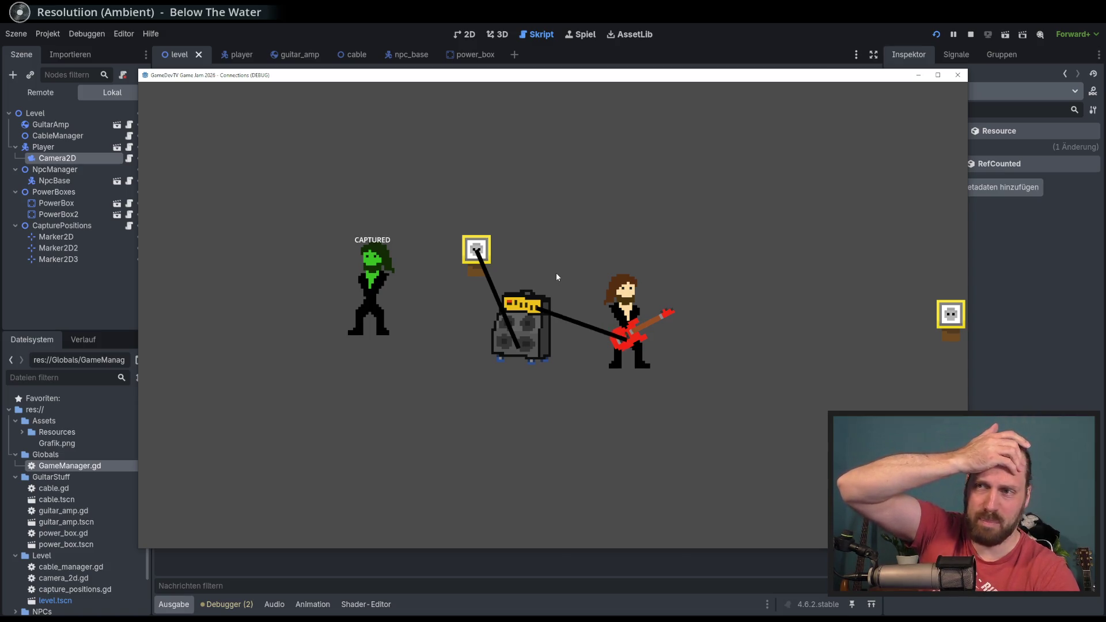
{"action": "key", "text": "s"}
{"action": "key", "text": "a"}
{"action": "key", "text": "w"}
{"action": "key", "text": "w"}
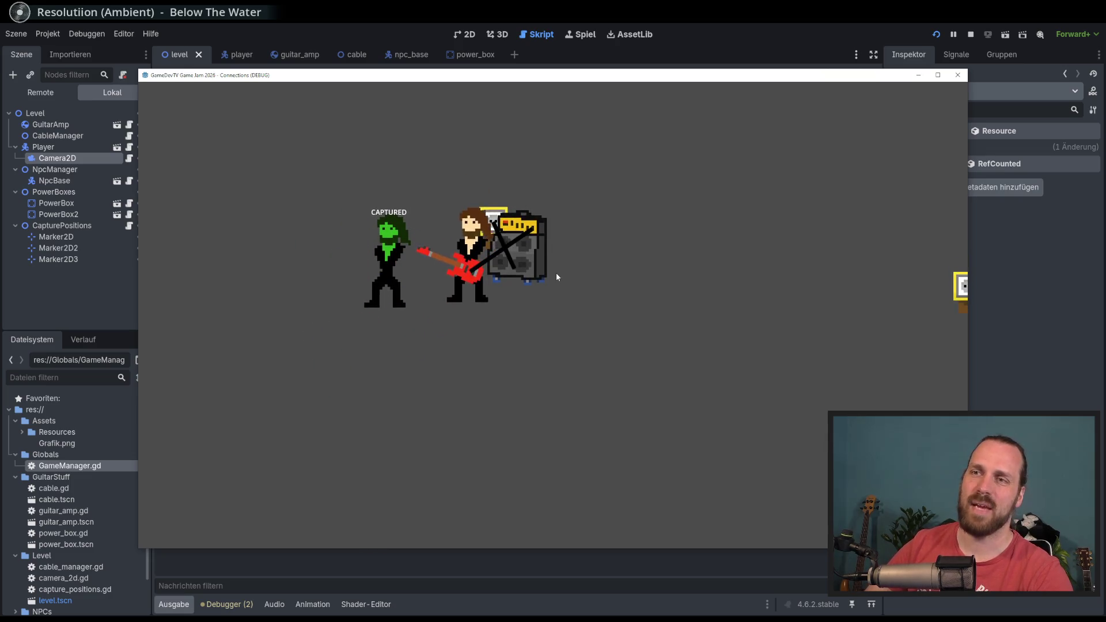
{"action": "key", "text": "s"}
{"action": "key", "text": "d"}
{"action": "key", "text": "s"}
{"action": "key", "text": "d"}
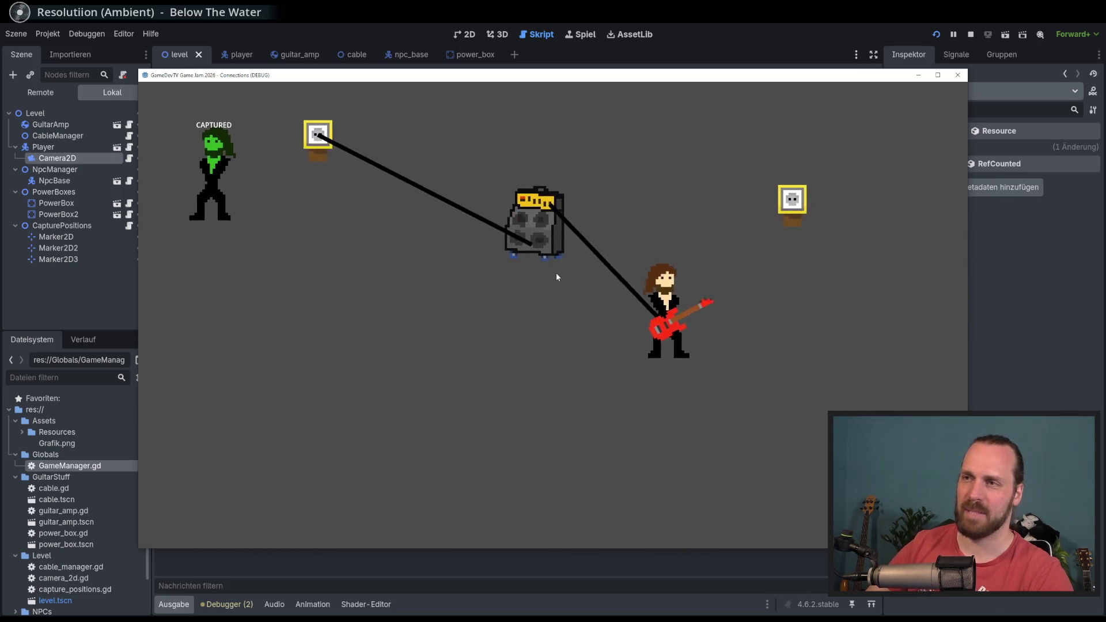
{"action": "key", "text": "w"}
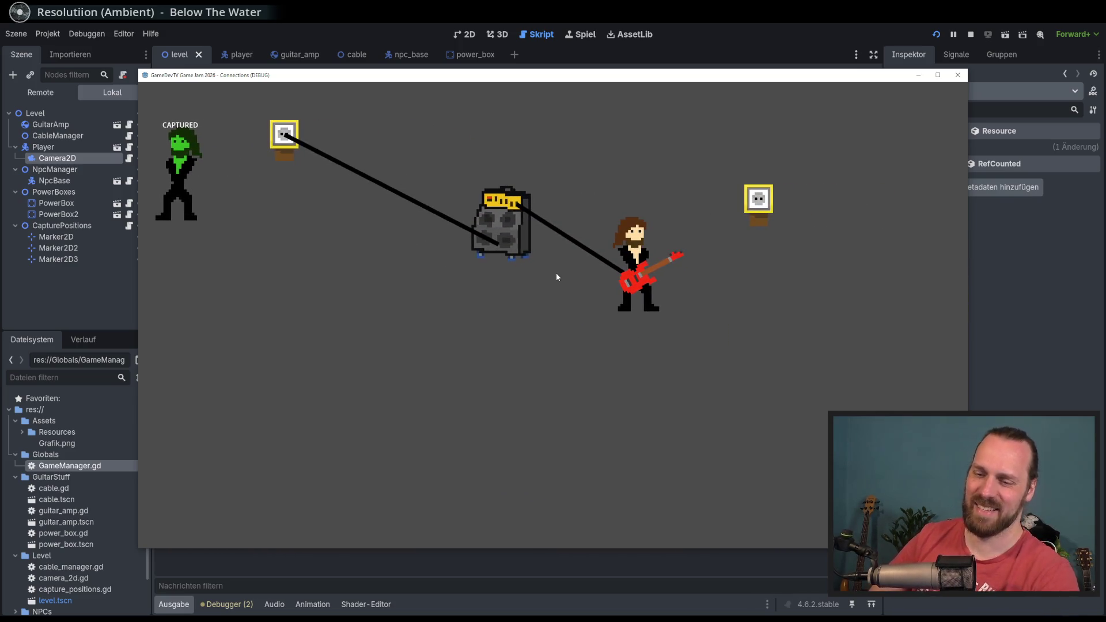
{"action": "key", "text": "F8"}
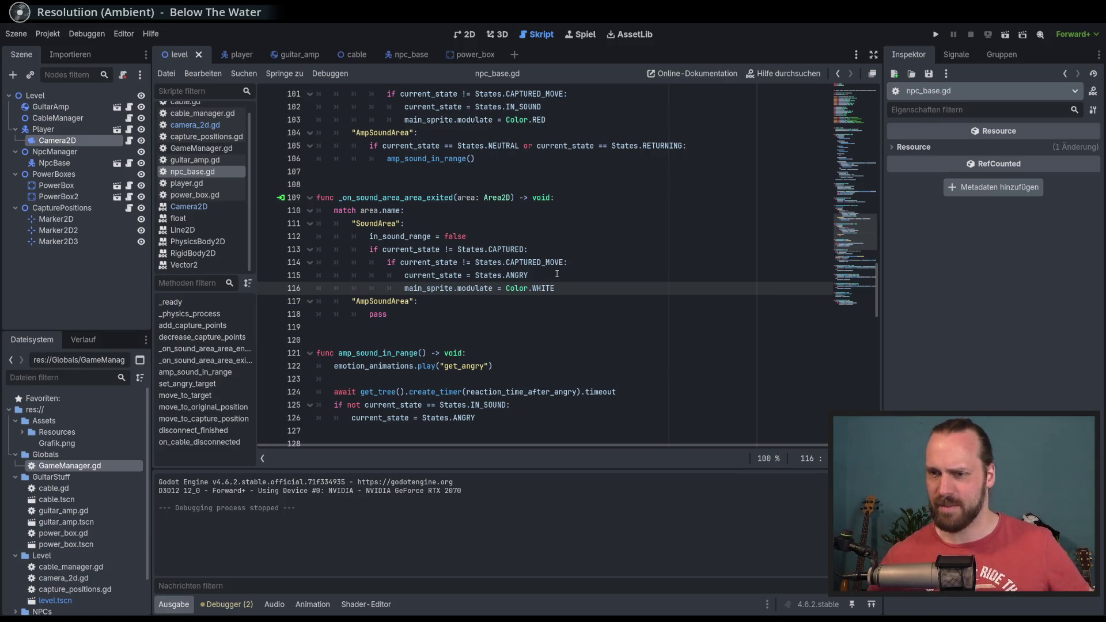
Switch to Krita and open Grafiken.kra from the recently opened images.
{"action": "key", "text": "alt+Tab"}
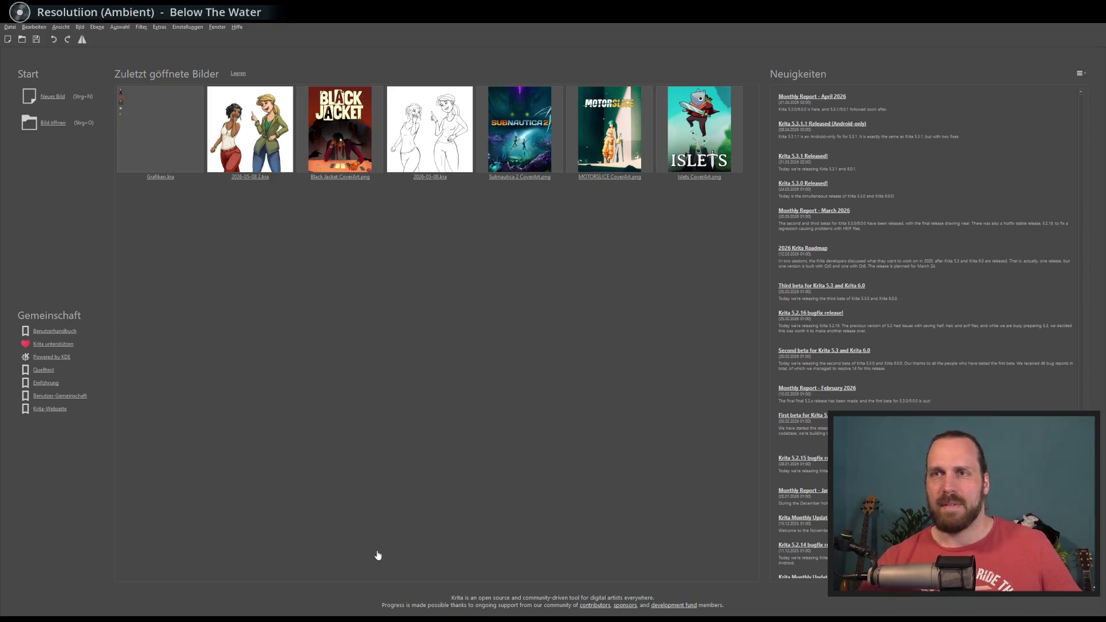
{"action": "key", "text": "alt+Tab"}
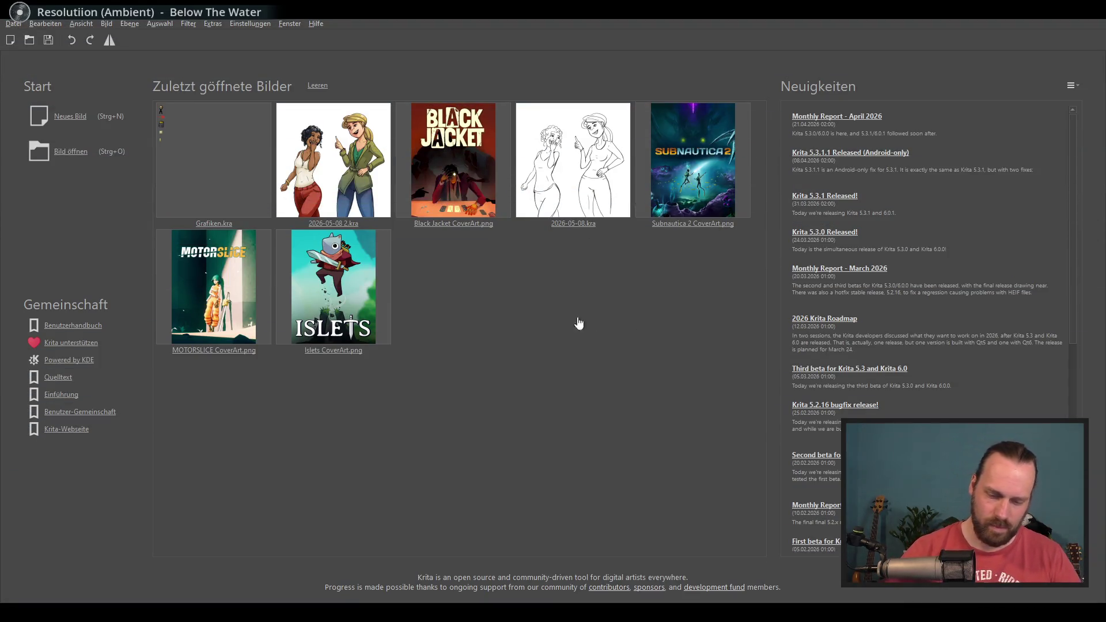
{"action": "left_click", "coordinate": [215, 151]}
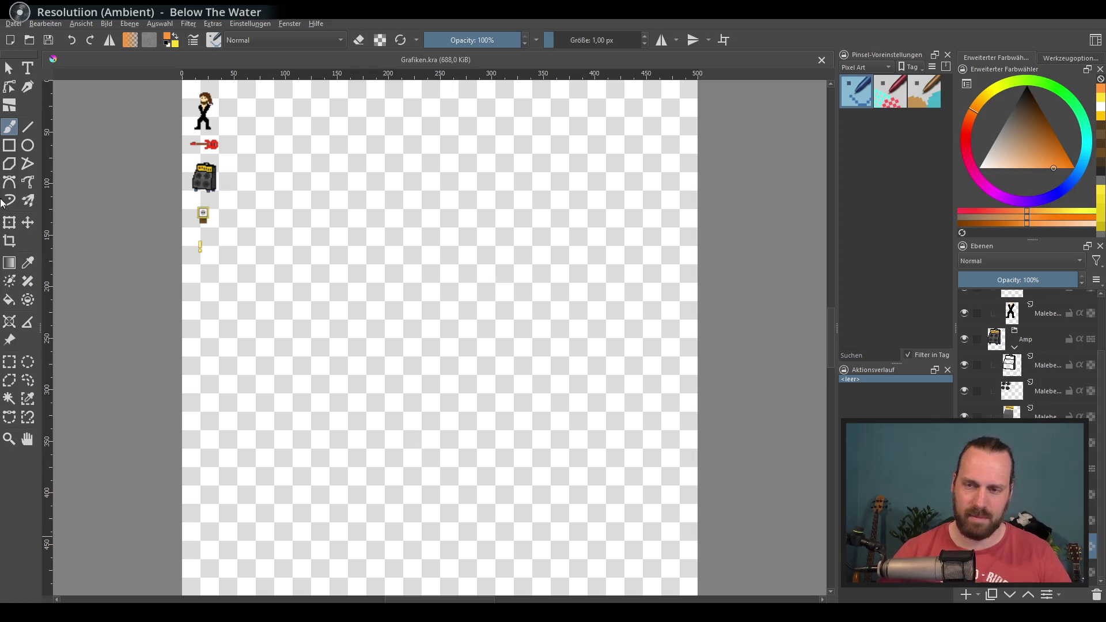
{"action": "scroll", "coordinate": [546, 289], "scroll_direction": "up", "scroll_amount": 6}
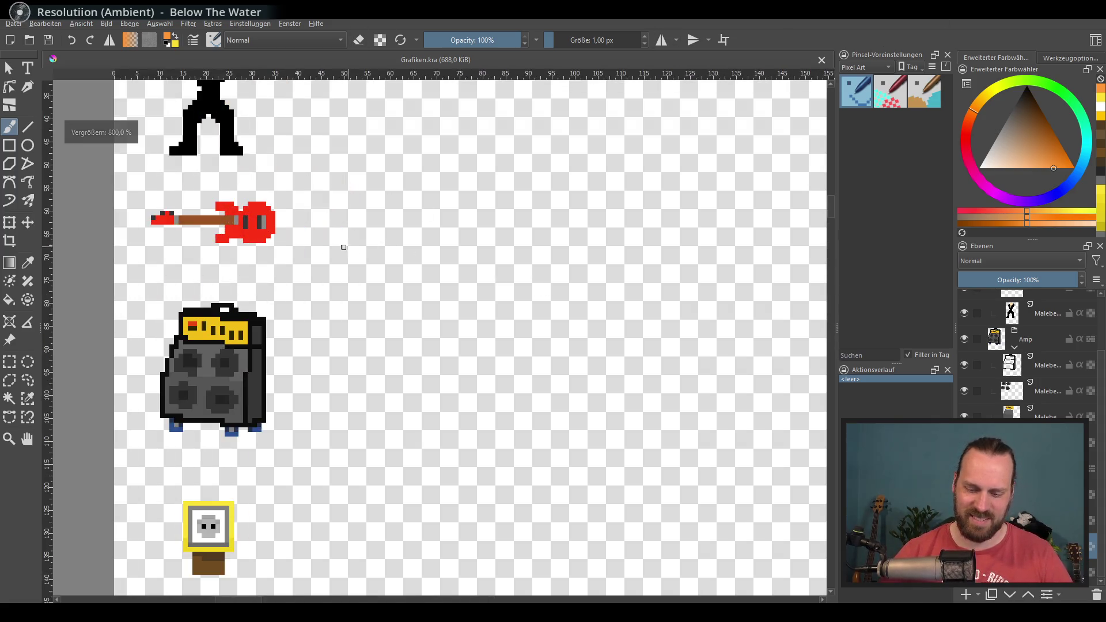
{"action": "scroll", "coordinate": [456, 316], "scroll_direction": "down", "scroll_amount": 2}
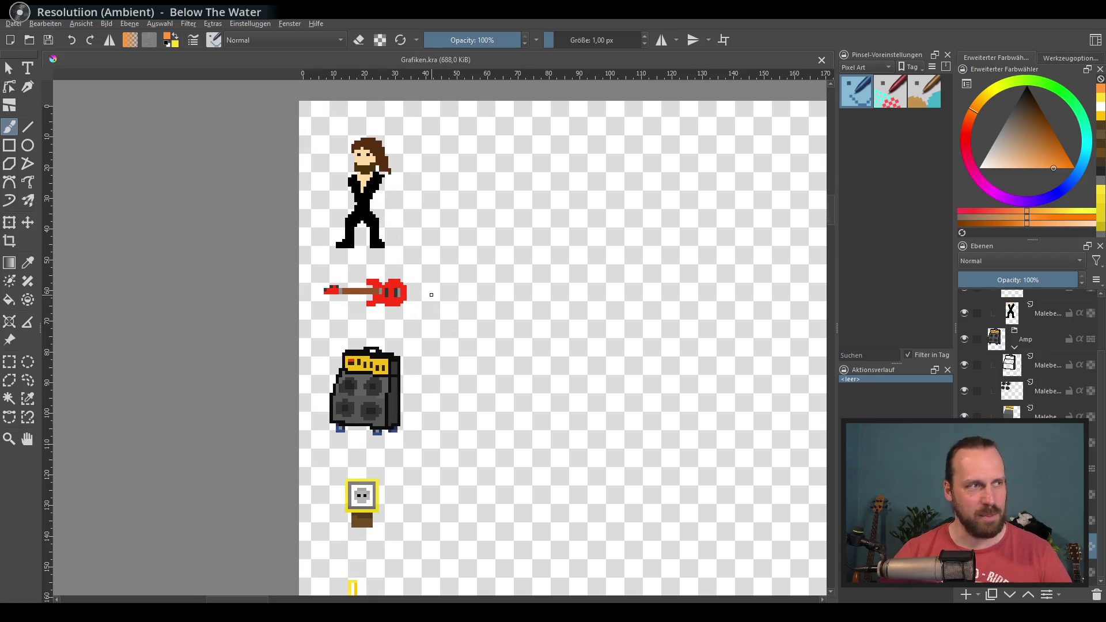
{"action": "scroll", "coordinate": [449, 318], "scroll_direction": "down", "scroll_amount": 2}
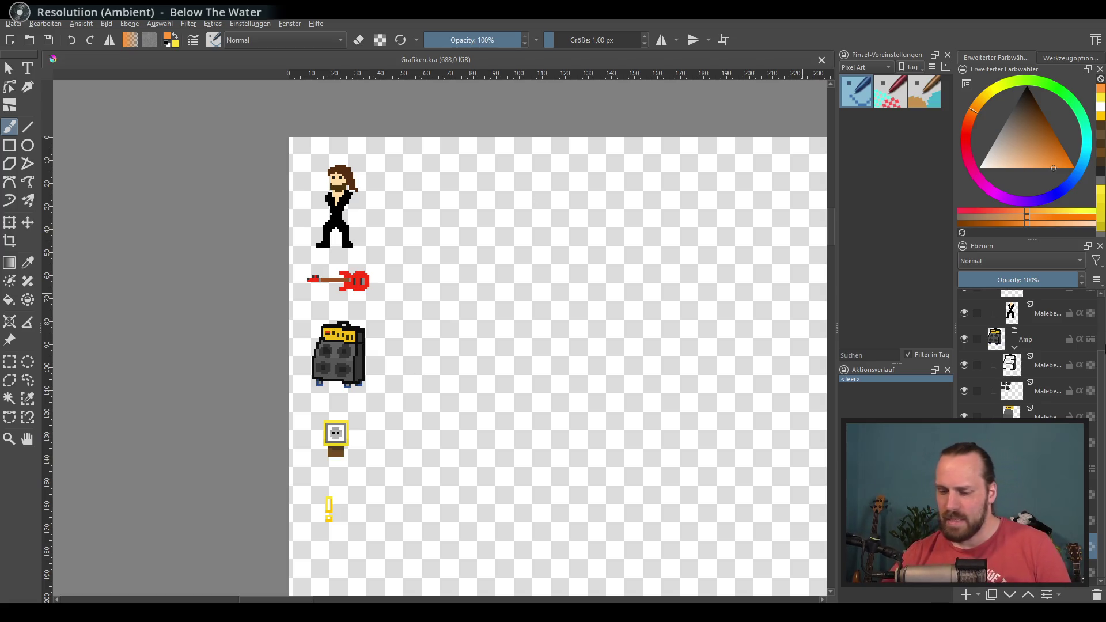
{"action": "left_click_drag", "start_coordinate": [373, 294], "coordinate": [321, 237]}
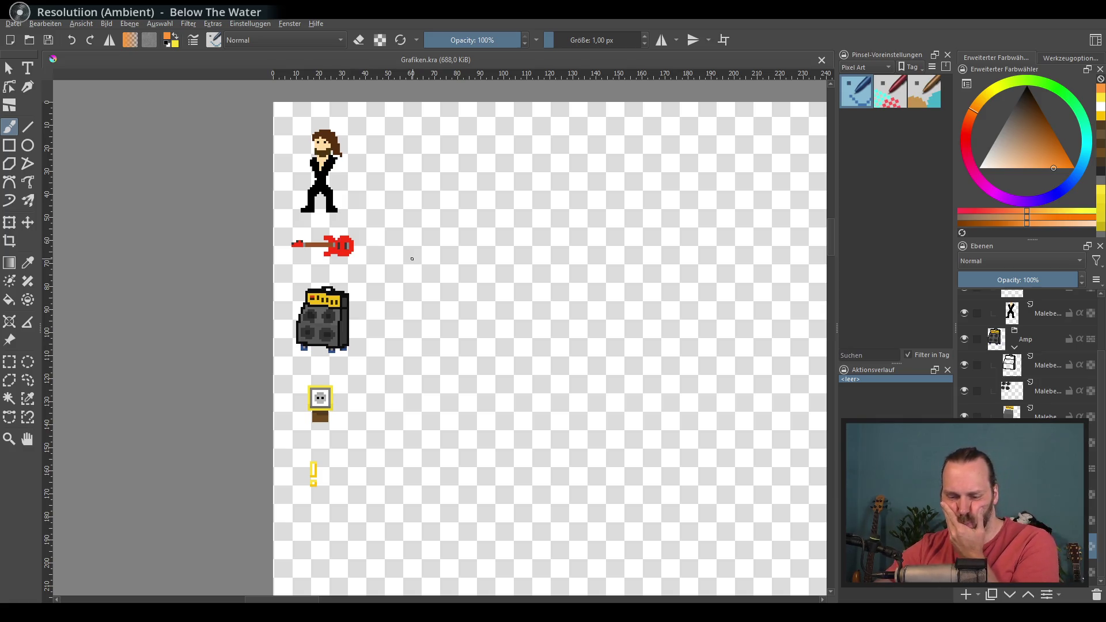
{"action": "left_click_drag", "start_coordinate": [375, 320], "coordinate": [366, 273]}
{"action": "scroll", "coordinate": [318, 302], "scroll_direction": "down", "scroll_amount": 1}
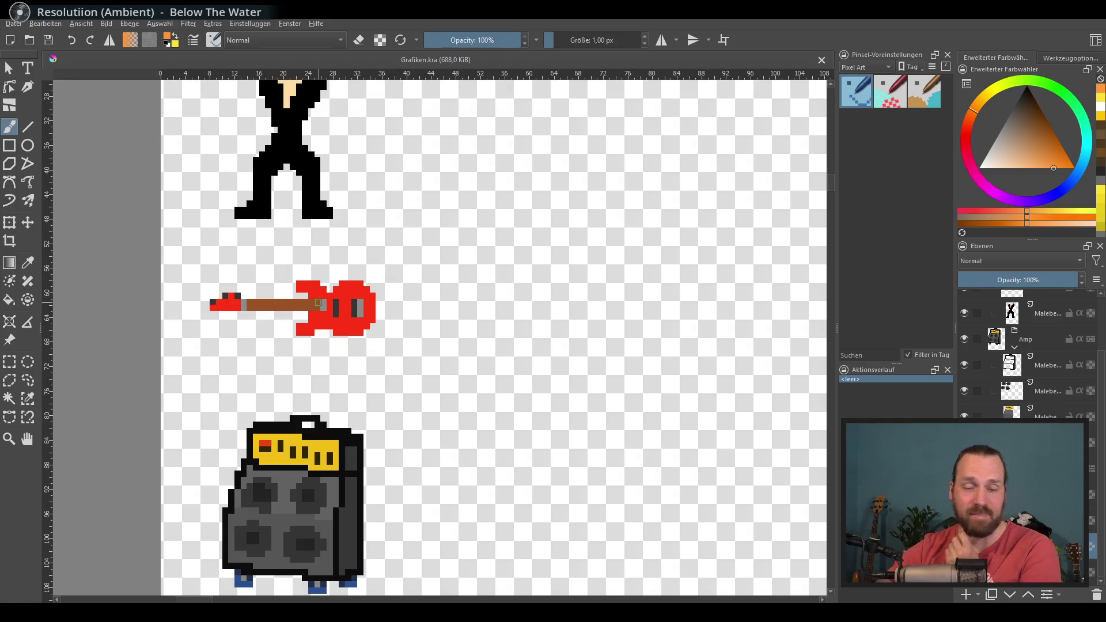
{"action": "scroll", "coordinate": [346, 326], "scroll_direction": "down", "scroll_amount": 1}
{"action": "scroll", "coordinate": [363, 351], "scroll_direction": "up", "scroll_amount": 2}
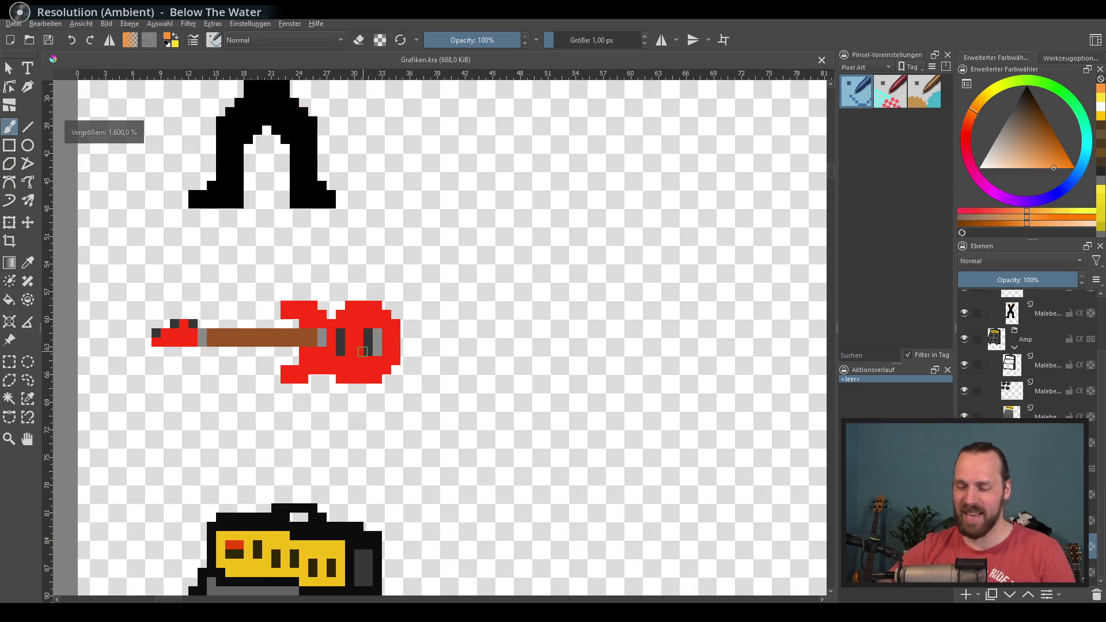
{"action": "scroll", "coordinate": [362, 351], "scroll_direction": "down", "scroll_amount": 2}
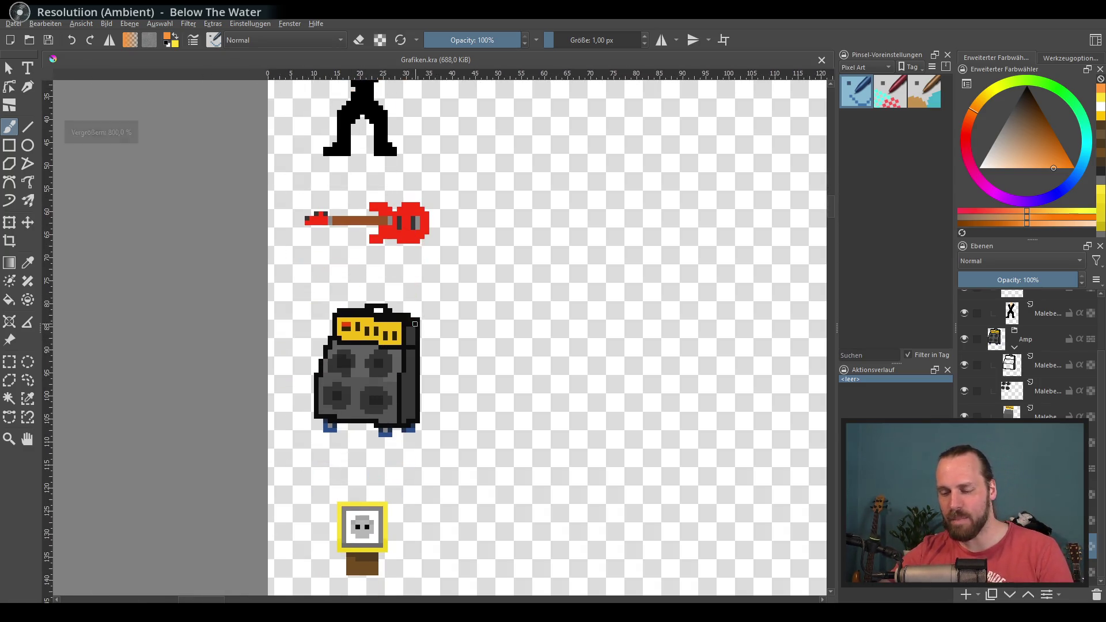
{"action": "left_click_drag", "start_coordinate": [431, 329], "coordinate": [426, 247]}
{"action": "mouse_move", "coordinate": [444, 316]}
{"action": "left_mouse_down"}
{"action": "mouse_move", "coordinate": [464, 194]}
{"action": "mouse_move", "coordinate": [457, 263]}
{"action": "left_mouse_up"}
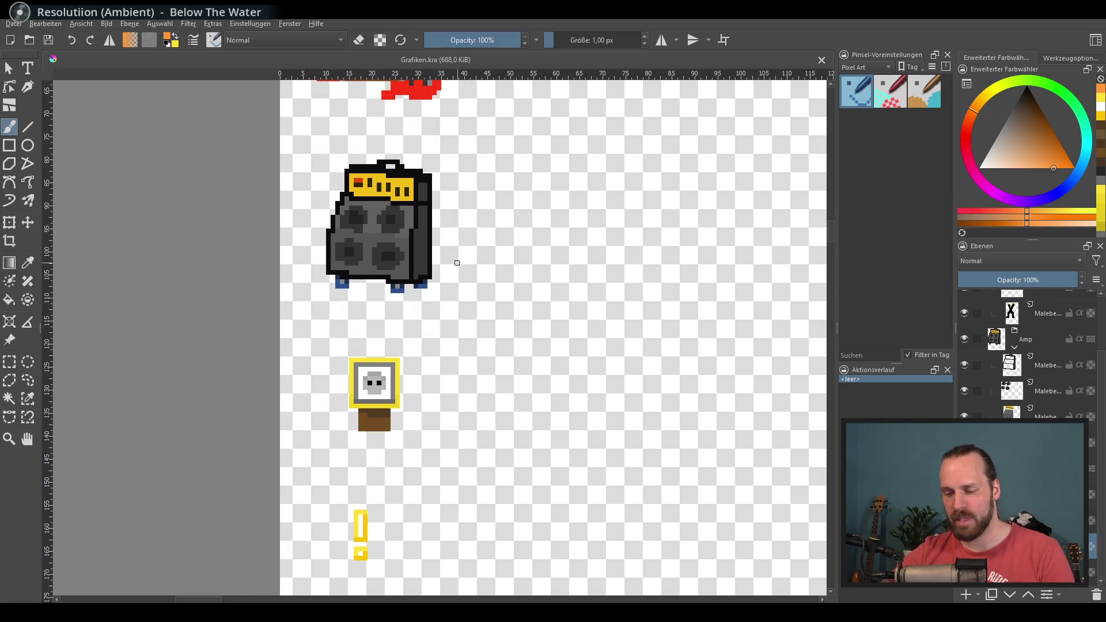
{"action": "scroll", "coordinate": [455, 267], "scroll_direction": "down", "scroll_amount": 5}
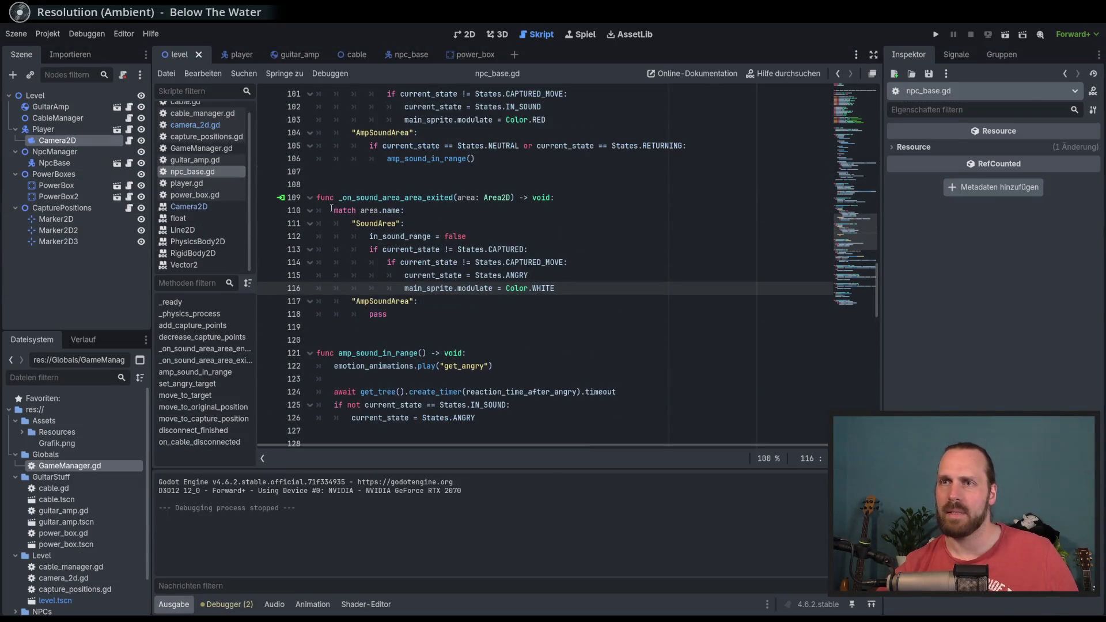
{"action": "left_click", "coordinate": [369, 210]}
{"action": "scroll", "coordinate": [429, 249], "scroll_direction": "up", "scroll_amount": 8}
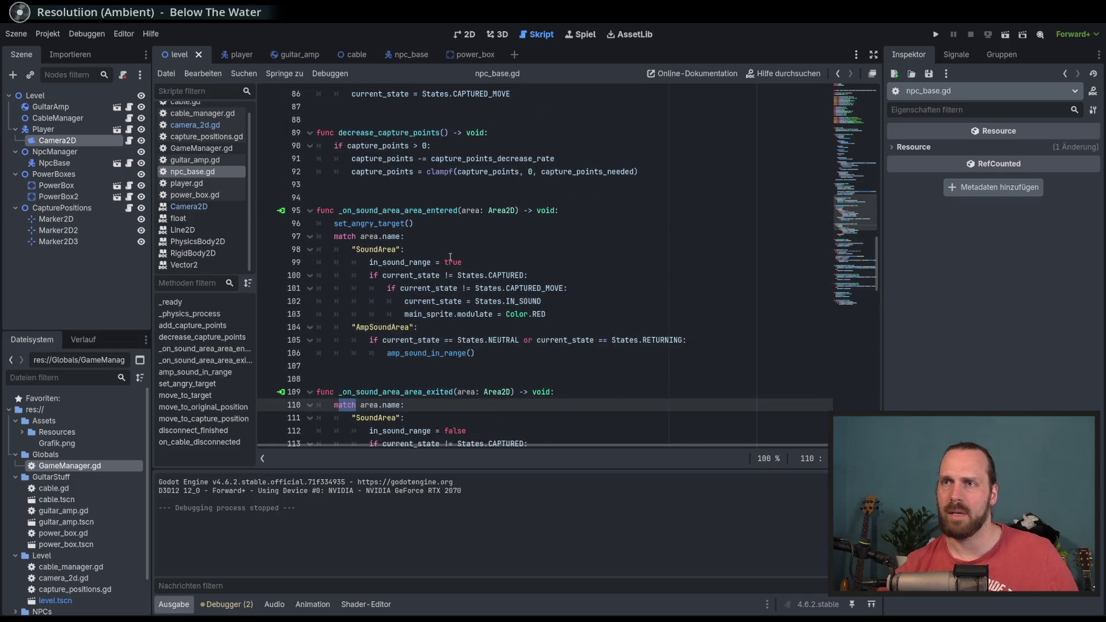
{"action": "scroll", "coordinate": [363, 298], "scroll_direction": "up", "scroll_amount": 15}
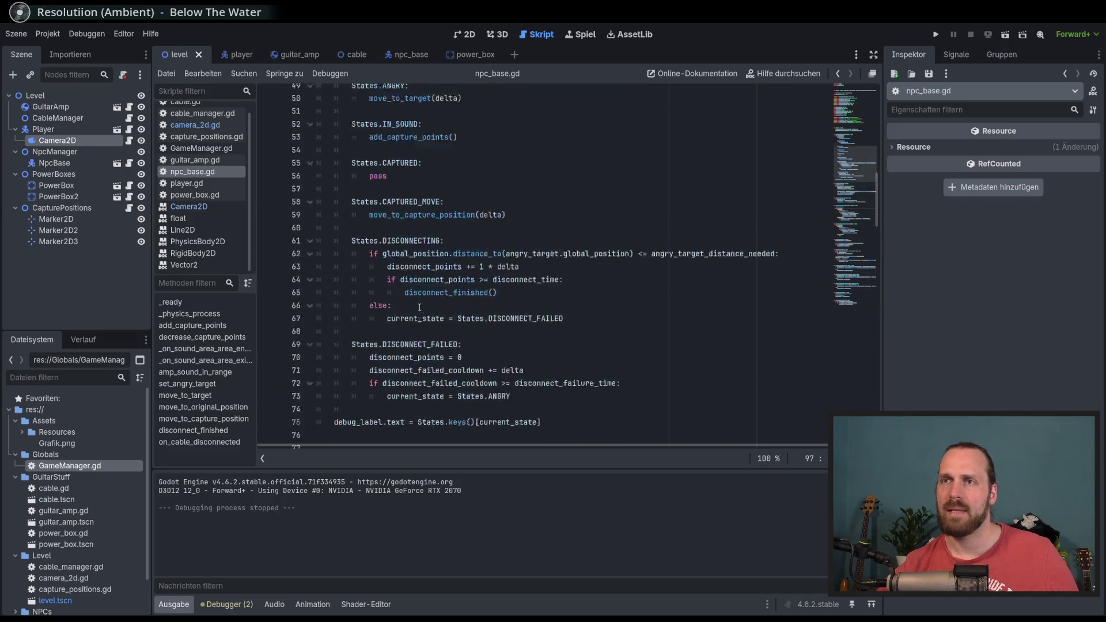
{"action": "double_click", "coordinate": [390, 210]}
{"action": "left_click", "coordinate": [336, 210]}
{"action": "scroll", "coordinate": [406, 217], "scroll_direction": "down", "scroll_amount": 2}
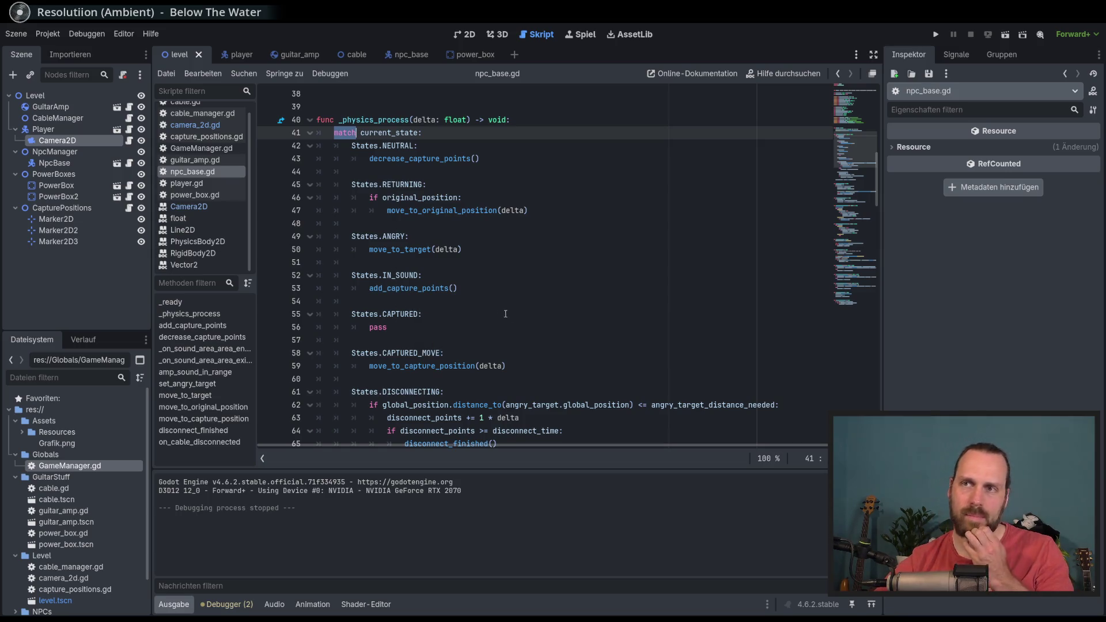
{"action": "scroll", "coordinate": [412, 311], "scroll_direction": "down", "scroll_amount": 6}
{"action": "scroll", "coordinate": [513, 314], "scroll_direction": "up", "scroll_amount": 18}
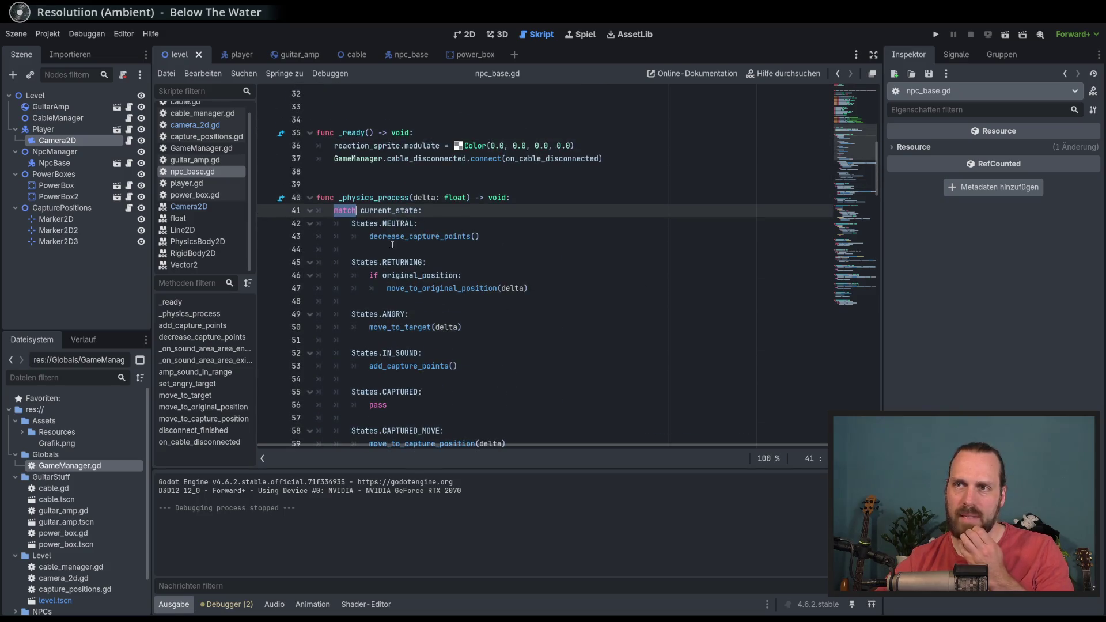
{"action": "left_click_drag", "start_coordinate": [377, 158], "coordinate": [752, 155]}
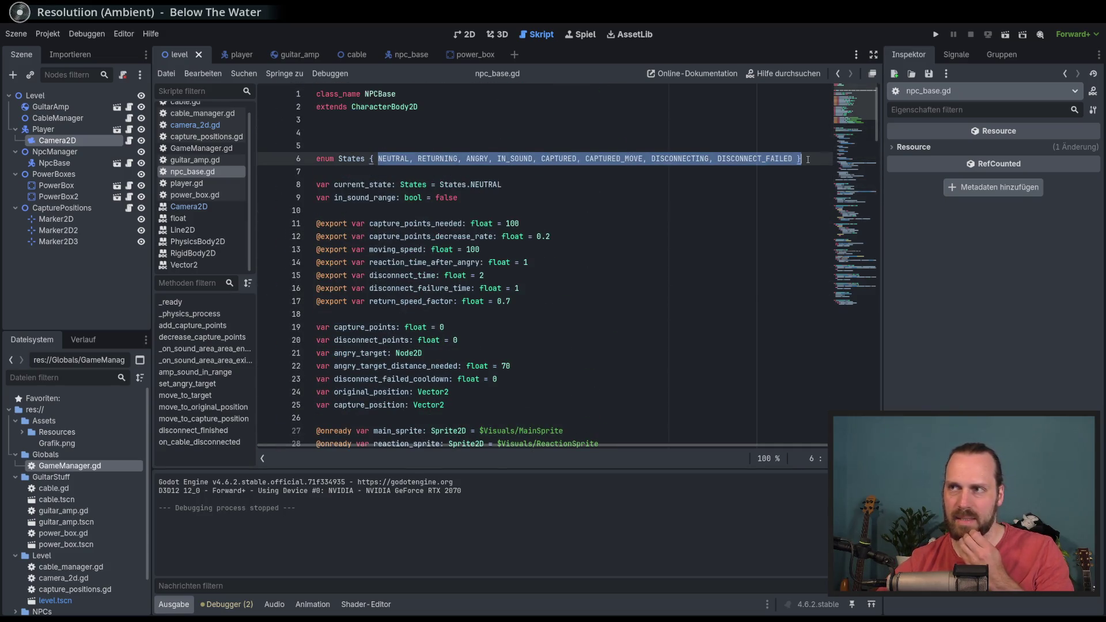
{"action": "key", "text": "Up"}
{"action": "key", "text": "Down"}
{"action": "key", "text": "Down"}
{"action": "key", "text": "Up"}
{"action": "scroll", "coordinate": [644, 327], "scroll_direction": "down", "scroll_amount": 20}
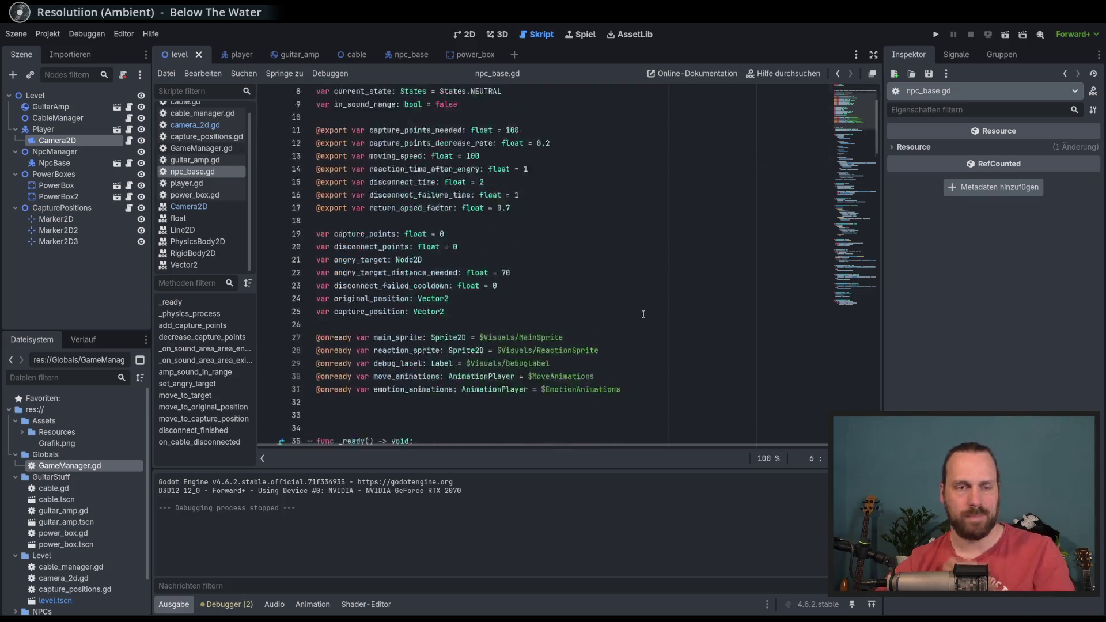
{"action": "scroll", "coordinate": [644, 328], "scroll_direction": "down", "scroll_amount": 15}
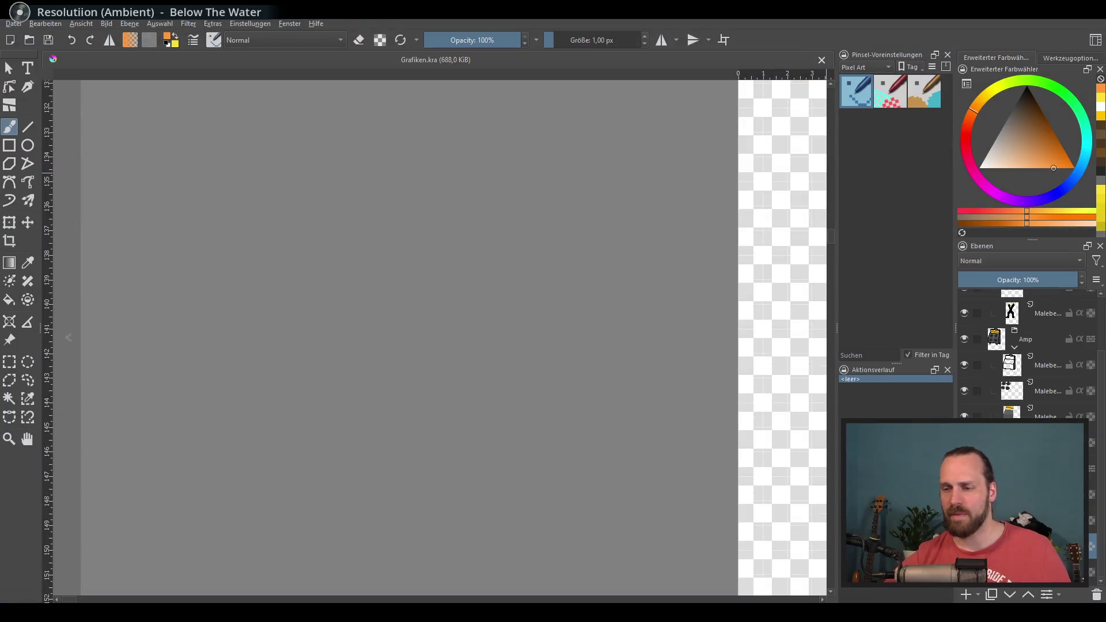
{"action": "scroll", "coordinate": [276, 229], "scroll_direction": "down", "scroll_amount": 10}
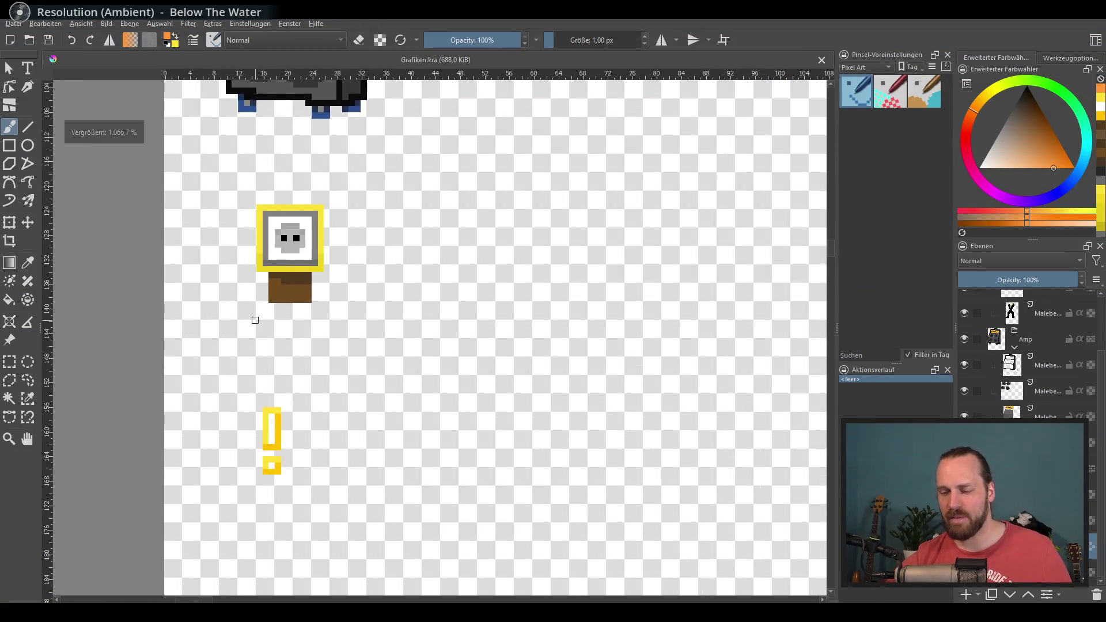
{"action": "scroll", "coordinate": [350, 338], "scroll_direction": "down", "scroll_amount": 3}
{"action": "scroll", "coordinate": [410, 336], "scroll_direction": "up", "scroll_amount": 5}
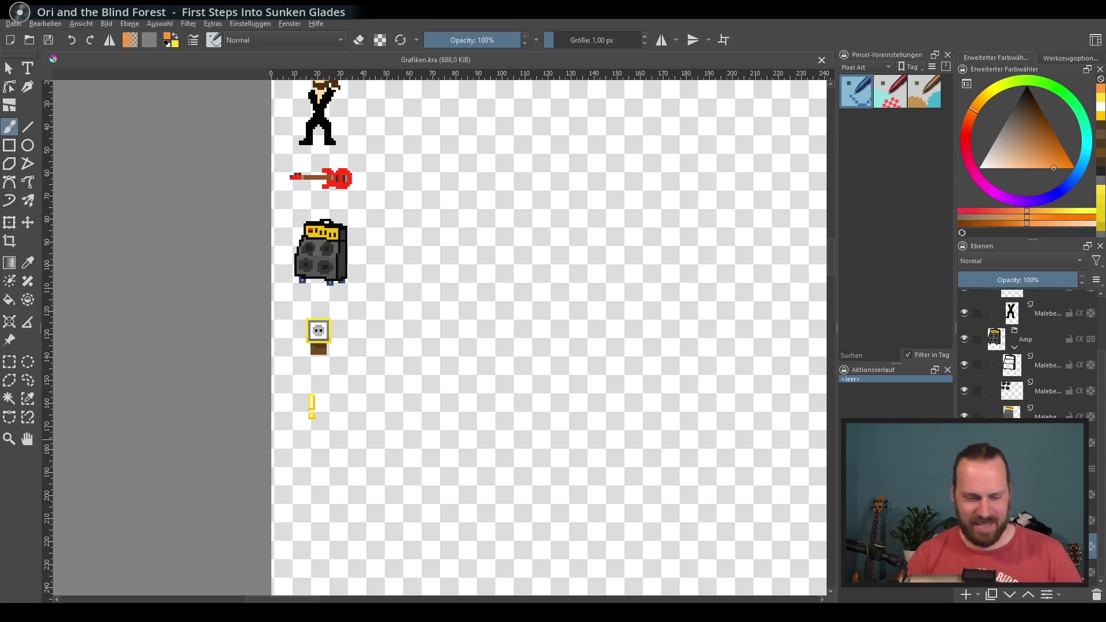
{"action": "scroll", "coordinate": [447, 395], "scroll_direction": "up", "scroll_amount": 3}
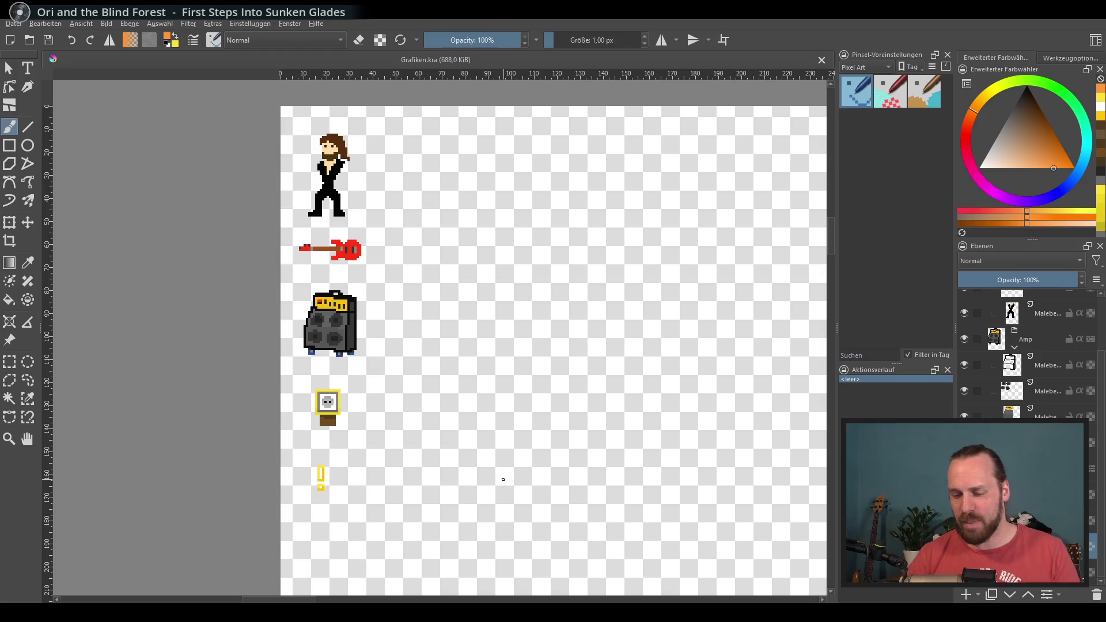
{"action": "scroll", "coordinate": [504, 479], "scroll_direction": "down", "scroll_amount": 1}
{"action": "scroll", "coordinate": [533, 415], "scroll_direction": "right", "scroll_amount": 1}
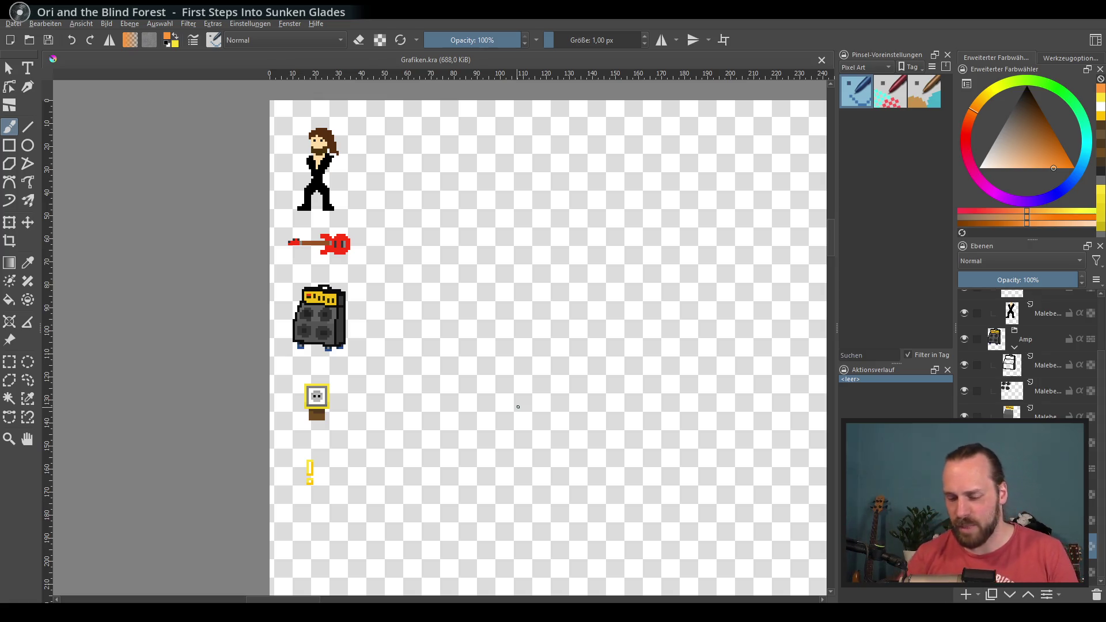
{"action": "left_click_drag", "start_coordinate": [486, 432], "coordinate": [544, 346]}
{"action": "scroll", "coordinate": [541, 360], "scroll_direction": "up", "scroll_amount": 5}
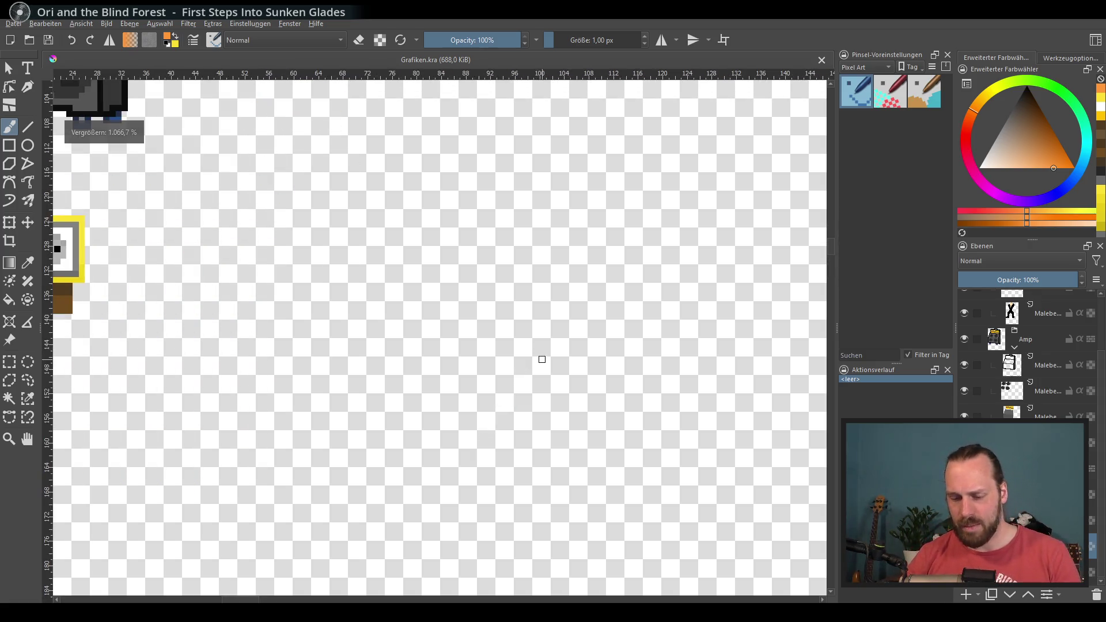
{"action": "left_click_drag", "start_coordinate": [432, 375], "coordinate": [638, 334]}
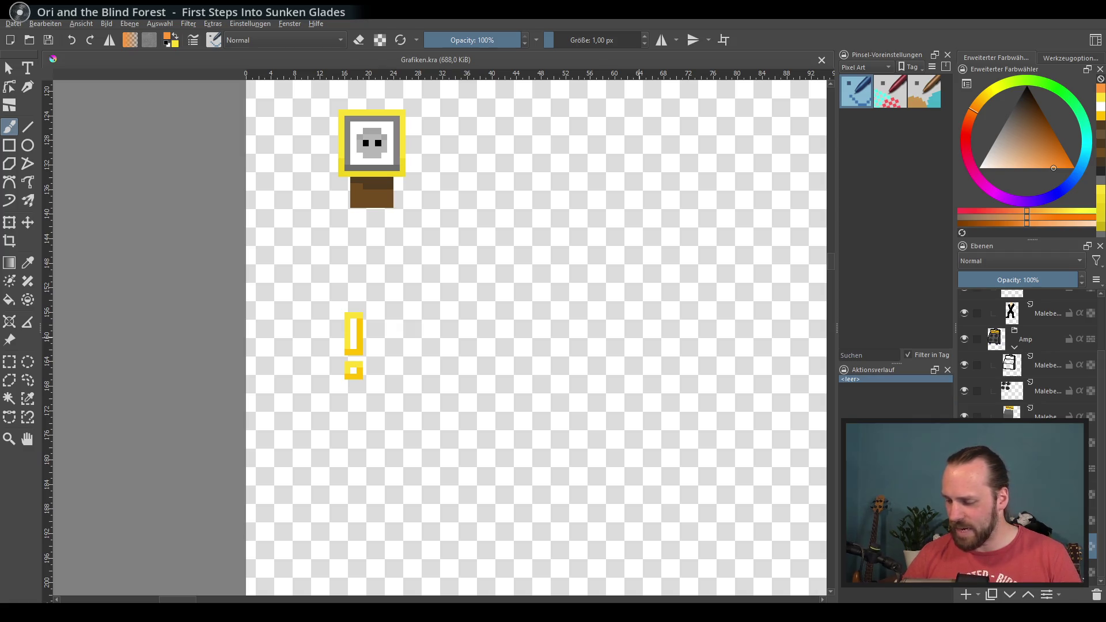
Add a new paint layer and pick a deep red in the Advanced Color Selector.
{"action": "scroll", "coordinate": [582, 455], "scroll_direction": "up", "scroll_amount": 2}
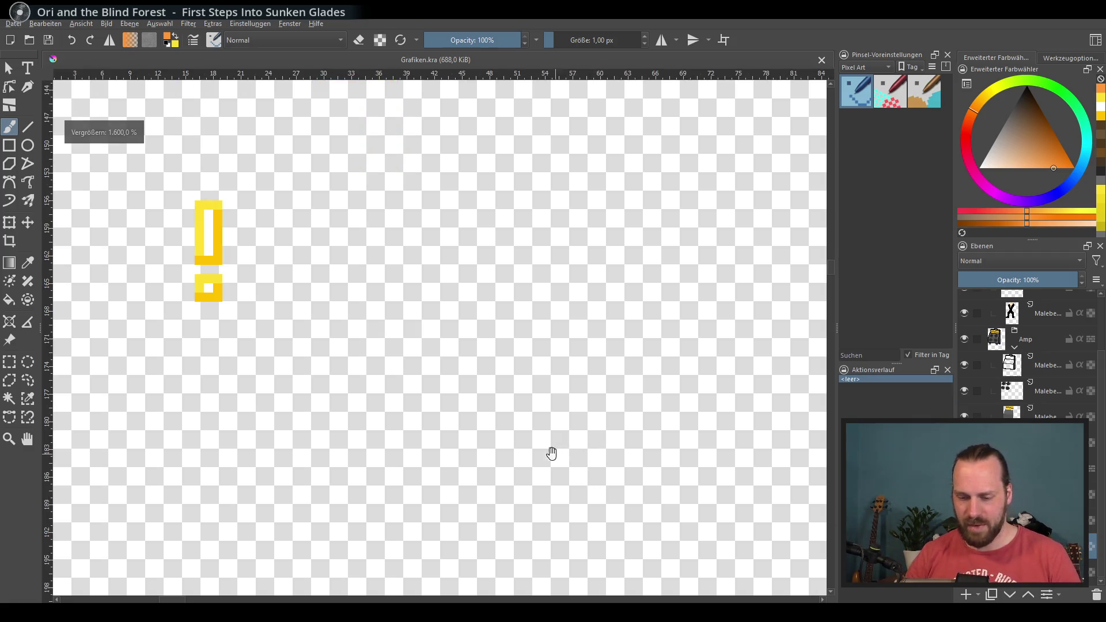
{"action": "left_click", "coordinate": [971, 595]}
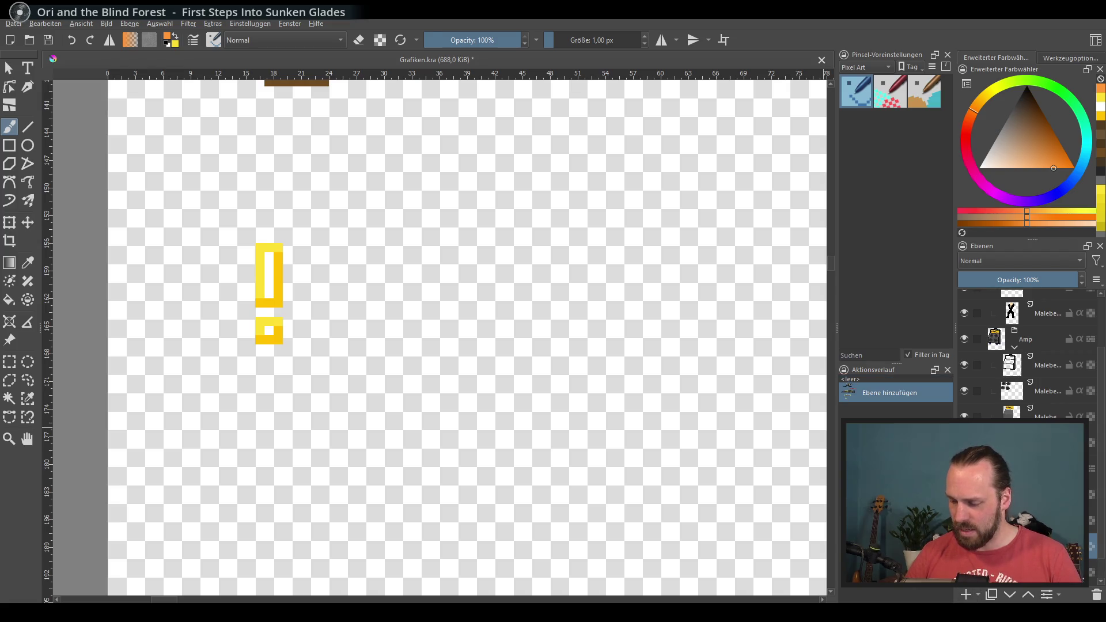
{"action": "scroll", "coordinate": [630, 490], "scroll_direction": "up", "scroll_amount": 1}
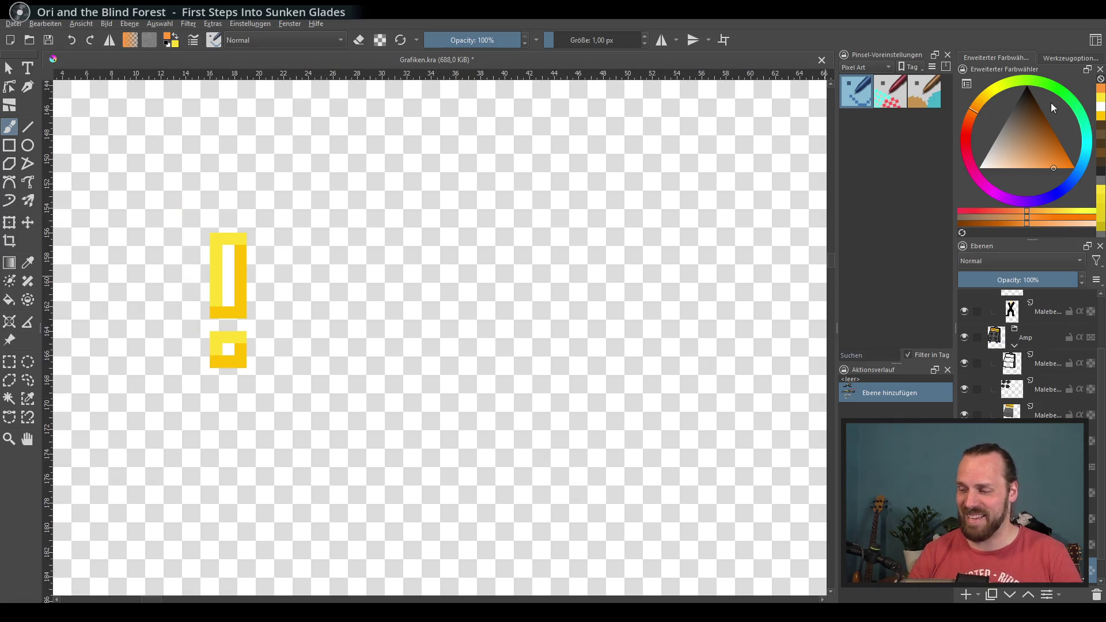
{"action": "left_click_drag", "start_coordinate": [1054, 99], "coordinate": [1065, 91]}
{"action": "mouse_move", "coordinate": [1044, 134]}
{"action": "left_mouse_down"}
{"action": "mouse_move", "coordinate": [1039, 143]}
{"action": "mouse_move", "coordinate": [1049, 136]}
{"action": "mouse_move", "coordinate": [1054, 145]}
{"action": "left_mouse_up"}
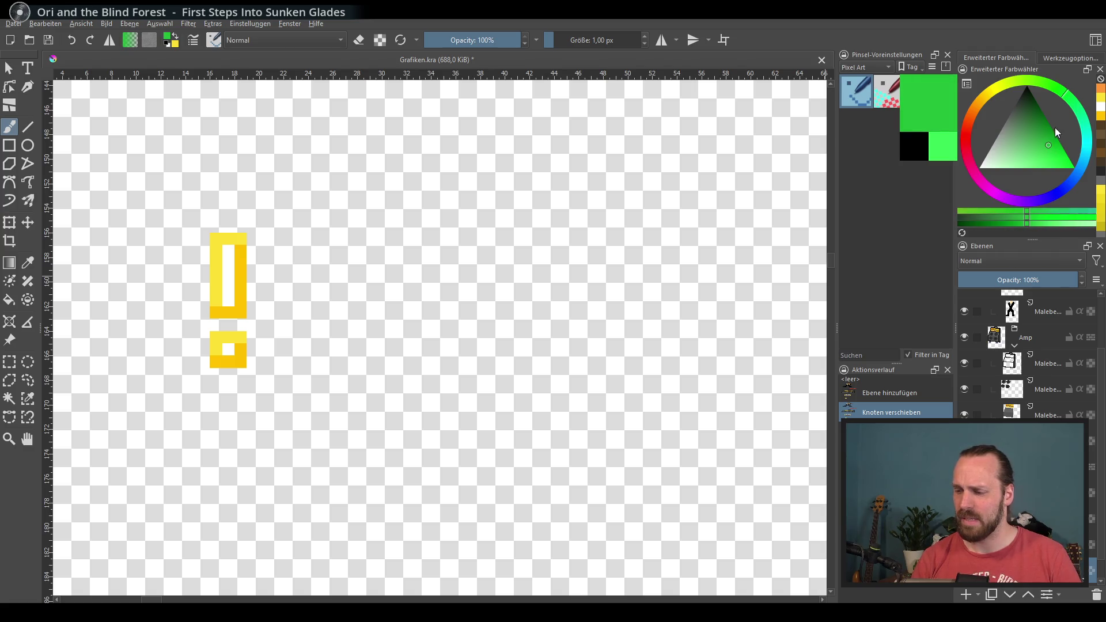
{"action": "left_click", "coordinate": [968, 133]}
{"action": "left_click", "coordinate": [1049, 154]}
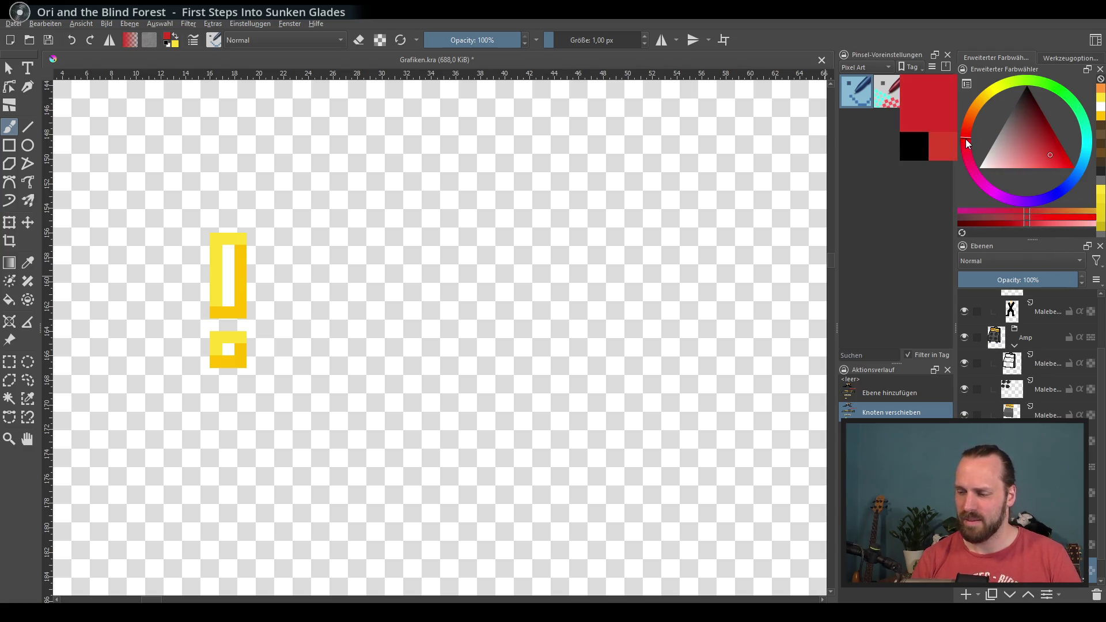
Paint a filled red blob beside the exclamation mark and erase a stray right-edge pixel.
{"action": "mouse_move", "coordinate": [468, 238]}
{"action": "left_mouse_down"}
{"action": "mouse_move", "coordinate": [491, 346]}
{"action": "mouse_move", "coordinate": [533, 289]}
{"action": "left_mouse_up"}
{"action": "key", "text": "ctrl+z"}
{"action": "key", "text": "ctrl+z"}
{"action": "mouse_move", "coordinate": [468, 245]}
{"action": "left_mouse_down"}
{"action": "mouse_move", "coordinate": [455, 247]}
{"action": "mouse_move", "coordinate": [454, 285]}
{"action": "mouse_move", "coordinate": [511, 313]}
{"action": "mouse_move", "coordinate": [486, 299]}
{"action": "mouse_move", "coordinate": [491, 332]}
{"action": "mouse_move", "coordinate": [487, 270]}
{"action": "mouse_move", "coordinate": [504, 254]}
{"action": "left_mouse_up"}
{"action": "key", "text": "e"}
{"action": "left_click", "coordinate": [524, 324]}
Set black as the painting colour and re-frame the canvas using the Move tool and zoom.
{"action": "key", "text": "e"}
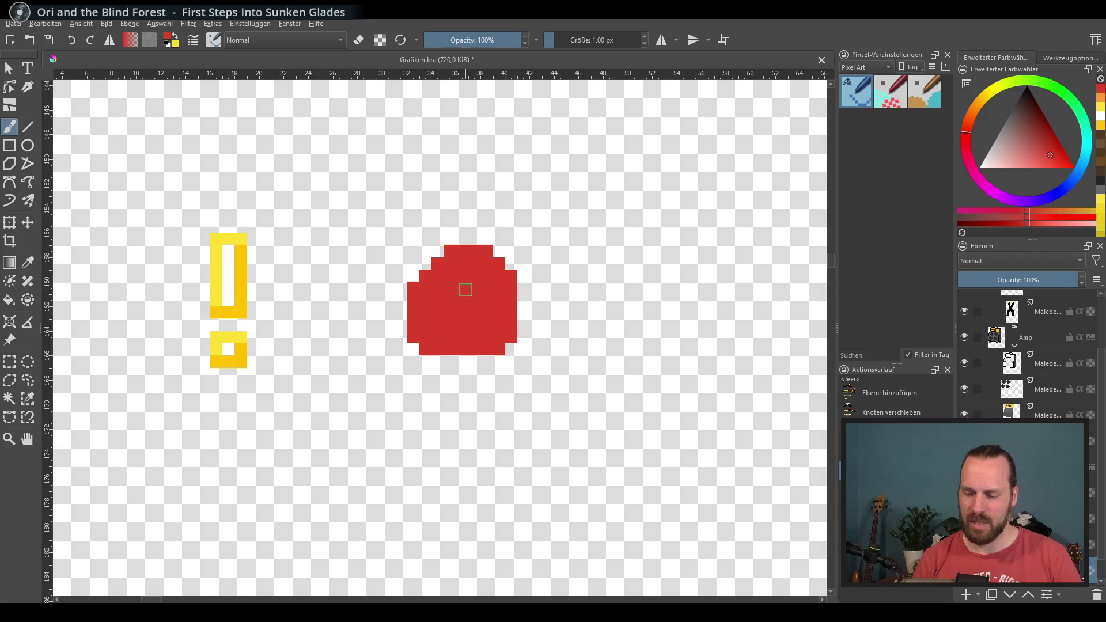
{"action": "mouse_move", "coordinate": [1020, 159]}
{"action": "left_mouse_down"}
{"action": "mouse_move", "coordinate": [1022, 120]}
{"action": "mouse_move", "coordinate": [1049, 103]}
{"action": "left_mouse_up"}
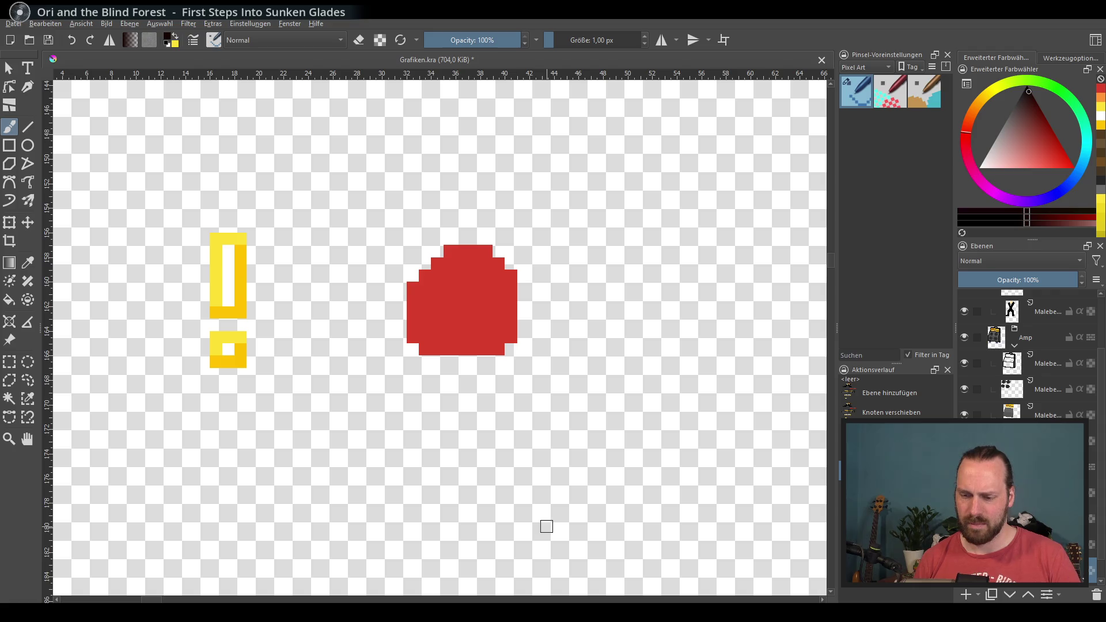
{"action": "scroll", "coordinate": [412, 413], "scroll_direction": "down", "scroll_amount": 2}
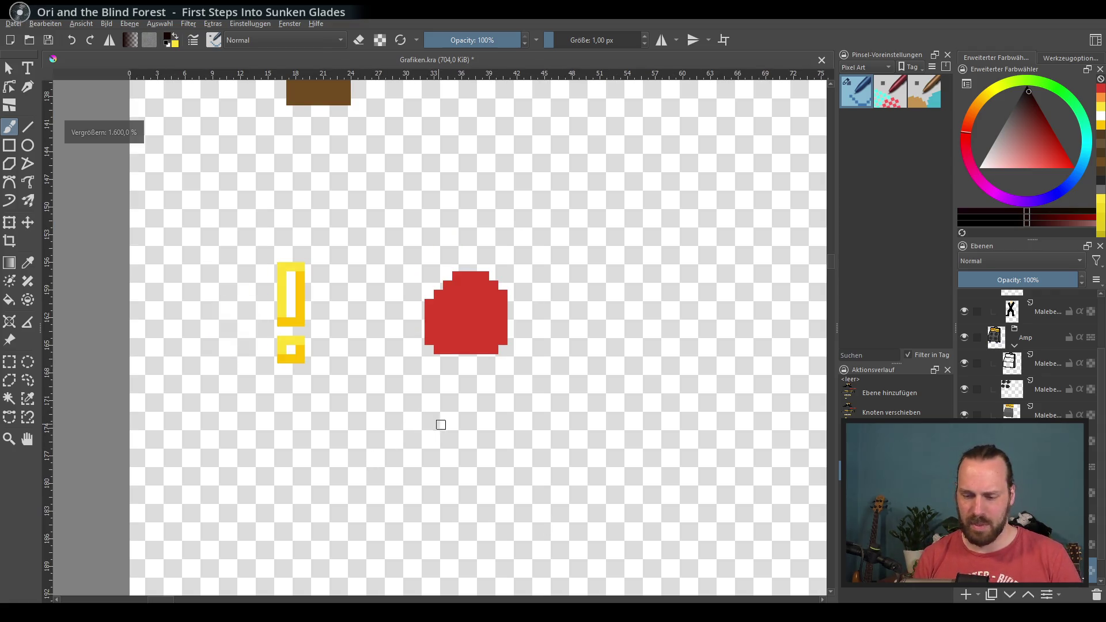
{"action": "left_click", "coordinate": [30, 224]}
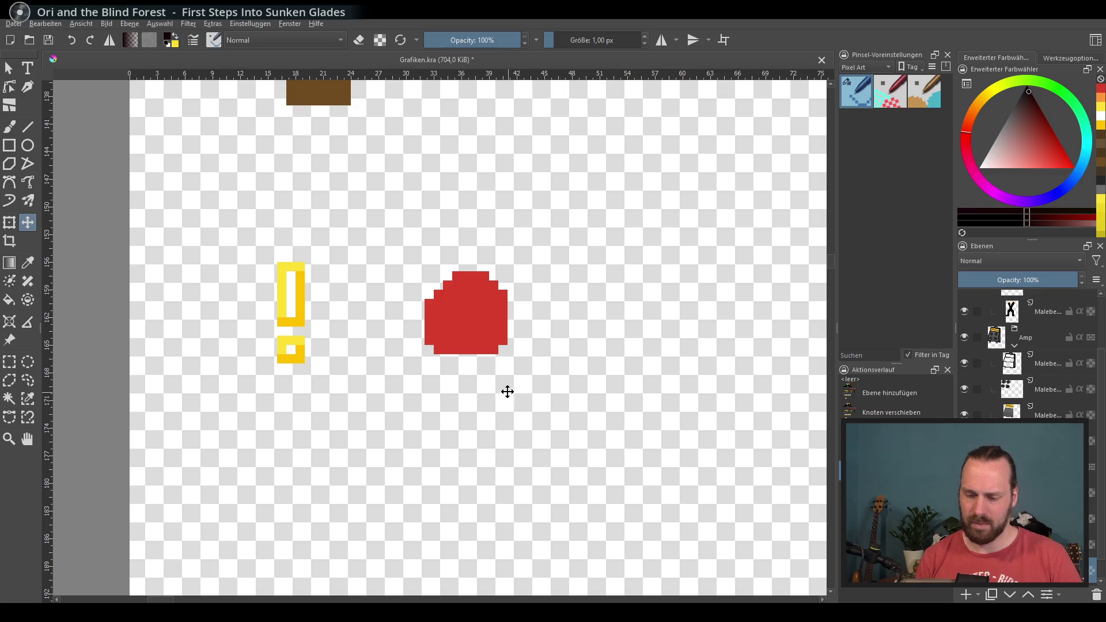
{"action": "mouse_move", "coordinate": [511, 390]}
{"action": "left_mouse_down"}
{"action": "mouse_move", "coordinate": [409, 444]}
{"action": "mouse_move", "coordinate": [393, 439]}
{"action": "left_mouse_up"}
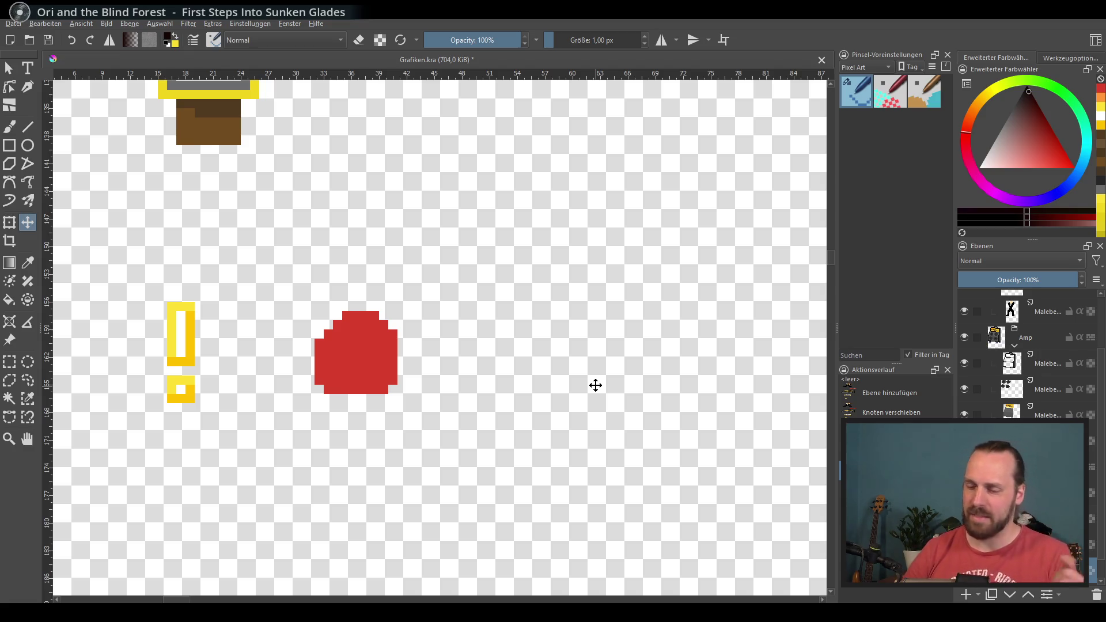
{"action": "scroll", "coordinate": [417, 367], "scroll_direction": "up", "scroll_amount": 1}
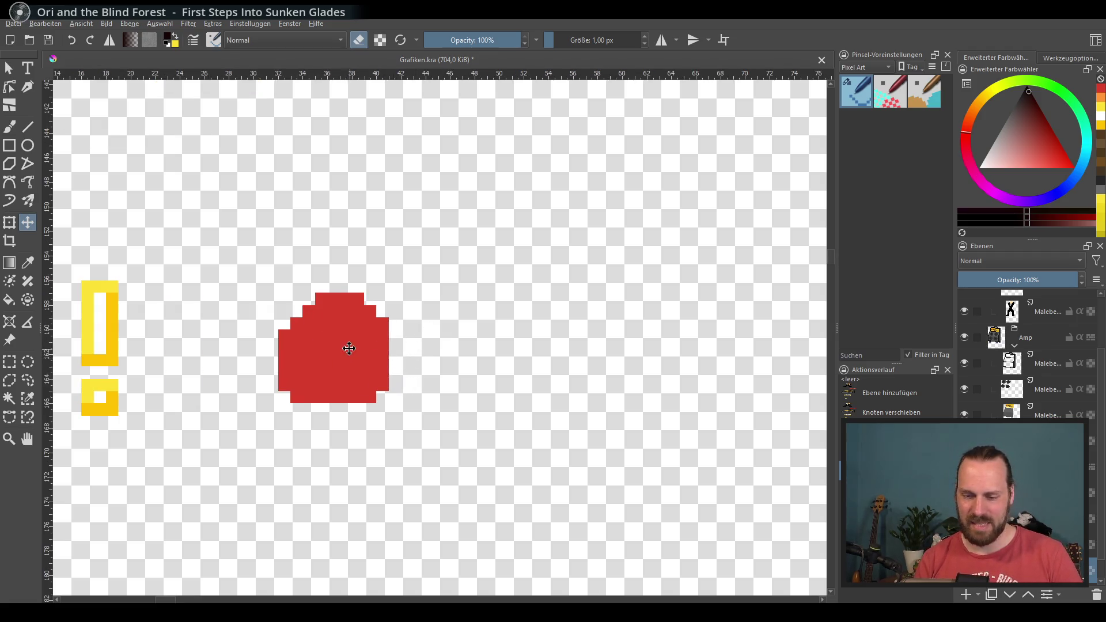
Erase two bottom-left pixels of the blob and undo an unwanted black edge stroke.
{"action": "key", "text": "b"}
{"action": "key", "text": "e"}
{"action": "left_click_drag", "start_coordinate": [276, 377], "coordinate": [298, 399]}
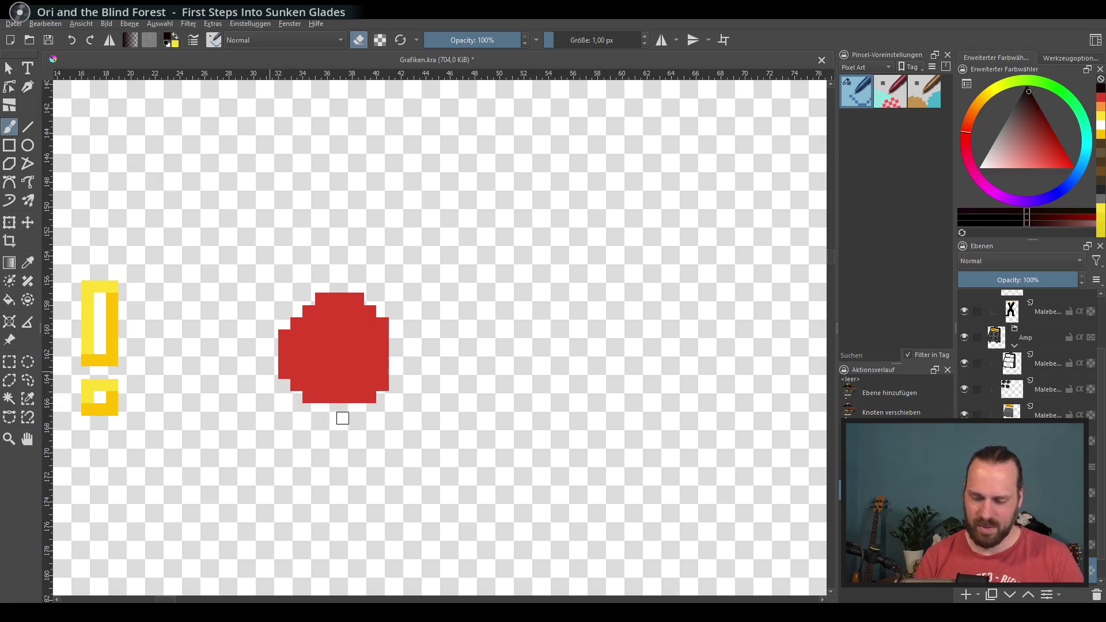
{"action": "key", "text": "e"}
{"action": "mouse_move", "coordinate": [314, 302]}
{"action": "left_mouse_down"}
{"action": "mouse_move", "coordinate": [295, 346]}
{"action": "mouse_move", "coordinate": [321, 324]}
{"action": "mouse_move", "coordinate": [371, 314]}
{"action": "left_mouse_up"}
{"action": "key", "text": "e"}
{"action": "key", "text": "ctrl+z"}
{"action": "key", "text": "ctrl+z"}
{"action": "key", "text": "ctrl+z"}
Draw black angry eyebrows, a frowning mouth and two eyes, undoing a trial stroke above.
{"action": "left_click", "coordinate": [321, 323]}
{"action": "left_click_drag", "start_coordinate": [345, 323], "coordinate": [383, 299]}
{"action": "left_click_drag", "start_coordinate": [320, 386], "coordinate": [357, 385]}
{"action": "key", "text": "ctrl+z"}
{"action": "left_click", "coordinate": [321, 347]}
{"action": "left_click", "coordinate": [358, 348]}
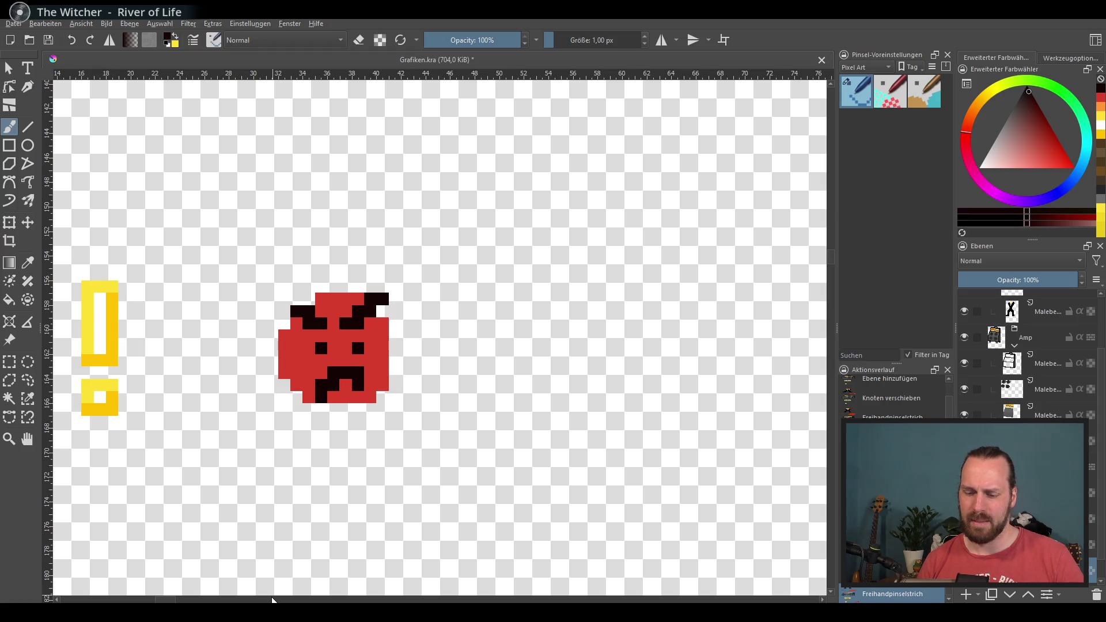
{"action": "mouse_move", "coordinate": [360, 257]}
{"action": "left_mouse_down"}
{"action": "mouse_move", "coordinate": [317, 173]}
{"action": "mouse_move", "coordinate": [412, 204]}
{"action": "left_mouse_up"}
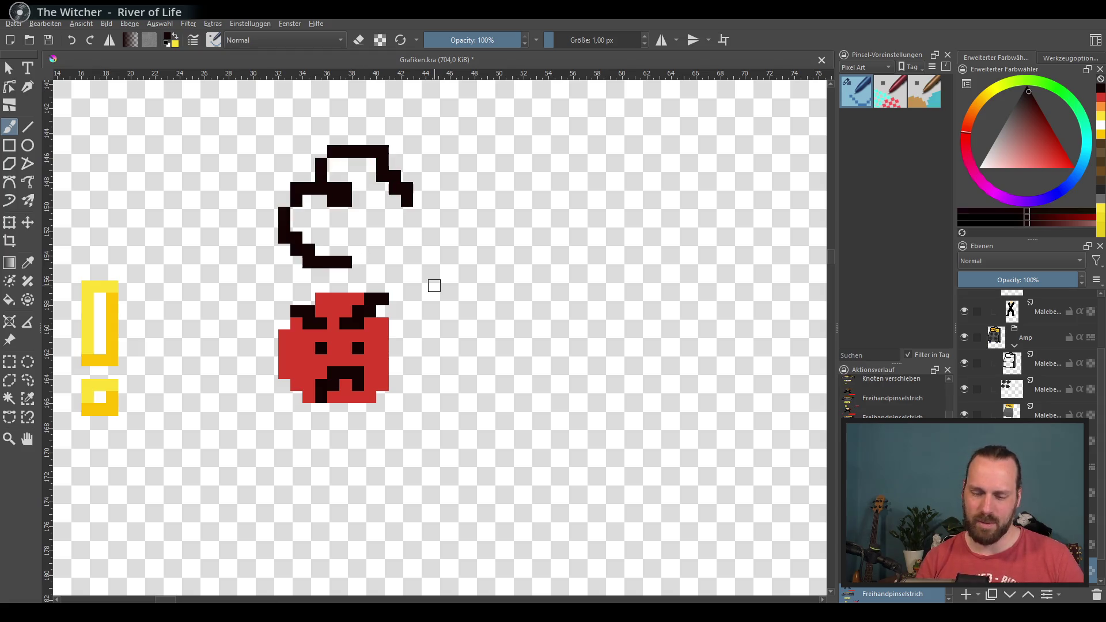
{"action": "key", "text": "ctrl+z"}
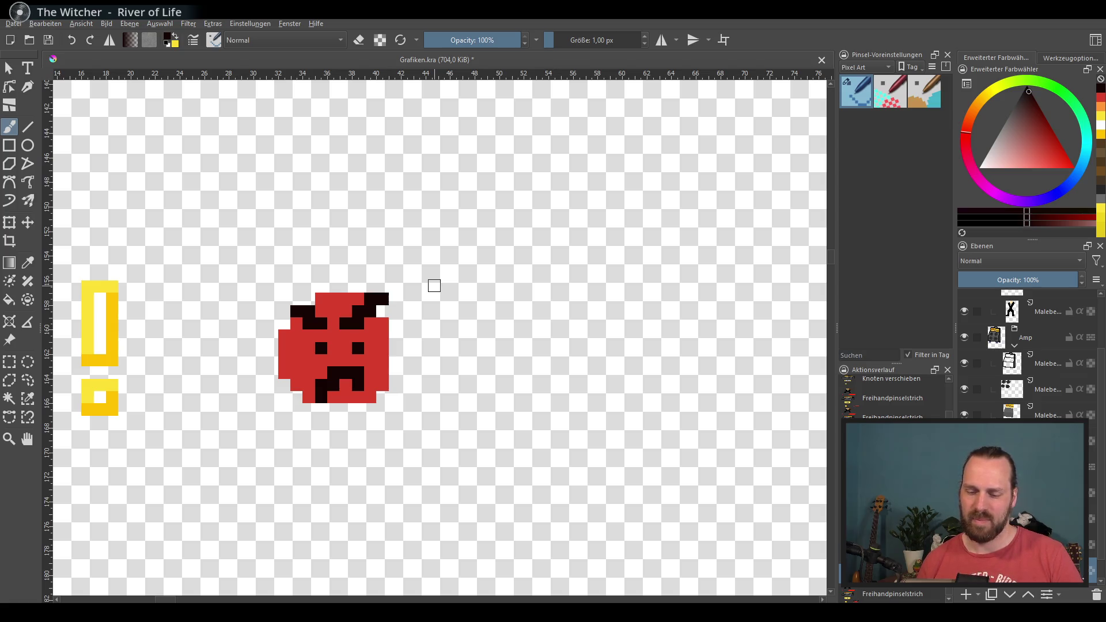
Strip the black face features, then paint trial eyes and eyebrows on the red blob.
{"action": "key", "text": "ctrl+z"}
{"action": "key", "text": "ctrl+z"}
{"action": "key", "text": "ctrl+z"}
{"action": "key", "text": "e"}
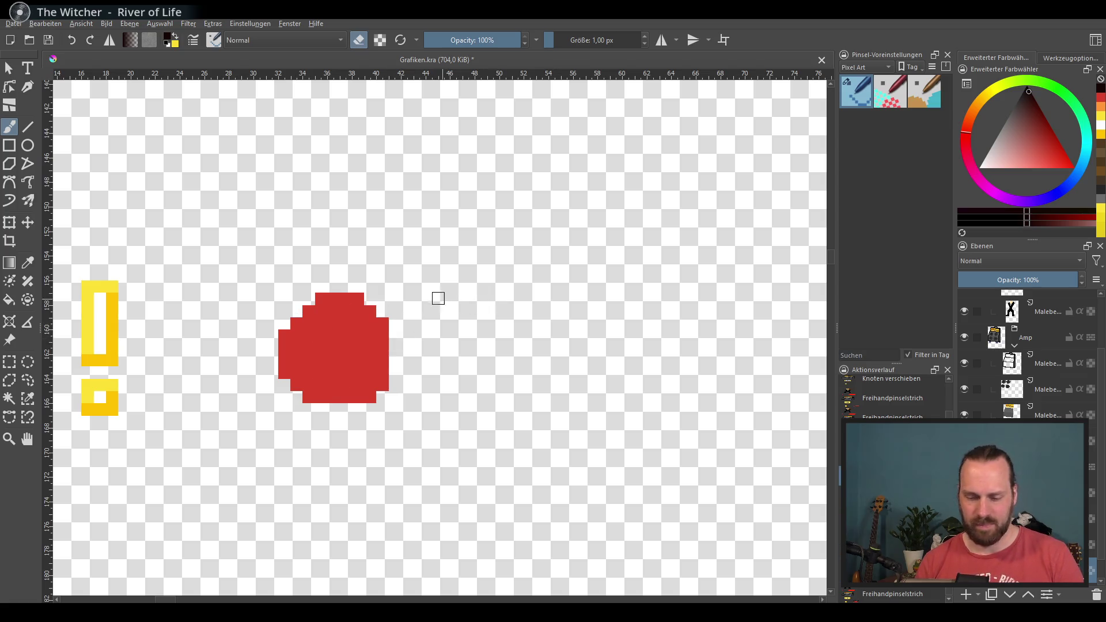
{"action": "key", "text": "e"}
{"action": "left_click", "coordinate": [321, 335]}
{"action": "left_click_drag", "start_coordinate": [346, 336], "coordinate": [358, 336]}
{"action": "left_click_drag", "start_coordinate": [297, 299], "coordinate": [321, 311]}
{"action": "mouse_move", "coordinate": [345, 311]}
{"action": "left_mouse_down"}
{"action": "mouse_move", "coordinate": [346, 299]}
{"action": "mouse_move", "coordinate": [382, 287]}
{"action": "left_mouse_up"}
{"action": "left_click", "coordinate": [309, 336]}
Undo the trial eyes and brows, stepping through undo and redo until the blob is plain.
{"action": "key", "text": "ctrl+z"}
{"action": "key", "text": "ctrl+z"}
{"action": "key", "text": "ctrl+z"}
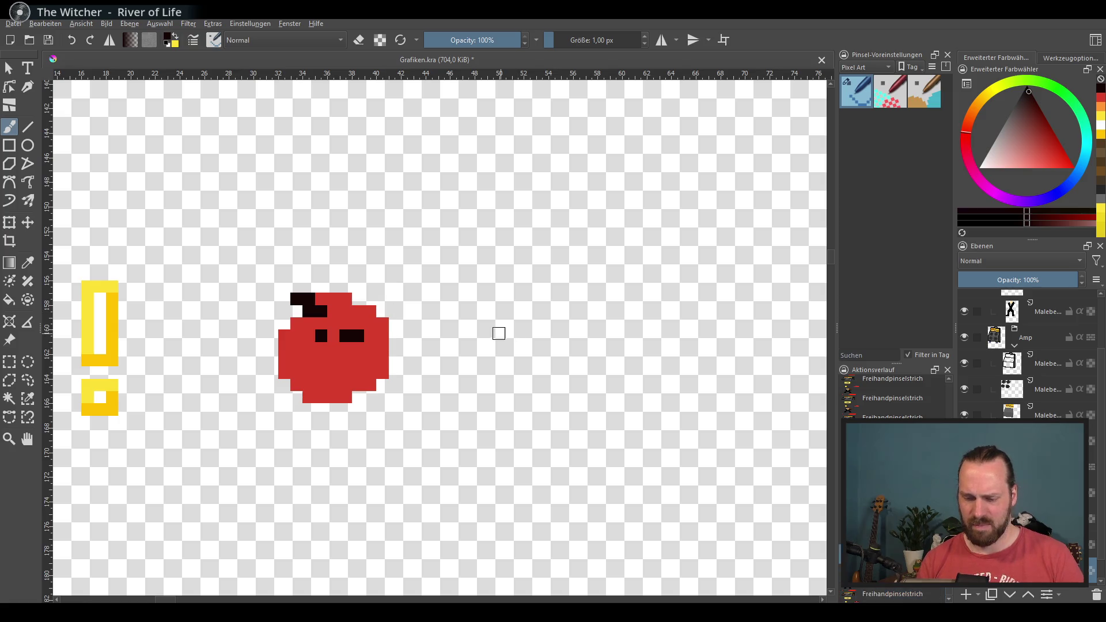
{"action": "key", "text": "ctrl+z"}
{"action": "key", "text": "ctrl+z"}
{"action": "key", "text": "ctrl+z"}
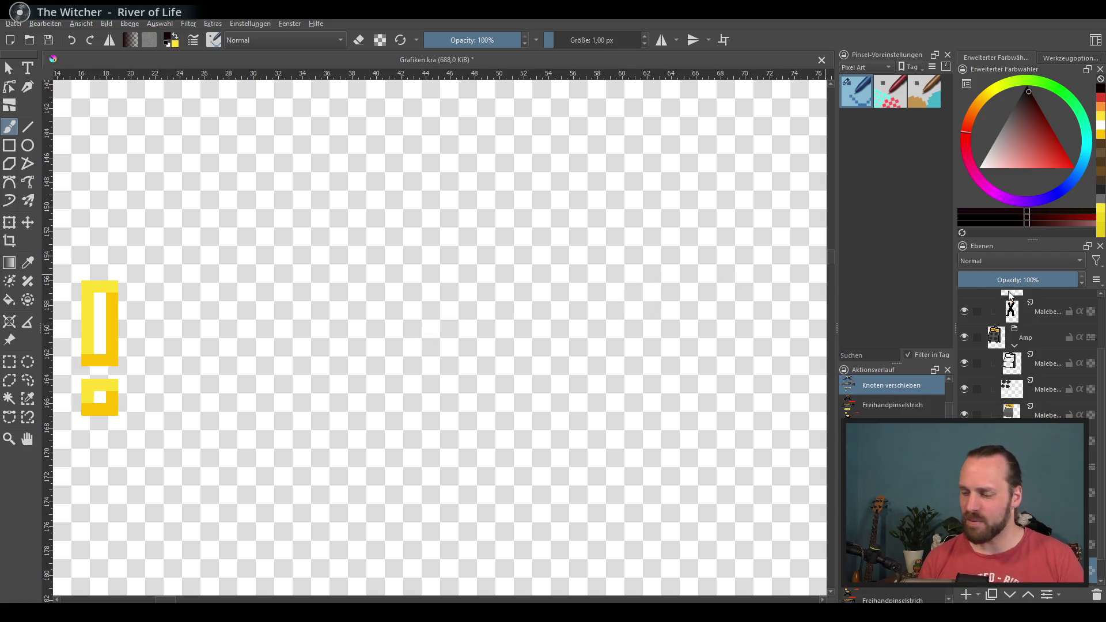
{"action": "key", "text": "ctrl+shift+z"}
{"action": "key", "text": "ctrl+shift+z"}
{"action": "key", "text": "ctrl+shift+z"}
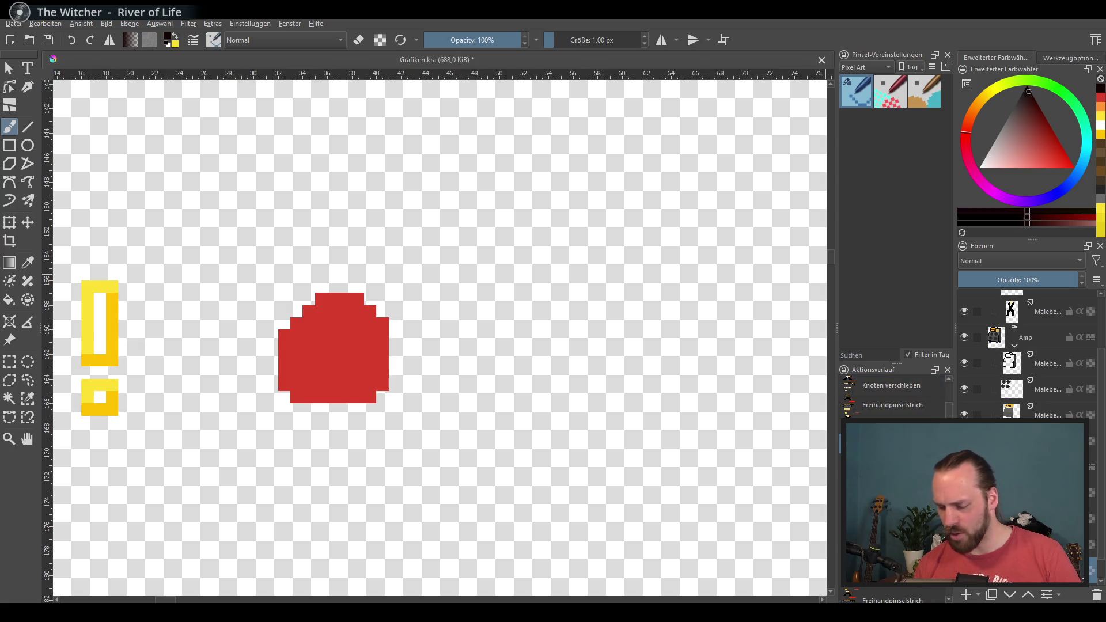
{"action": "key", "text": "ctrl+z"}
{"action": "key", "text": "ctrl+shift+z"}
{"action": "key", "text": "ctrl+z"}
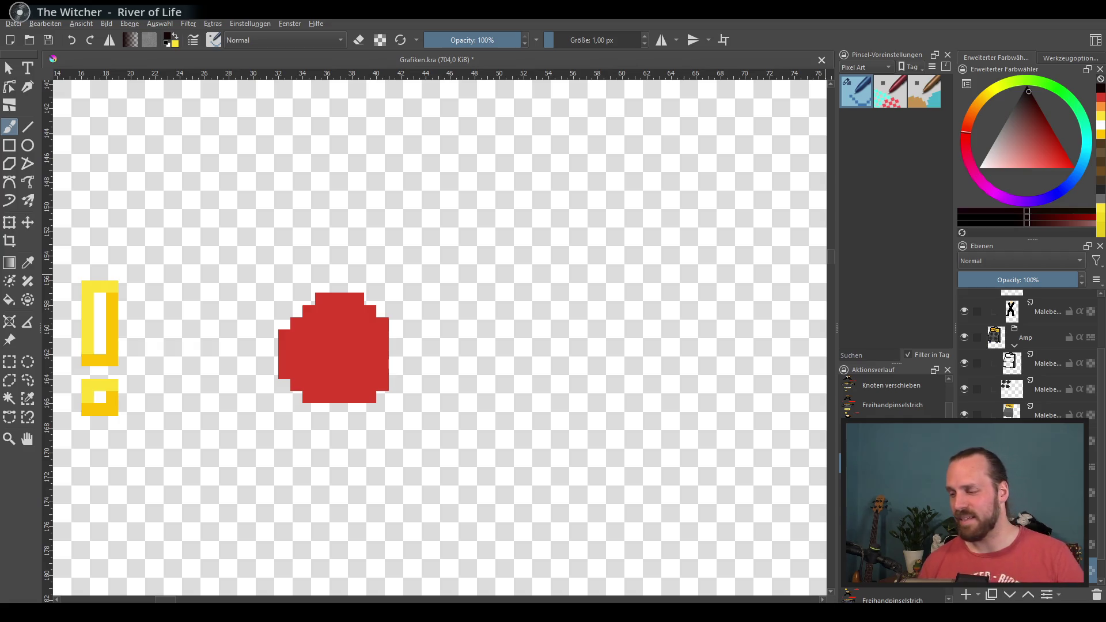
Place left and right black eye pixels on the red blob, moving the right eye further right.
{"action": "left_click_drag", "start_coordinate": [389, 443], "coordinate": [443, 442]}
{"action": "left_click", "coordinate": [376, 333]}
{"action": "left_click", "coordinate": [401, 333]}
{"action": "key", "text": "ctrl+z"}
{"action": "left_click", "coordinate": [413, 333]}
Try zigzag eyebrows and horn strokes along the blob's top, undoing the trials.
{"action": "mouse_move", "coordinate": [352, 308]}
{"action": "left_mouse_down"}
{"action": "mouse_move", "coordinate": [375, 323]}
{"action": "mouse_move", "coordinate": [429, 296]}
{"action": "left_mouse_up"}
{"action": "key", "text": "ctrl+z"}
{"action": "left_click_drag", "start_coordinate": [335, 310], "coordinate": [432, 294]}
{"action": "key", "text": "ctrl+z"}
{"action": "key", "text": "ctrl+z"}
{"action": "mouse_move", "coordinate": [336, 293]}
{"action": "left_mouse_down"}
{"action": "mouse_move", "coordinate": [373, 311]}
{"action": "mouse_move", "coordinate": [439, 284]}
{"action": "left_mouse_up"}
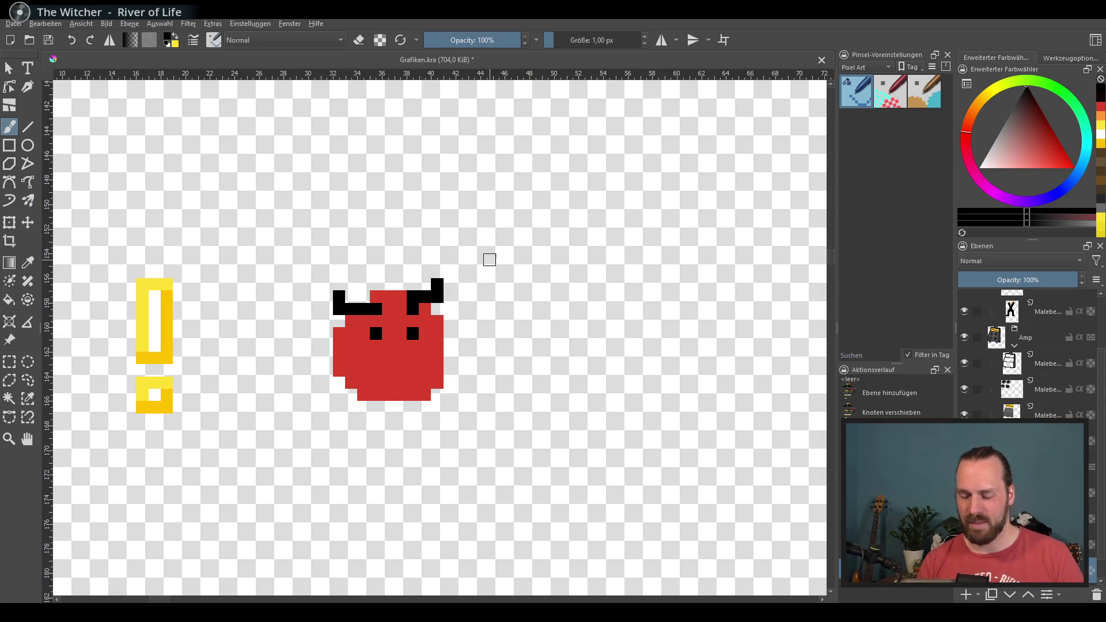
{"action": "key", "text": "ctrl+z"}
{"action": "key", "text": "ctrl+z"}
{"action": "mouse_move", "coordinate": [338, 297]}
{"action": "left_mouse_down"}
{"action": "mouse_move", "coordinate": [377, 309]}
{"action": "mouse_move", "coordinate": [438, 283]}
{"action": "left_mouse_up"}
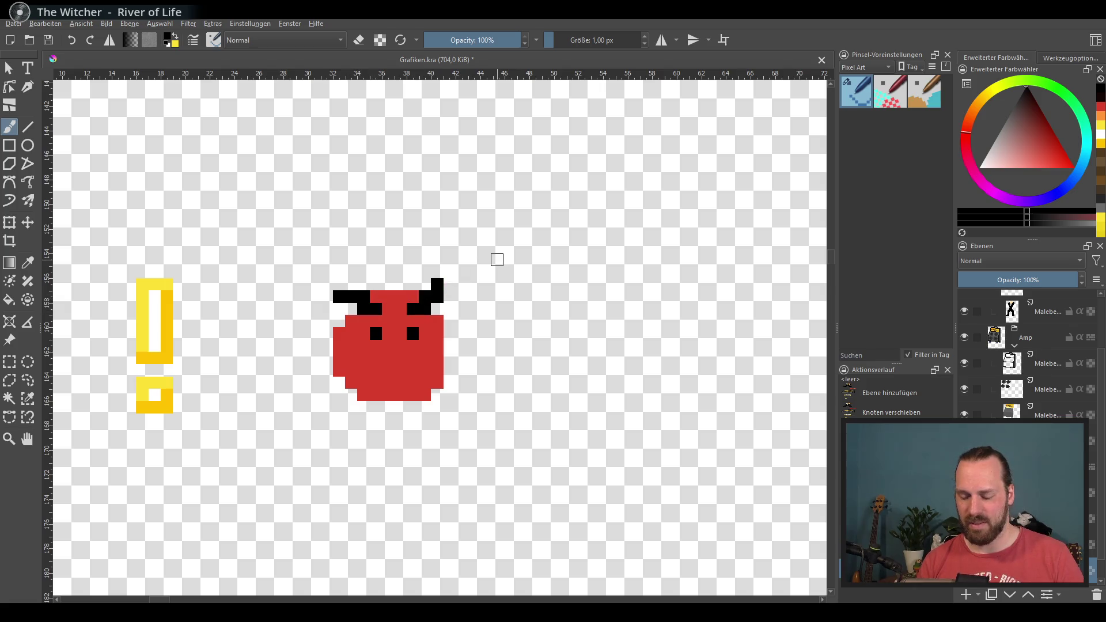
{"action": "key", "text": "ctrl+z"}
Experiment with trial mouths, redrawn horns and a flat top bar, undoing most attempts.
{"action": "key", "text": "ctrl+z"}
{"action": "mouse_move", "coordinate": [339, 296]}
{"action": "left_mouse_down"}
{"action": "mouse_move", "coordinate": [363, 308]}
{"action": "mouse_move", "coordinate": [424, 284]}
{"action": "left_mouse_up"}
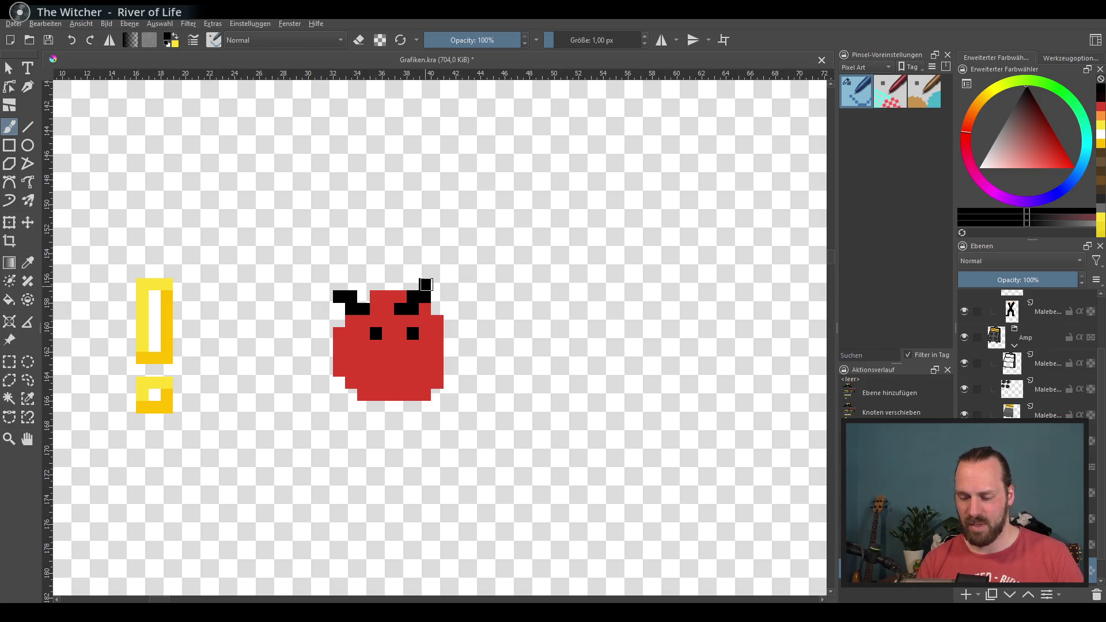
{"action": "left_click_drag", "start_coordinate": [373, 383], "coordinate": [418, 394]}
{"action": "key", "text": "ctrl+z"}
{"action": "mouse_move", "coordinate": [403, 354]}
{"action": "left_mouse_down"}
{"action": "mouse_move", "coordinate": [374, 387]}
{"action": "mouse_move", "coordinate": [419, 375]}
{"action": "left_mouse_up"}
{"action": "key", "text": "ctrl+z"}
{"action": "key", "text": "ctrl+z"}
{"action": "key", "text": "ctrl+z"}
{"action": "key", "text": "ctrl+z"}
{"action": "left_click_drag", "start_coordinate": [339, 282], "coordinate": [363, 309]}
{"action": "left_click_drag", "start_coordinate": [412, 311], "coordinate": [429, 283]}
{"action": "key", "text": "ctrl+z"}
{"action": "key", "text": "ctrl+z"}
{"action": "mouse_move", "coordinate": [351, 310]}
{"action": "left_mouse_down"}
{"action": "mouse_move", "coordinate": [389, 309]}
{"action": "mouse_move", "coordinate": [438, 282]}
{"action": "left_mouse_up"}
{"action": "key", "text": "ctrl+z"}
{"action": "left_click_drag", "start_coordinate": [375, 382], "coordinate": [427, 372]}
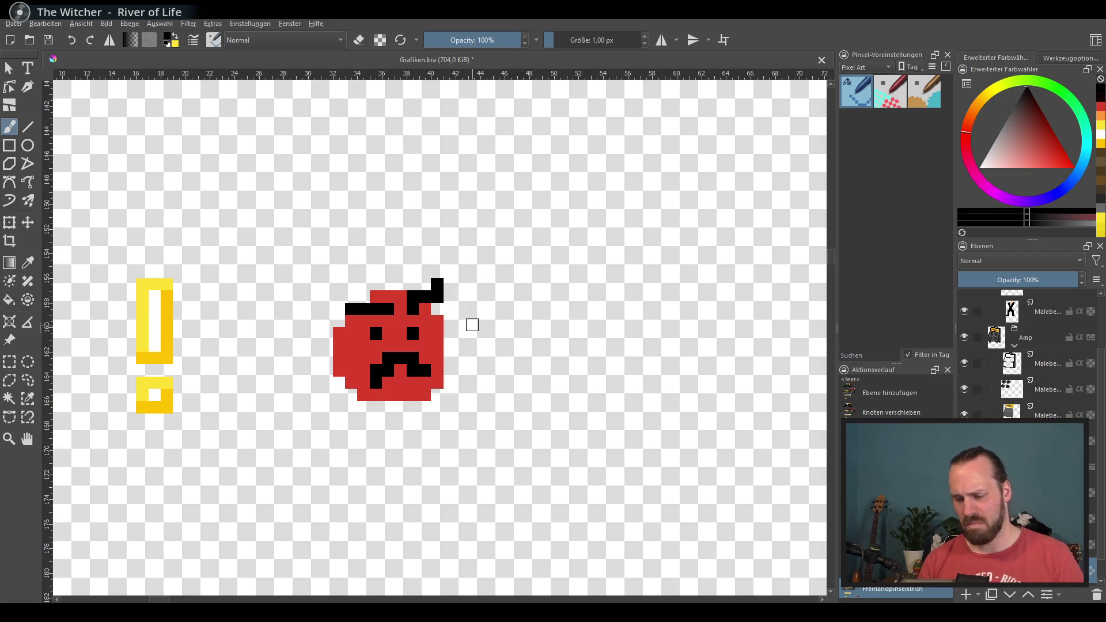
{"action": "key", "text": "ctrl+z"}
{"action": "key", "text": "ctrl+z"}
Draw angry eyebrows and a zigzag mouth, then undo the mouth, horns and extra pixels.
{"action": "key", "text": "ctrl+z"}
{"action": "mouse_move", "coordinate": [377, 308]}
{"action": "left_mouse_down"}
{"action": "mouse_move", "coordinate": [350, 295]}
{"action": "mouse_move", "coordinate": [434, 296]}
{"action": "left_mouse_up"}
{"action": "left_click", "coordinate": [434, 296]}
{"action": "mouse_move", "coordinate": [373, 384]}
{"action": "left_mouse_down"}
{"action": "mouse_move", "coordinate": [413, 358]}
{"action": "mouse_move", "coordinate": [426, 385]}
{"action": "mouse_move", "coordinate": [377, 375]}
{"action": "mouse_move", "coordinate": [403, 360]}
{"action": "mouse_move", "coordinate": [430, 375]}
{"action": "left_mouse_up"}
{"action": "key", "text": "ctrl+z"}
{"action": "key", "text": "ctrl+z"}
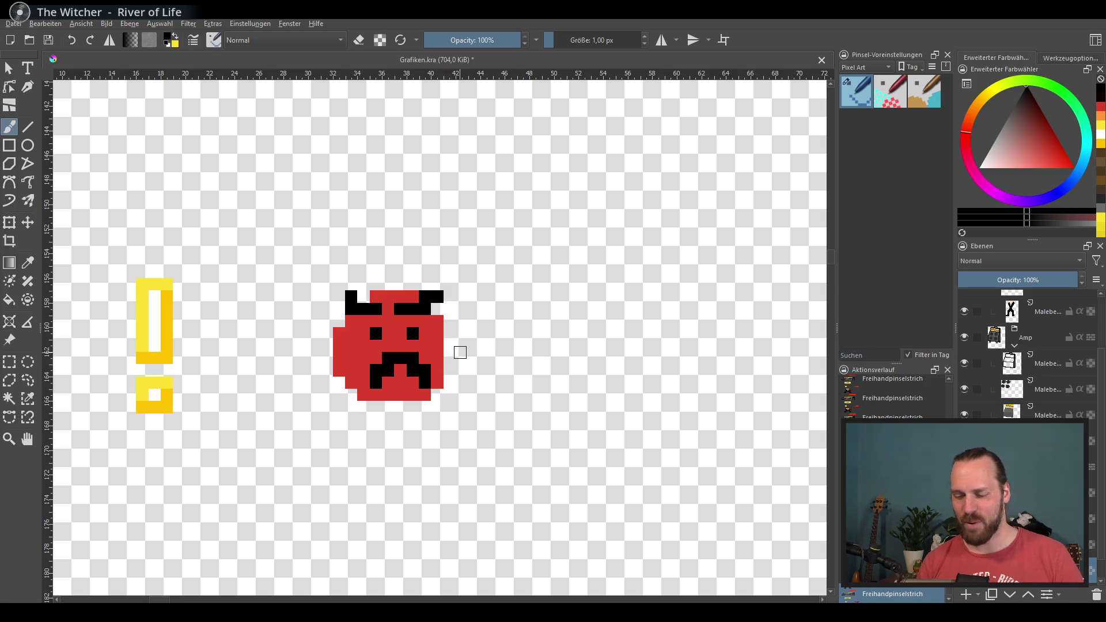
{"action": "left_click", "coordinate": [340, 297]}
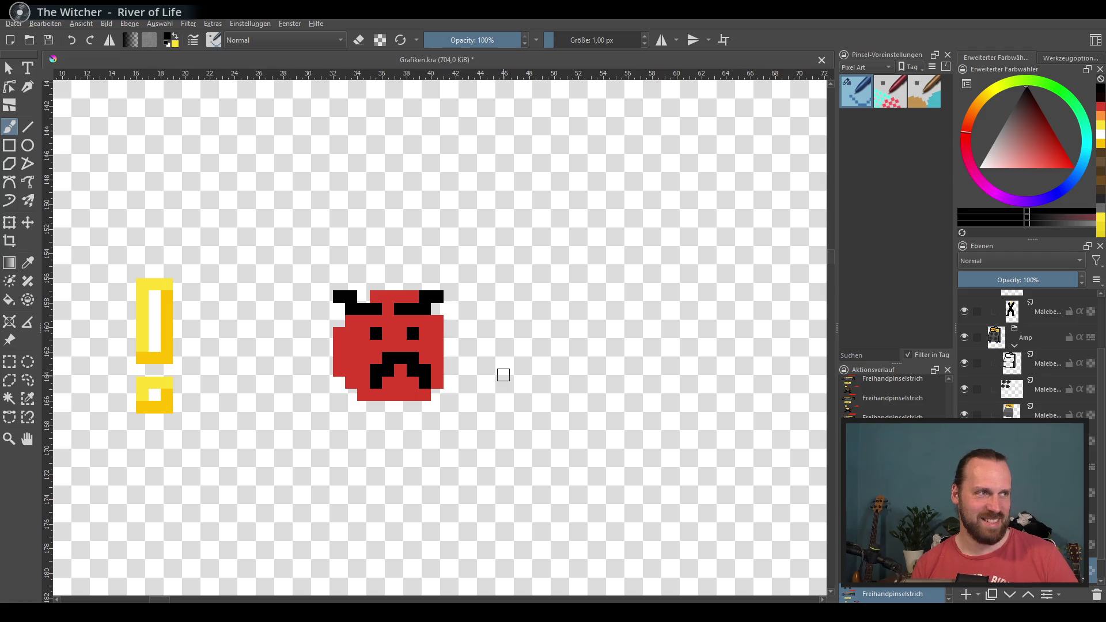
{"action": "key", "text": "ctrl+z"}
{"action": "key", "text": "ctrl+z"}
{"action": "key", "text": "ctrl+z"}
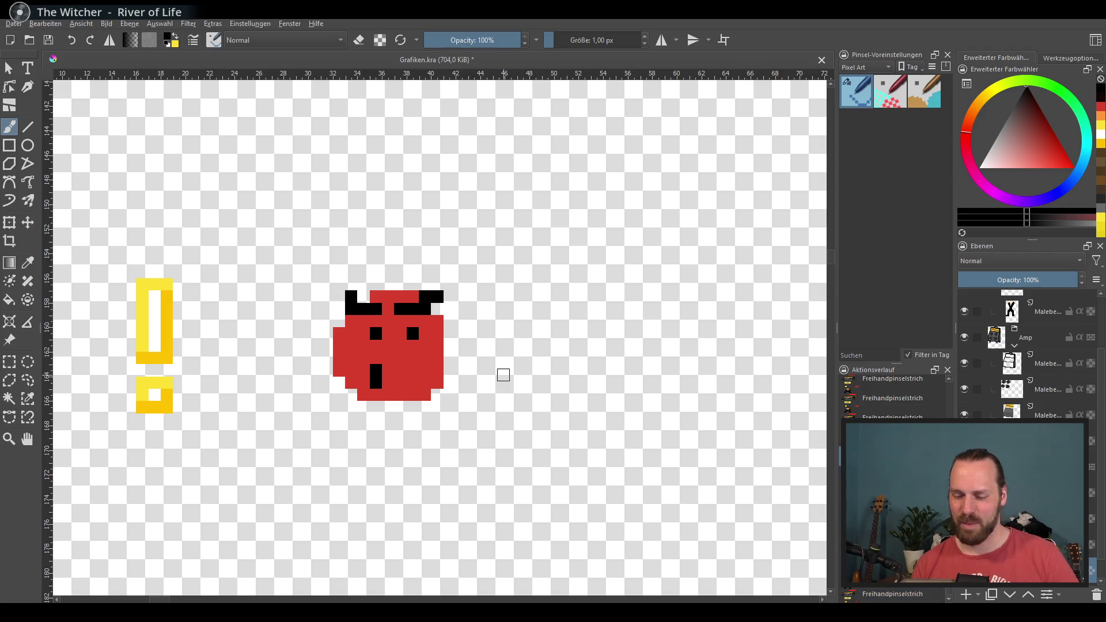
{"action": "key", "text": "ctrl+z"}
{"action": "key", "text": "ctrl+z"}
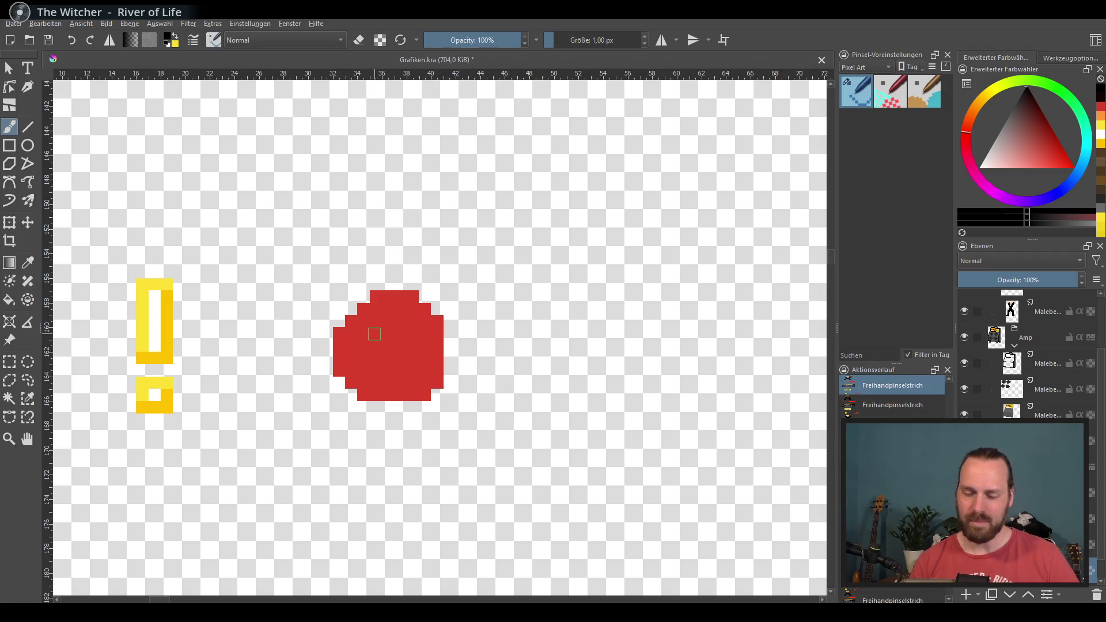
Fill the missing top-left pixel with the blob's red, then reset the colour to black.
{"action": "left_click", "coordinate": [374, 332], "text": "ctrl"}
{"action": "left_click", "coordinate": [363, 296]}
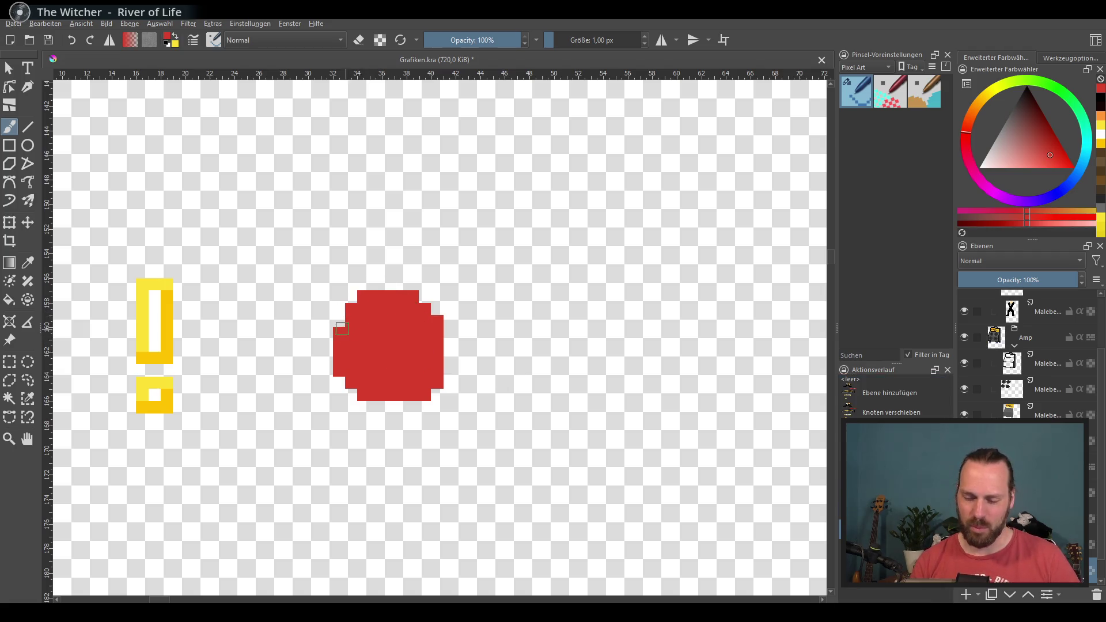
{"action": "key", "text": "d"}
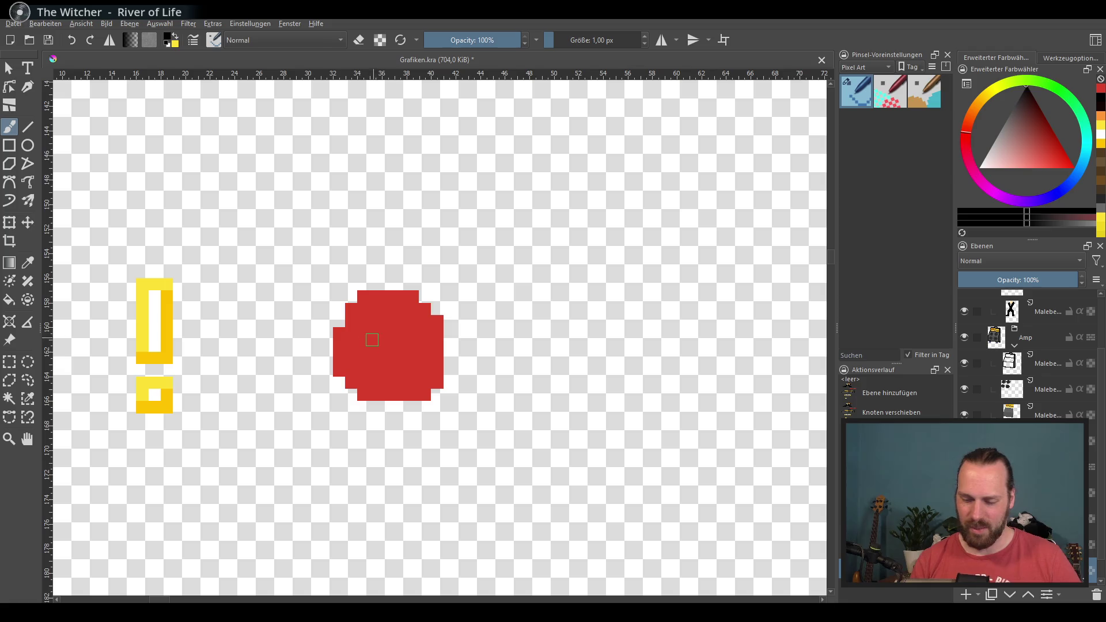
Try a tall eye, angry eyebrows and a frowning mouth, then undo them.
{"action": "key", "text": "ctrl+z"}
{"action": "mouse_move", "coordinate": [375, 346]}
{"action": "left_mouse_down"}
{"action": "mouse_move", "coordinate": [376, 333]}
{"action": "mouse_move", "coordinate": [376, 346]}
{"action": "mouse_move", "coordinate": [400, 346]}
{"action": "left_mouse_up"}
{"action": "key", "text": "ctrl+z"}
{"action": "left_click_drag", "start_coordinate": [351, 297], "coordinate": [400, 309]}
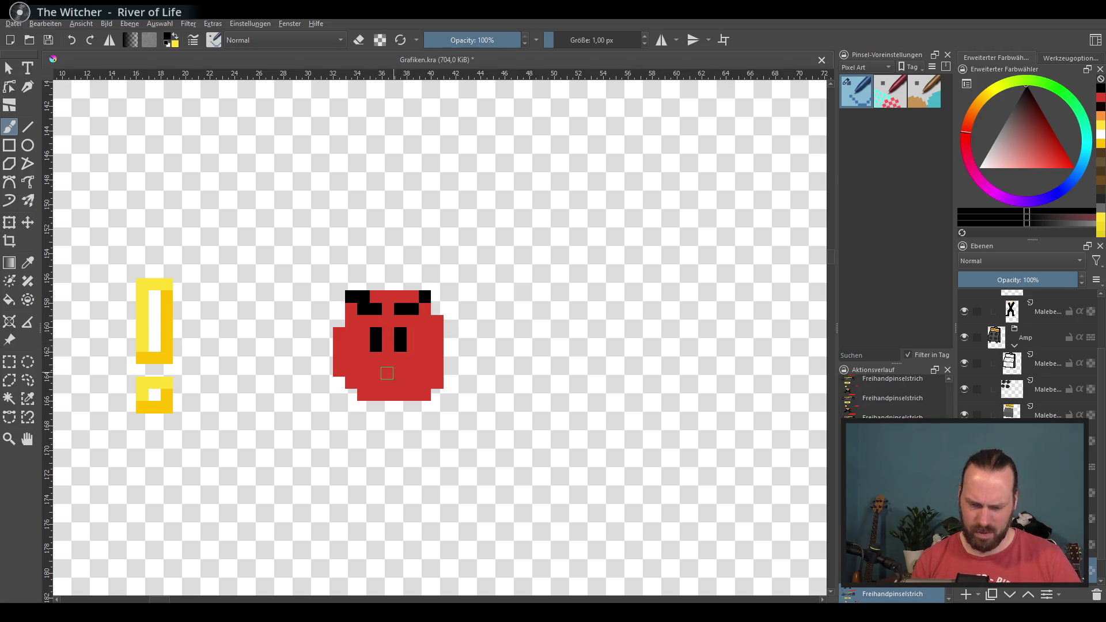
{"action": "left_click_drag", "start_coordinate": [375, 382], "coordinate": [412, 382]}
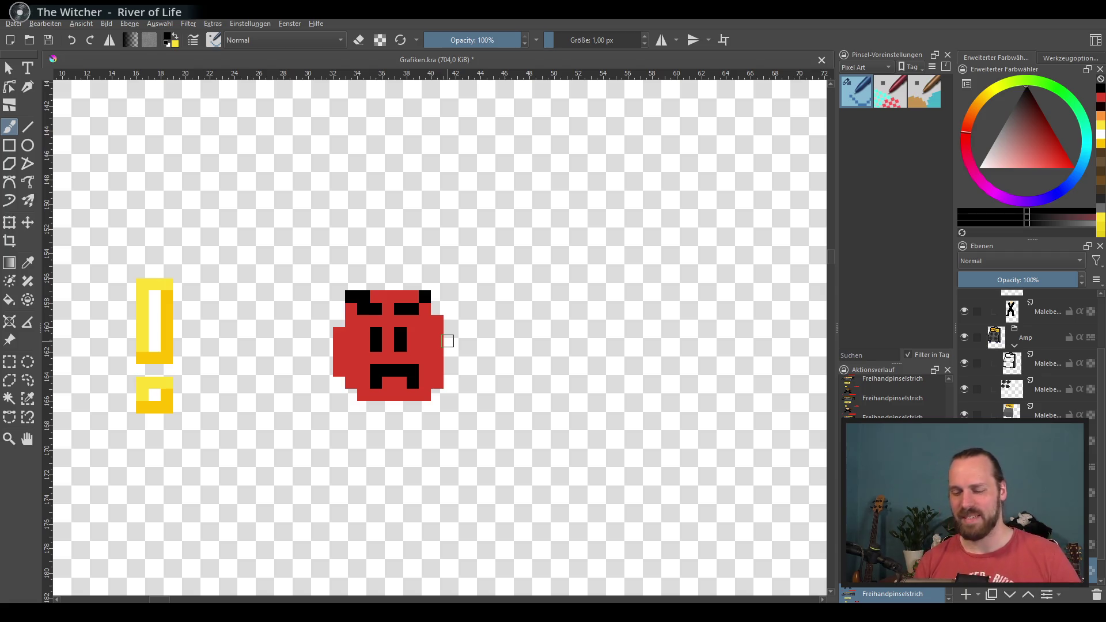
{"action": "key", "text": "ctrl+z"}
{"action": "key", "text": "ctrl+z"}
{"action": "key", "text": "ctrl+z"}
Settle on one eye pixel, add the second eye, enlarge both eyes and discard a trial mouth.
{"action": "key", "text": "ctrl+shift+z"}
{"action": "key", "text": "ctrl+z"}
{"action": "key", "text": "ctrl+z"}
{"action": "key", "text": "ctrl+shift+z"}
{"action": "key", "text": "ctrl+shift+z"}
{"action": "key", "text": "ctrl+z"}
{"action": "left_click", "coordinate": [401, 334]}
{"action": "left_click", "coordinate": [364, 336]}
{"action": "left_click_drag", "start_coordinate": [365, 346], "coordinate": [401, 346]}
{"action": "left_click_drag", "start_coordinate": [373, 379], "coordinate": [414, 375]}
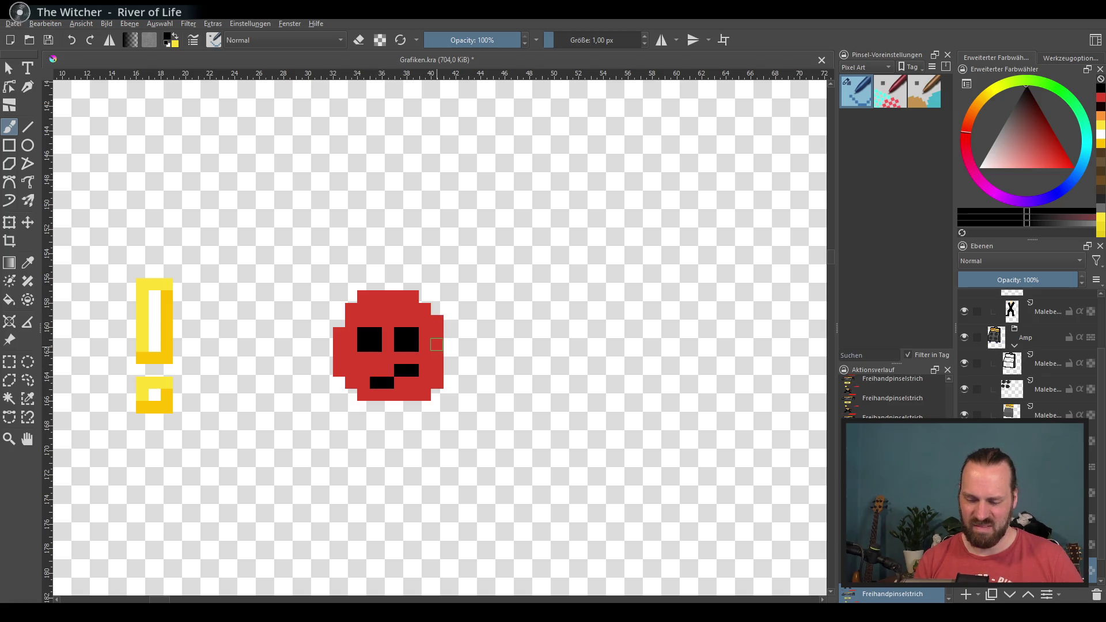
{"action": "key", "text": "ctrl+z"}
Paint both eyes lower with slanted angry eyebrows above them, discarding the trial mouth.
{"action": "key", "text": "ctrl+z"}
{"action": "key", "text": "ctrl+z"}
{"action": "key", "text": "ctrl+z"}
{"action": "key", "text": "ctrl+z"}
{"action": "key", "text": "ctrl+z"}
{"action": "left_click", "coordinate": [374, 345]}
{"action": "left_click", "coordinate": [412, 346]}
{"action": "left_click_drag", "start_coordinate": [351, 309], "coordinate": [376, 321]}
{"action": "left_click_drag", "start_coordinate": [425, 309], "coordinate": [375, 321]}
{"action": "key", "text": "ctrl+z"}
{"action": "key", "text": "ctrl+z"}
{"action": "left_click_drag", "start_coordinate": [400, 321], "coordinate": [424, 309]}
{"action": "mouse_move", "coordinate": [363, 390]}
{"action": "left_mouse_down"}
{"action": "mouse_move", "coordinate": [424, 390]}
{"action": "mouse_move", "coordinate": [414, 380]}
{"action": "mouse_move", "coordinate": [384, 379]}
{"action": "mouse_move", "coordinate": [418, 397]}
{"action": "left_mouse_up"}
{"action": "key", "text": "ctrl+z"}
{"action": "key", "text": "ctrl+z"}
{"action": "key", "text": "ctrl+z"}
{"action": "key", "text": "ctrl+z"}
{"action": "key", "text": "ctrl+z"}
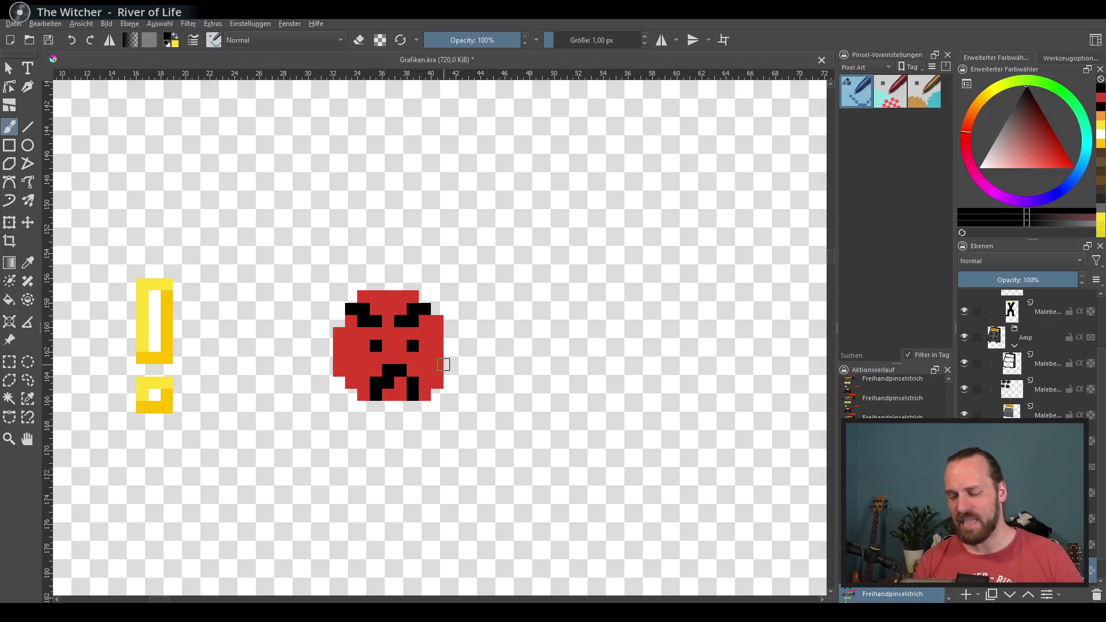
{"action": "key", "text": "ctrl+z"}
{"action": "key", "text": "ctrl+z"}
{"action": "key", "text": "ctrl+z"}
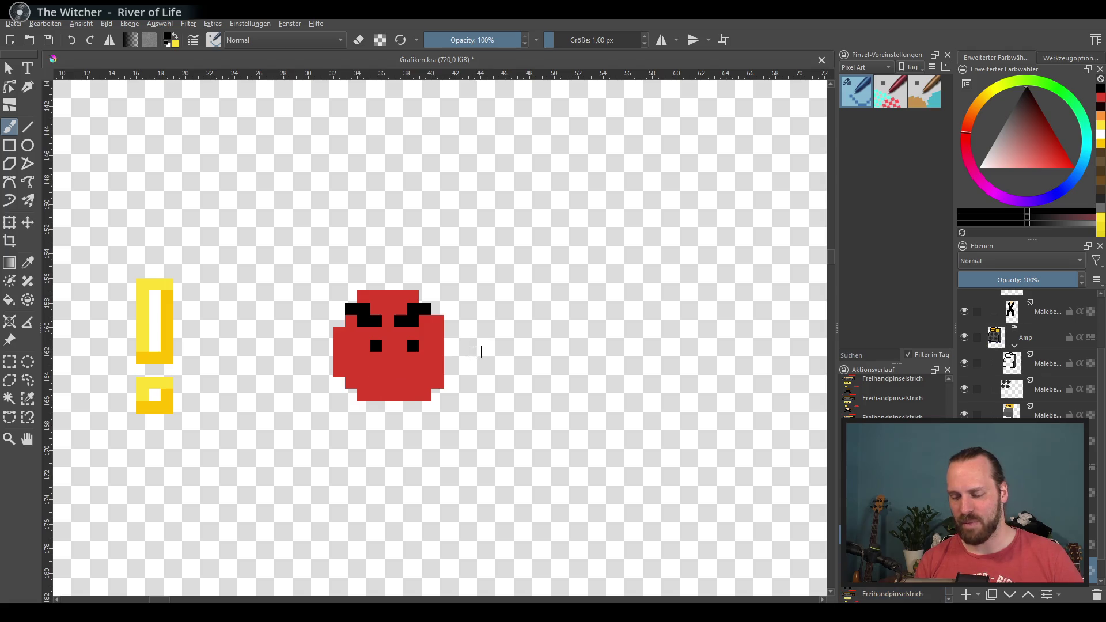
{"action": "key", "text": "ctrl+shift+z"}
{"action": "key", "text": "ctrl+shift+z"}
{"action": "key", "text": "ctrl+shift+z"}
{"action": "key", "text": "ctrl+shift+z"}
{"action": "key", "text": "ctrl+shift+z"}
{"action": "key", "text": "ctrl+z"}
{"action": "key", "text": "ctrl+z"}
{"action": "key", "text": "ctrl+z"}
{"action": "key", "text": "ctrl+z"}
{"action": "key", "text": "ctrl+z"}
{"action": "key", "text": "ctrl+shift+z"}
{"action": "key", "text": "ctrl+shift+z"}
{"action": "key", "text": "ctrl+z"}
{"action": "key", "text": "ctrl+z"}
{"action": "key", "text": "ctrl+shift+z"}
{"action": "key", "text": "ctrl+shift+z"}
{"action": "key", "text": "ctrl+z"}
{"action": "key", "text": "ctrl+z"}
{"action": "key", "text": "ctrl+shift+z"}
{"action": "key", "text": "ctrl+shift+z"}
{"action": "key", "text": "ctrl+shift+z"}
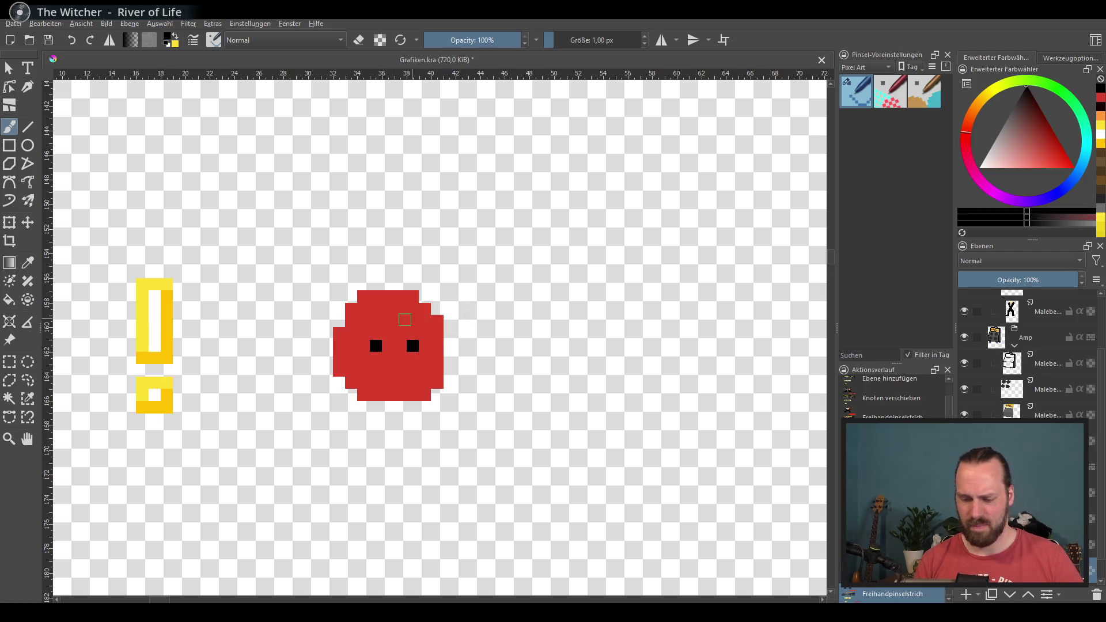
{"action": "key", "text": "ctrl+shift+z"}
{"action": "key", "text": "ctrl+shift+z"}
{"action": "key", "text": "ctrl+shift+z"}
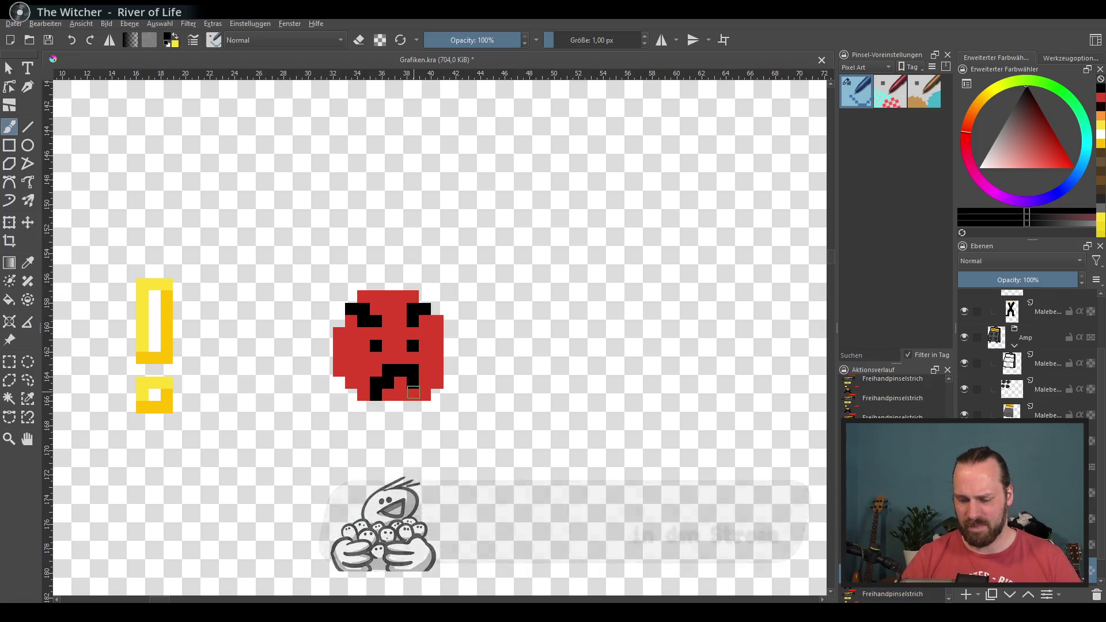
{"action": "key", "text": "ctrl+shift+z"}
{"action": "key", "text": "ctrl+z"}
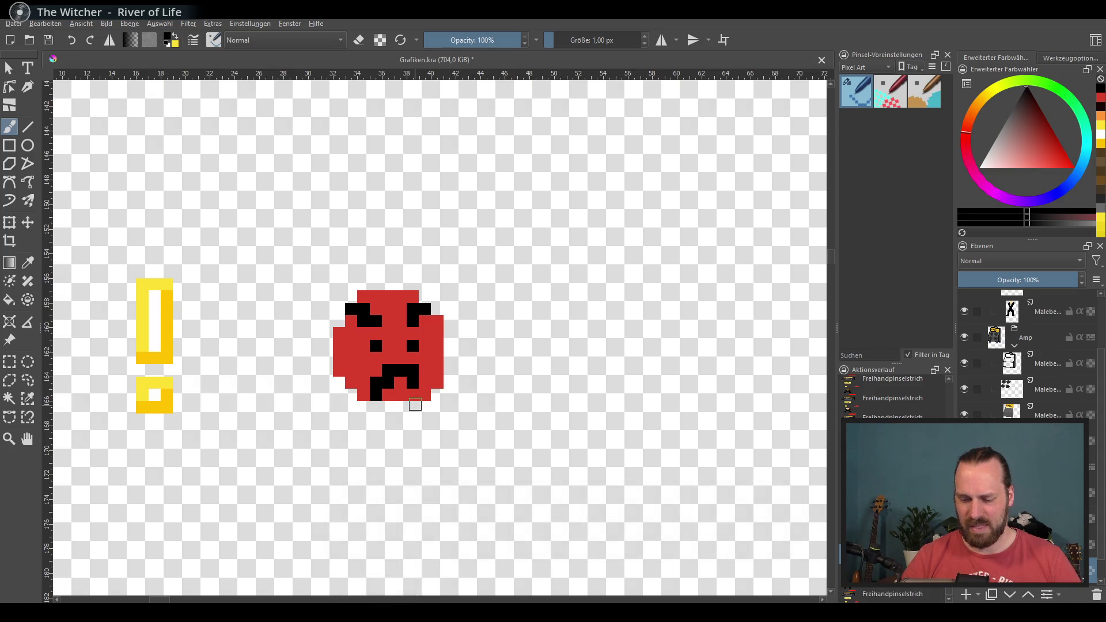
{"action": "left_click", "coordinate": [424, 395]}
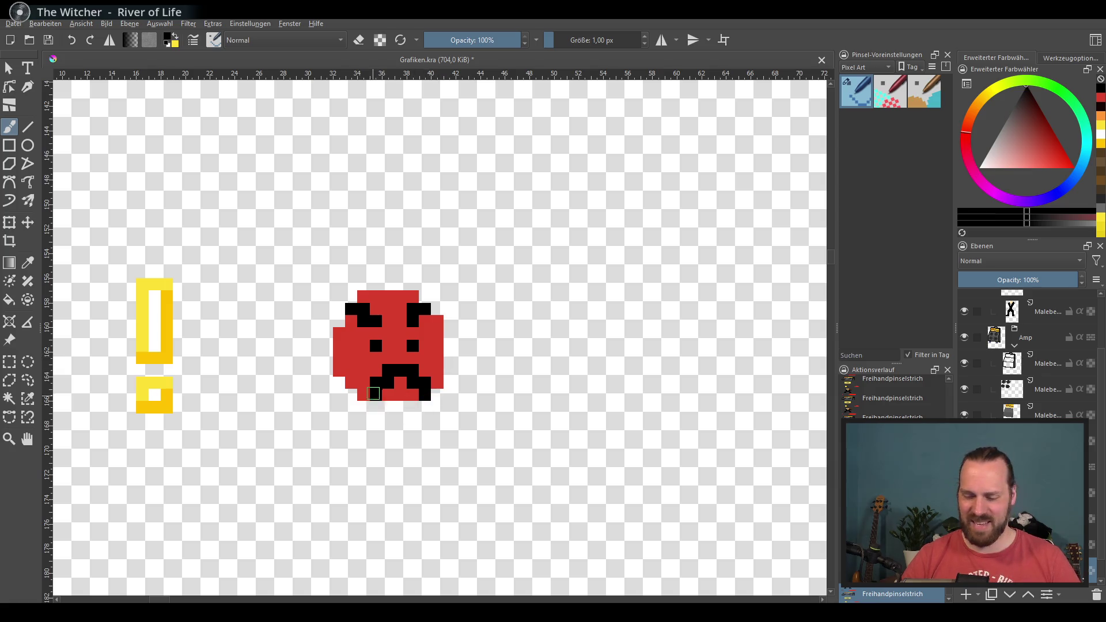
{"action": "left_click_drag", "start_coordinate": [375, 398], "coordinate": [375, 432]}
{"action": "left_click_drag", "start_coordinate": [426, 403], "coordinate": [425, 432]}
{"action": "key", "text": "ctrl+z"}
{"action": "key", "text": "ctrl+z"}
{"action": "key", "text": "ctrl+z"}
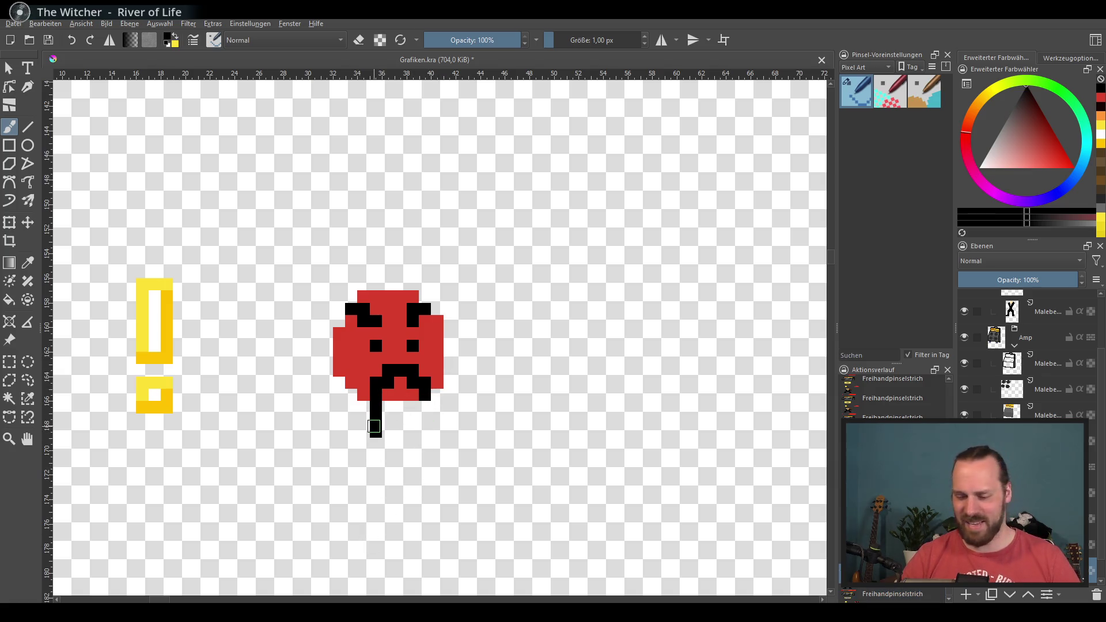
{"action": "mouse_move", "coordinate": [393, 372]}
{"action": "left_mouse_down"}
{"action": "mouse_move", "coordinate": [426, 380]}
{"action": "mouse_move", "coordinate": [376, 387]}
{"action": "mouse_move", "coordinate": [418, 363]}
{"action": "mouse_move", "coordinate": [414, 384]}
{"action": "left_mouse_up"}
{"action": "key", "text": "ctrl+z"}
{"action": "key", "text": "ctrl+z"}
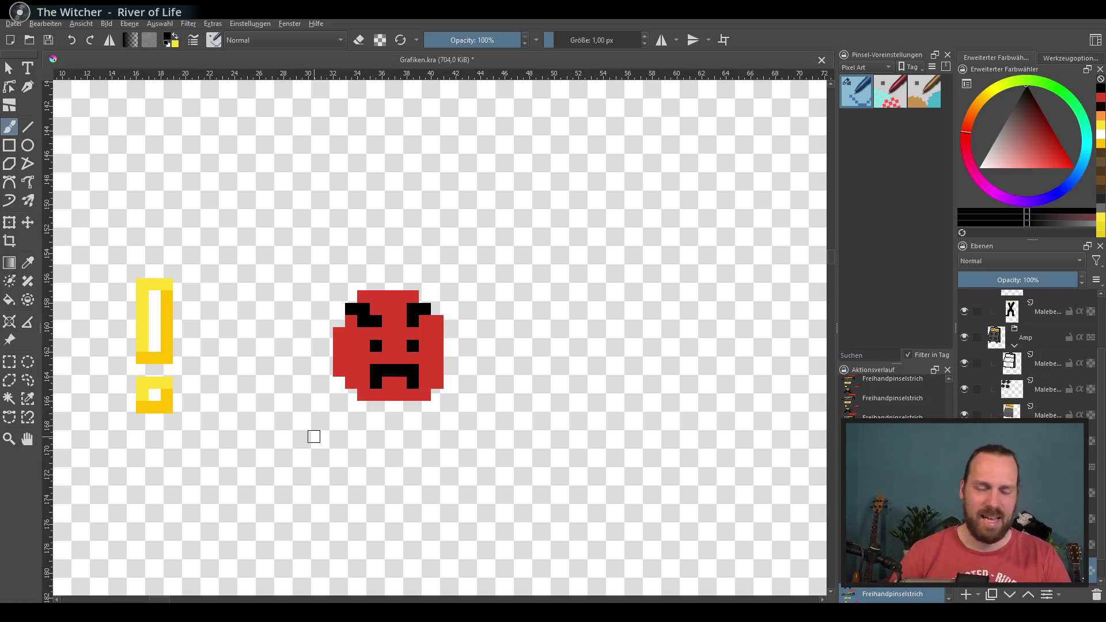
{"action": "left_click", "coordinate": [430, 319], "text": "ctrl"}
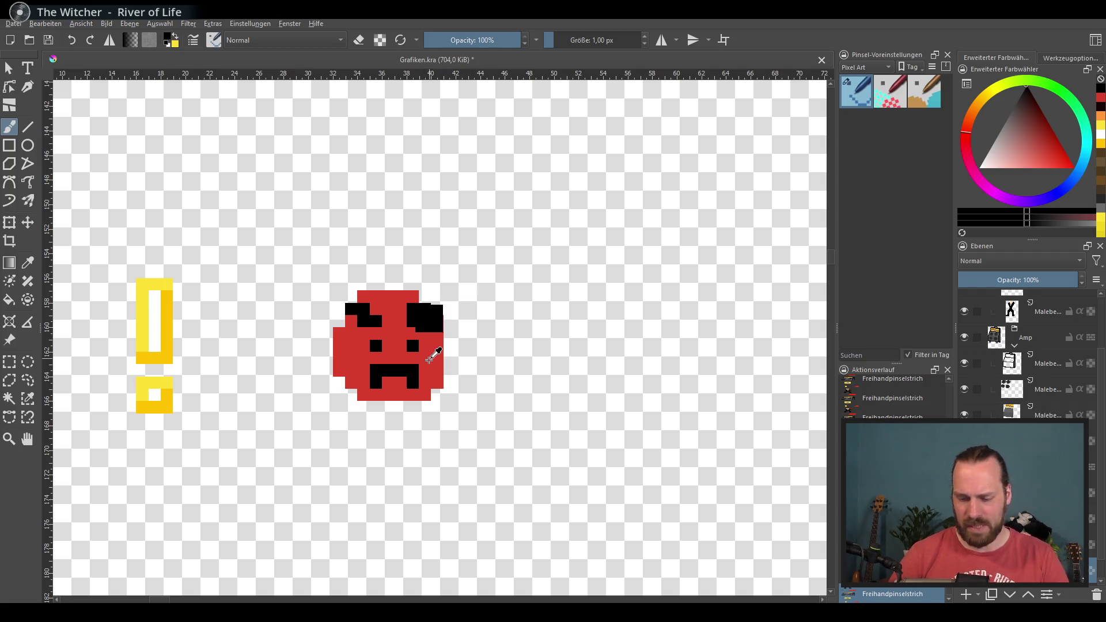
Touch up the frown with red and black pixels, drop the extra two, and save Grafiken.kra.
{"action": "left_click_drag", "start_coordinate": [366, 369], "coordinate": [384, 368]}
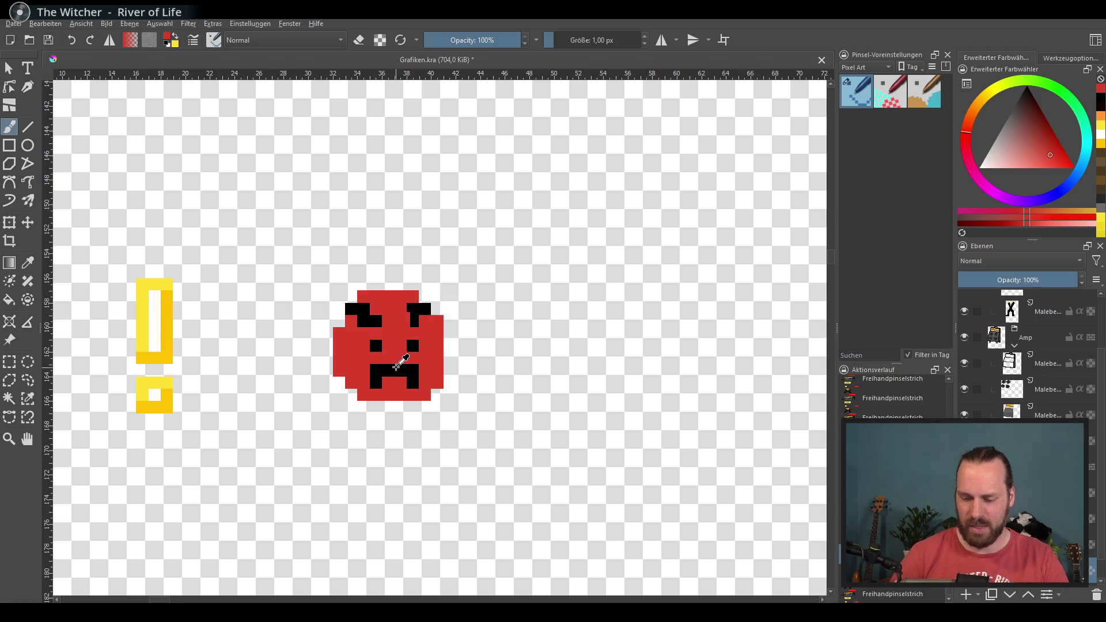
{"action": "left_click", "coordinate": [394, 370], "text": "ctrl"}
{"action": "left_click", "coordinate": [376, 371]}
{"action": "left_click", "coordinate": [363, 382]}
{"action": "key", "text": "ctrl+z"}
{"action": "key", "text": "ctrl+z"}
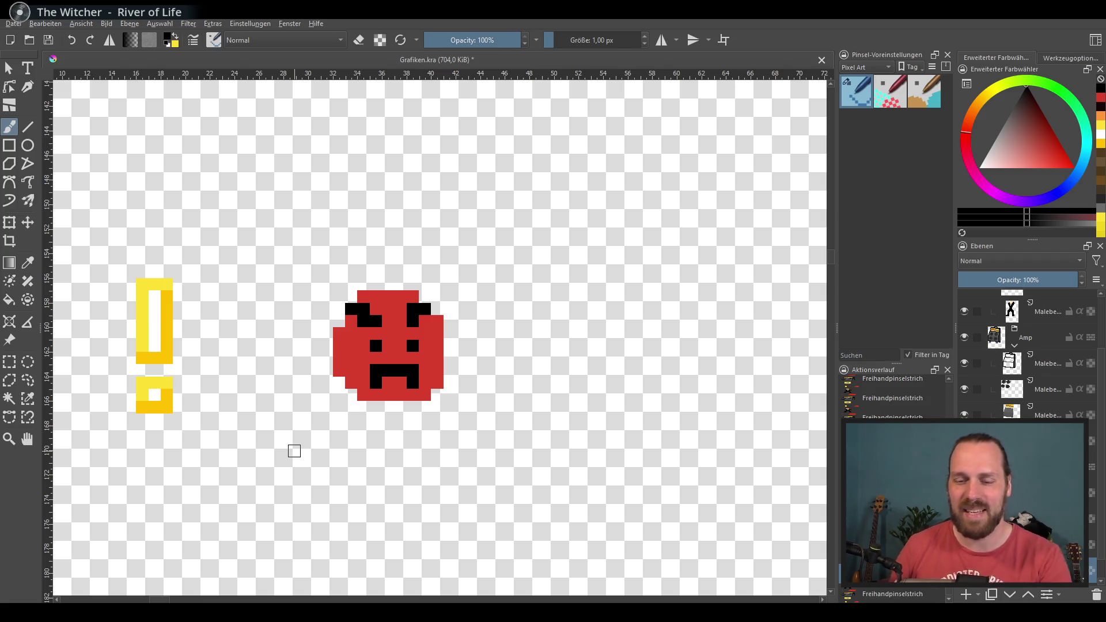
{"action": "key", "text": "ctrl+s"}
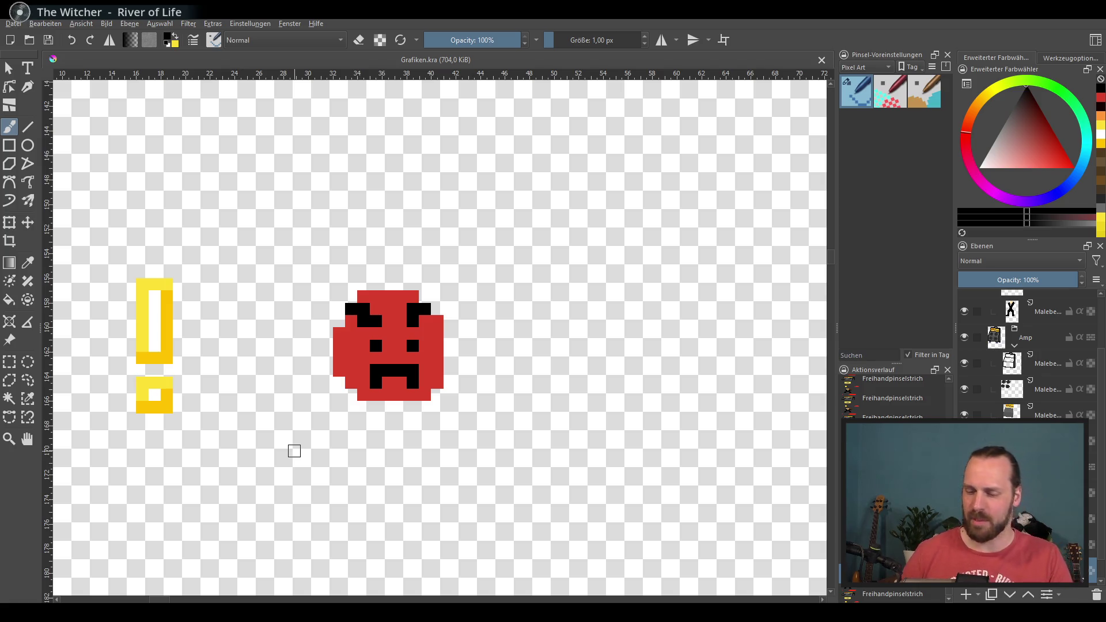
{"action": "mouse_move", "coordinate": [318, 379]}
{"action": "left_mouse_down"}
{"action": "mouse_move", "coordinate": [339, 359]}
{"action": "mouse_move", "coordinate": [354, 375]}
{"action": "left_mouse_up"}
With the Move tool, shift the angry face layer further right and nudge it up one pixel.
{"action": "left_click", "coordinate": [28, 223]}
{"action": "mouse_move", "coordinate": [416, 337]}
{"action": "left_mouse_down"}
{"action": "mouse_move", "coordinate": [421, 324]}
{"action": "mouse_move", "coordinate": [243, 365]}
{"action": "mouse_move", "coordinate": [241, 354]}
{"action": "mouse_move", "coordinate": [378, 325]}
{"action": "mouse_move", "coordinate": [403, 339]}
{"action": "mouse_move", "coordinate": [390, 334]}
{"action": "left_mouse_up"}
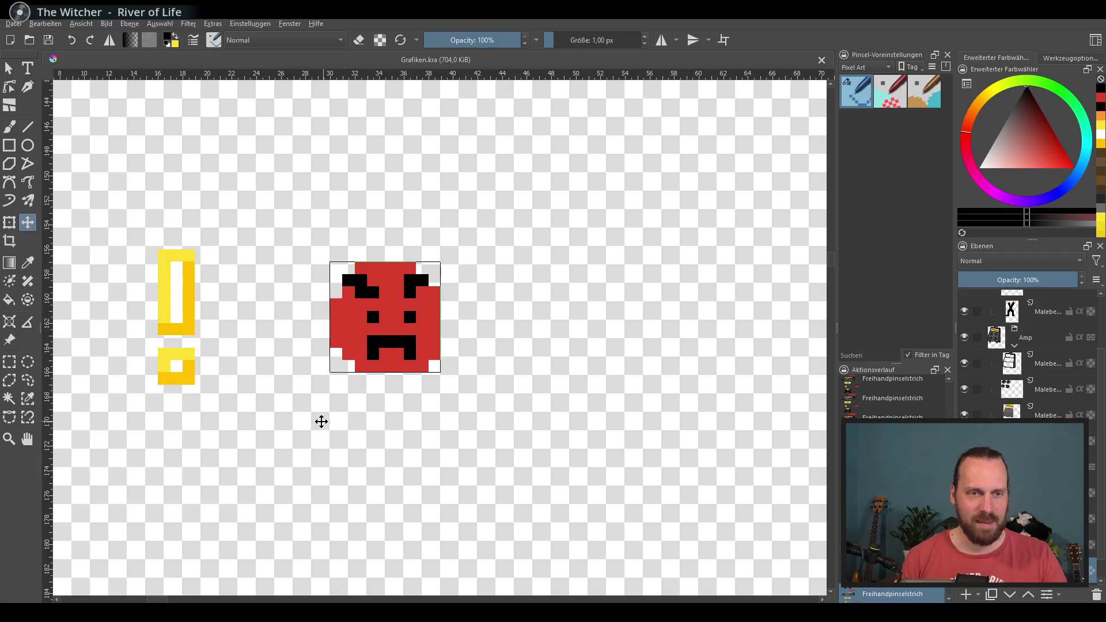
{"action": "scroll", "coordinate": [316, 419], "scroll_direction": "down", "scroll_amount": 1}
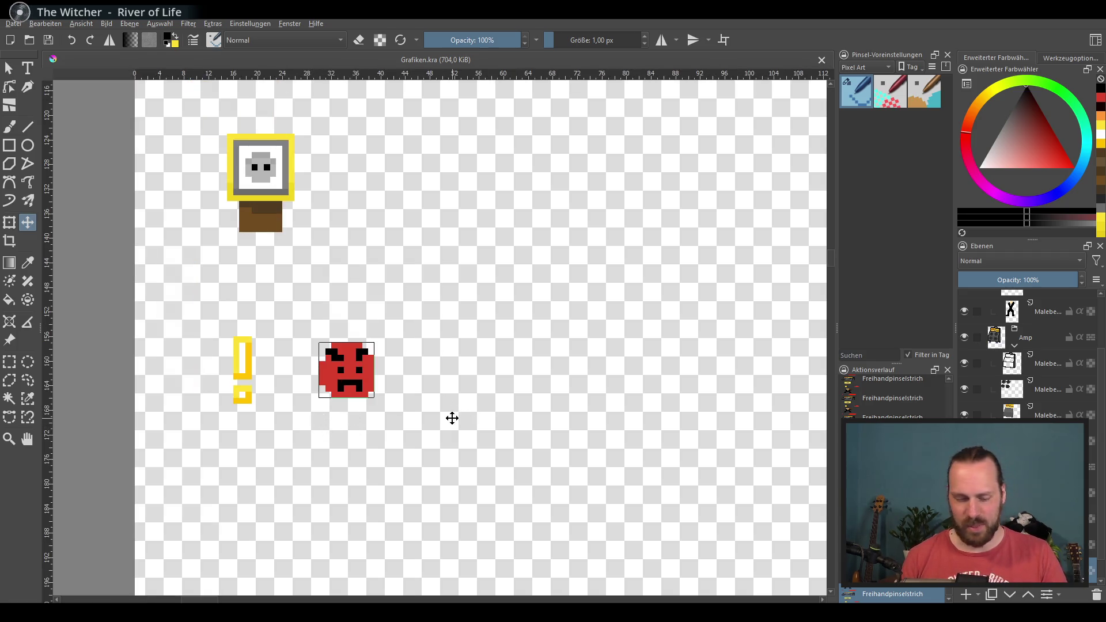
{"action": "scroll", "coordinate": [426, 436], "scroll_direction": "right", "scroll_amount": 2}
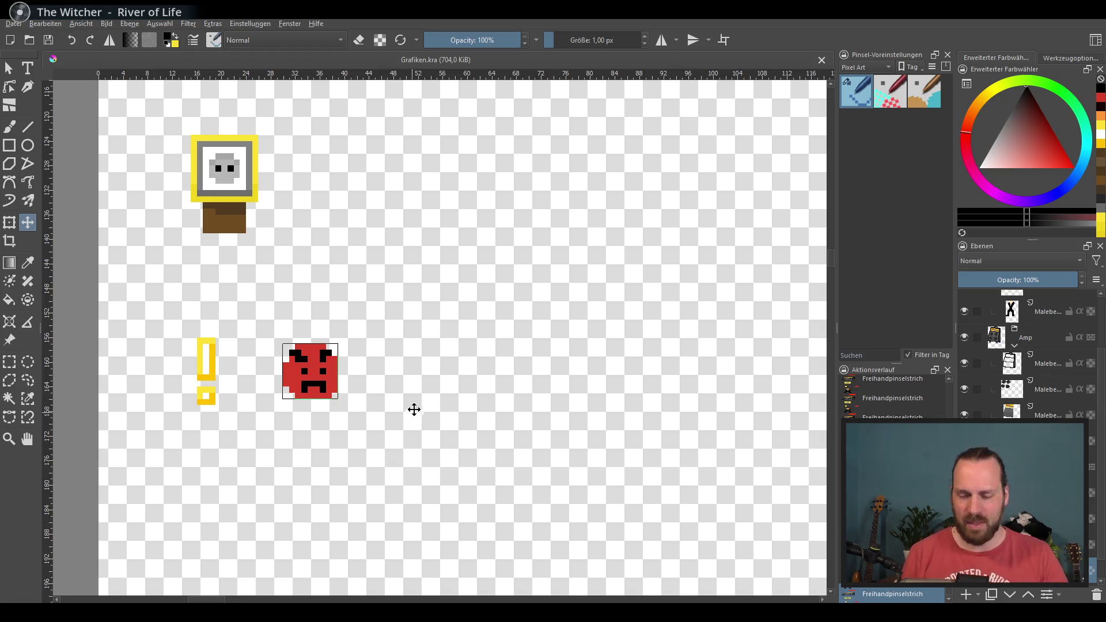
{"action": "mouse_move", "coordinate": [333, 390]}
{"action": "left_mouse_down"}
{"action": "mouse_move", "coordinate": [507, 383]}
{"action": "mouse_move", "coordinate": [266, 382]}
{"action": "mouse_move", "coordinate": [471, 380]}
{"action": "left_mouse_up"}
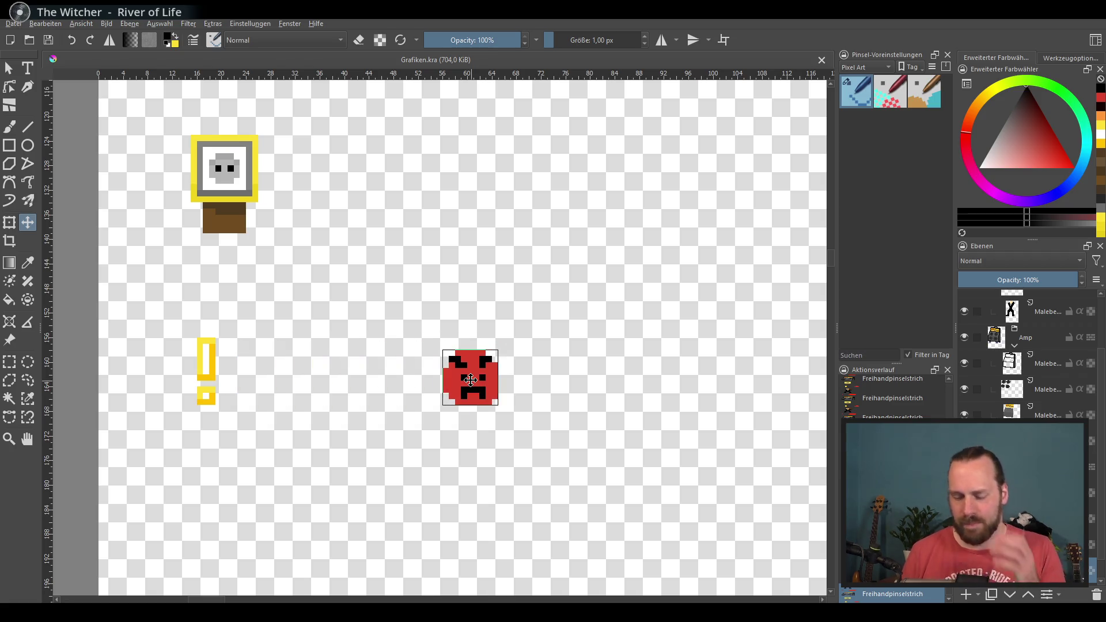
{"action": "key", "text": "Up"}
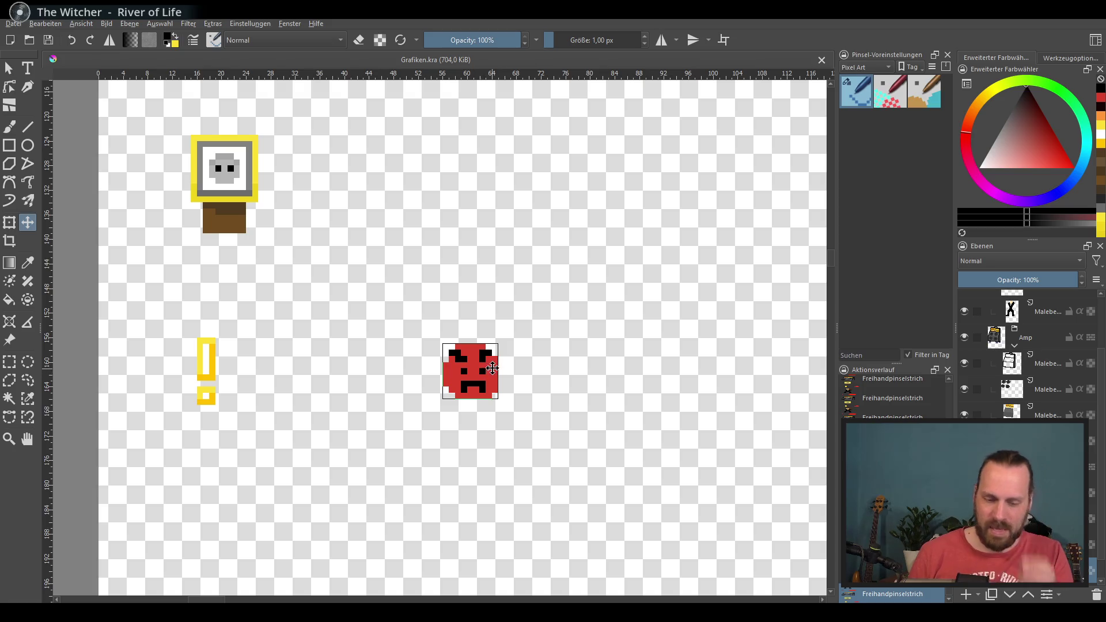
{"action": "scroll", "coordinate": [508, 358], "scroll_direction": "down", "scroll_amount": 4}
{"action": "scroll", "coordinate": [521, 352], "scroll_direction": "up", "scroll_amount": 4}
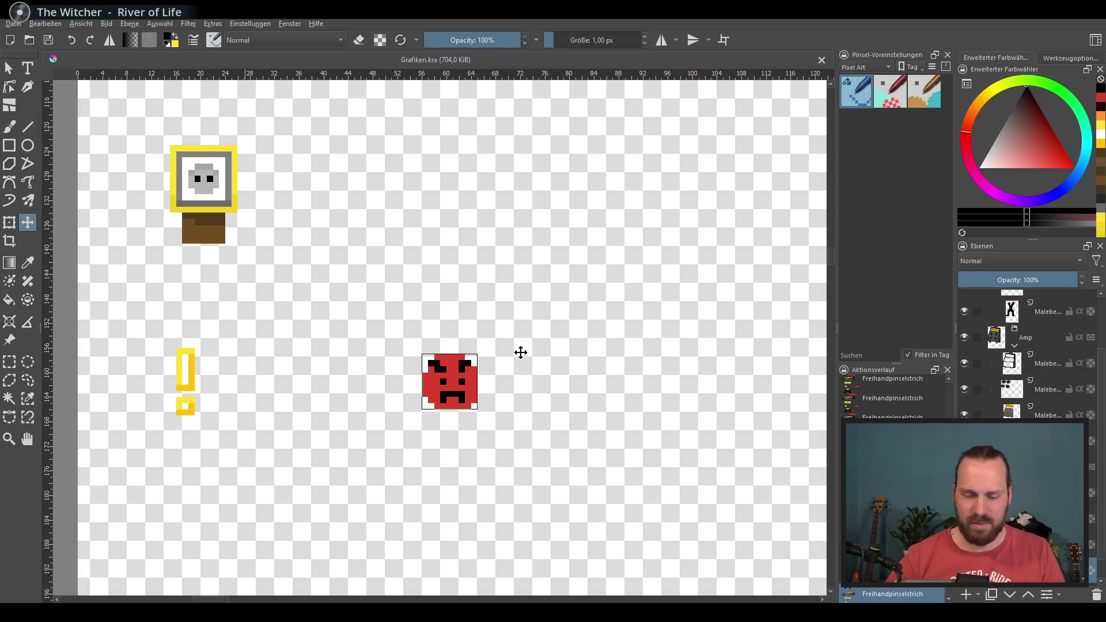
{"action": "scroll", "coordinate": [518, 354], "scroll_direction": "down", "scroll_amount": 5}
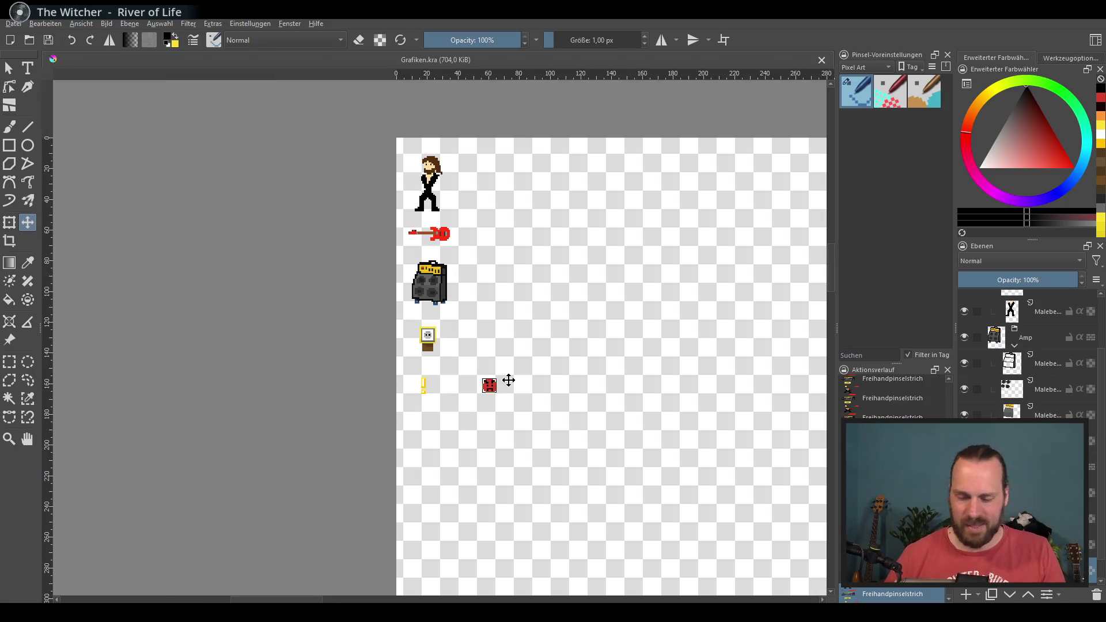
Zoom in, pan toward the exclamation mark, and move the face right beside it, applying the move.
{"action": "scroll", "coordinate": [509, 380], "scroll_direction": "up", "scroll_amount": 5}
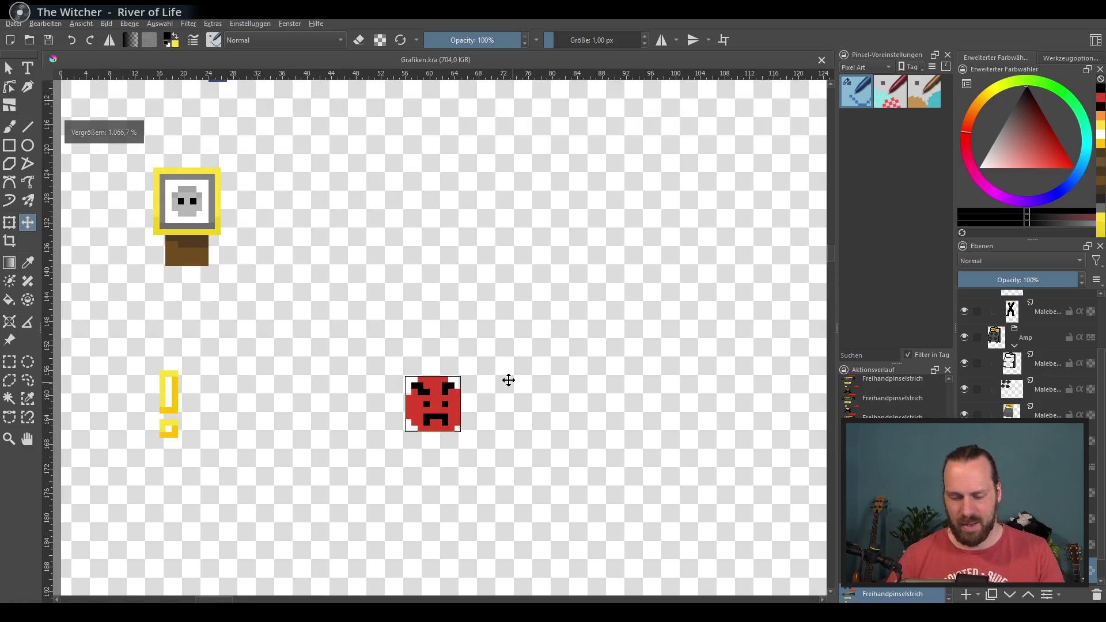
{"action": "scroll", "coordinate": [486, 414], "scroll_direction": "up", "scroll_amount": 1}
{"action": "scroll", "coordinate": [524, 395], "scroll_direction": "up", "scroll_amount": 1}
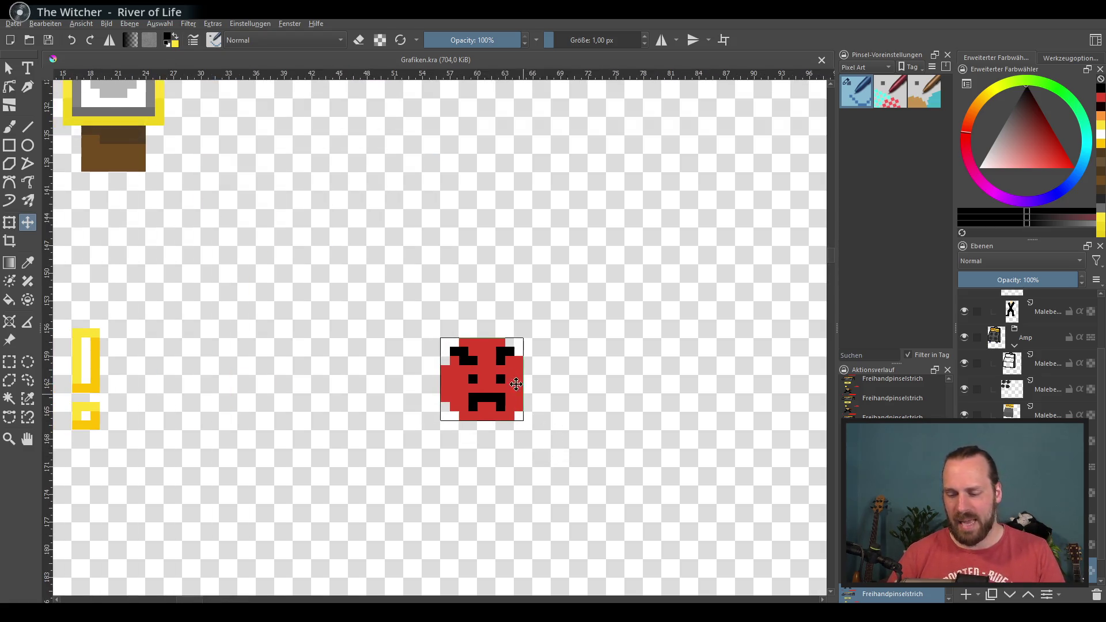
{"action": "left_click_drag", "start_coordinate": [434, 388], "coordinate": [415, 391]}
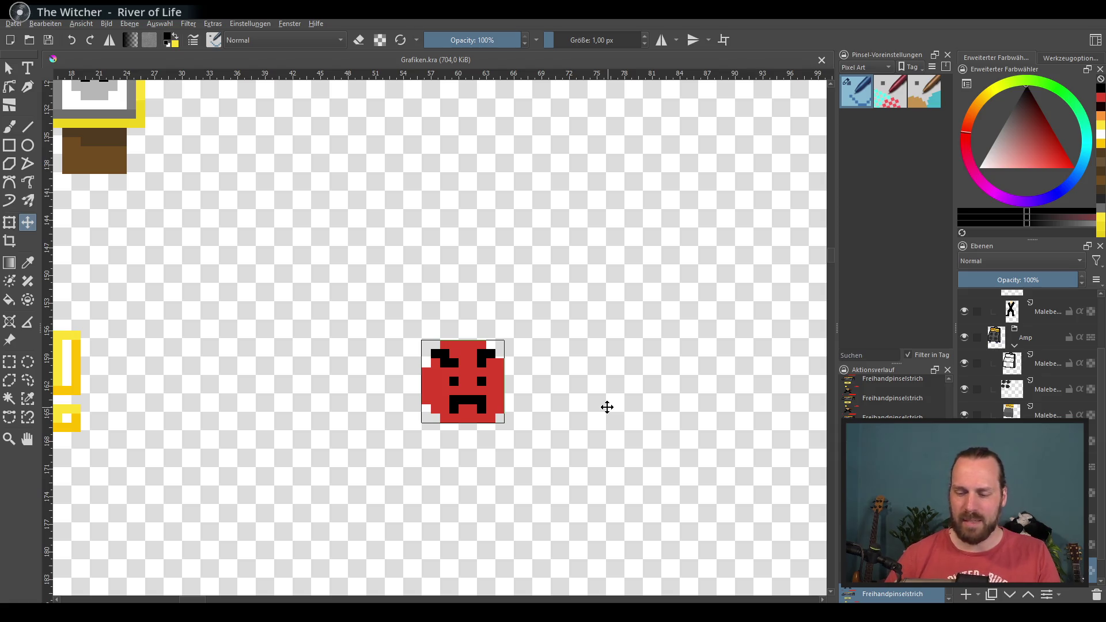
{"action": "mouse_move", "coordinate": [500, 404]}
{"action": "left_mouse_down"}
{"action": "mouse_move", "coordinate": [569, 392]}
{"action": "mouse_move", "coordinate": [350, 391]}
{"action": "mouse_move", "coordinate": [312, 377]}
{"action": "left_mouse_up"}
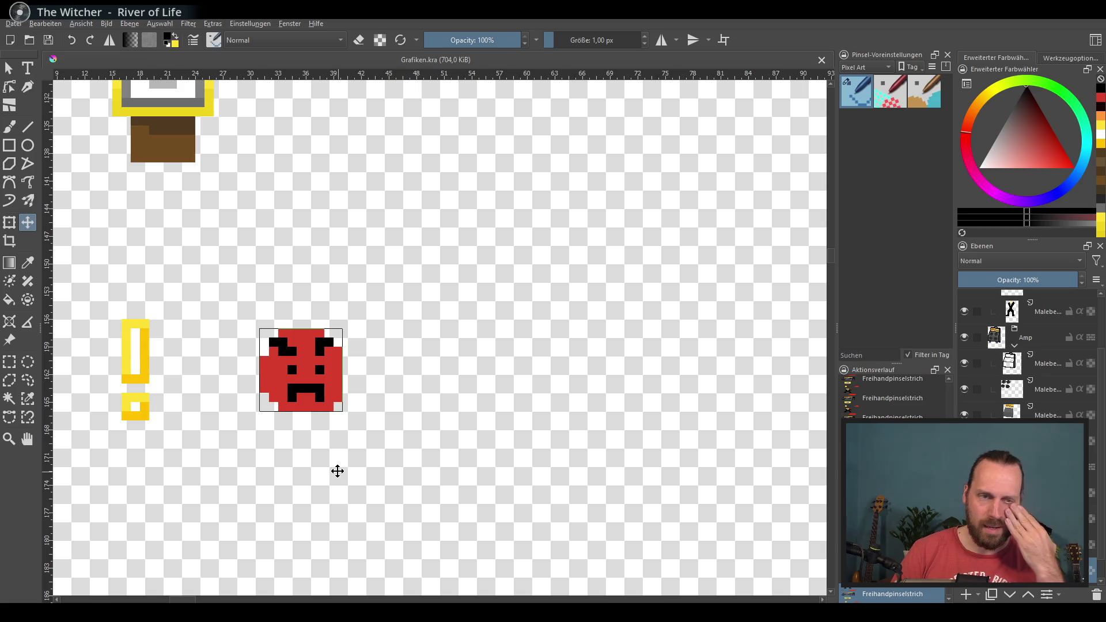
{"action": "left_click_drag", "start_coordinate": [323, 392], "coordinate": [378, 391]}
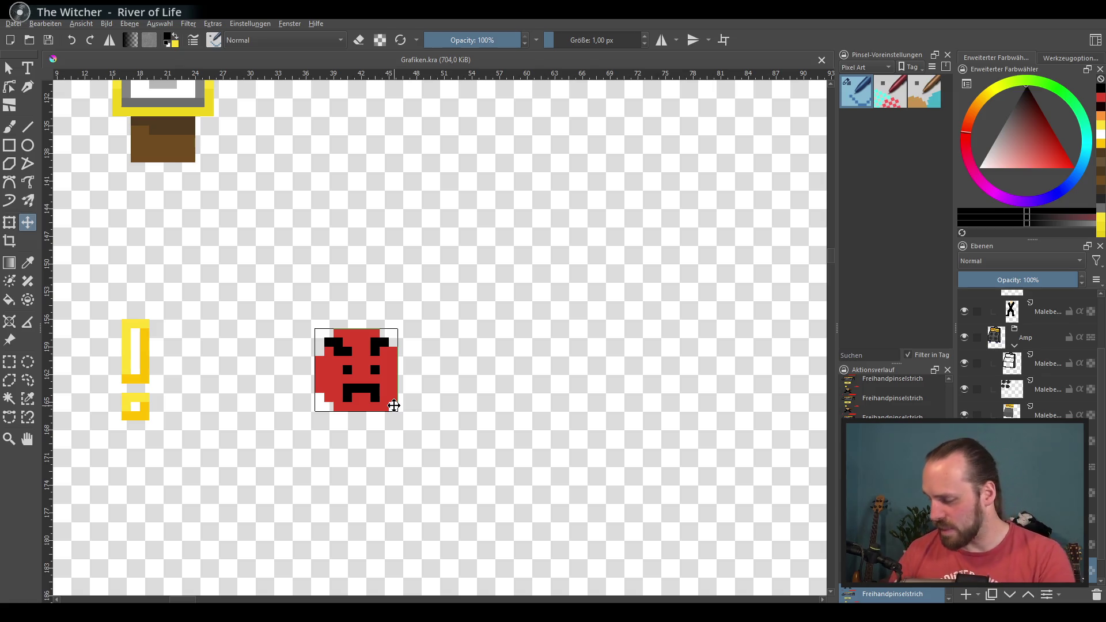
{"action": "key", "text": "Return"}
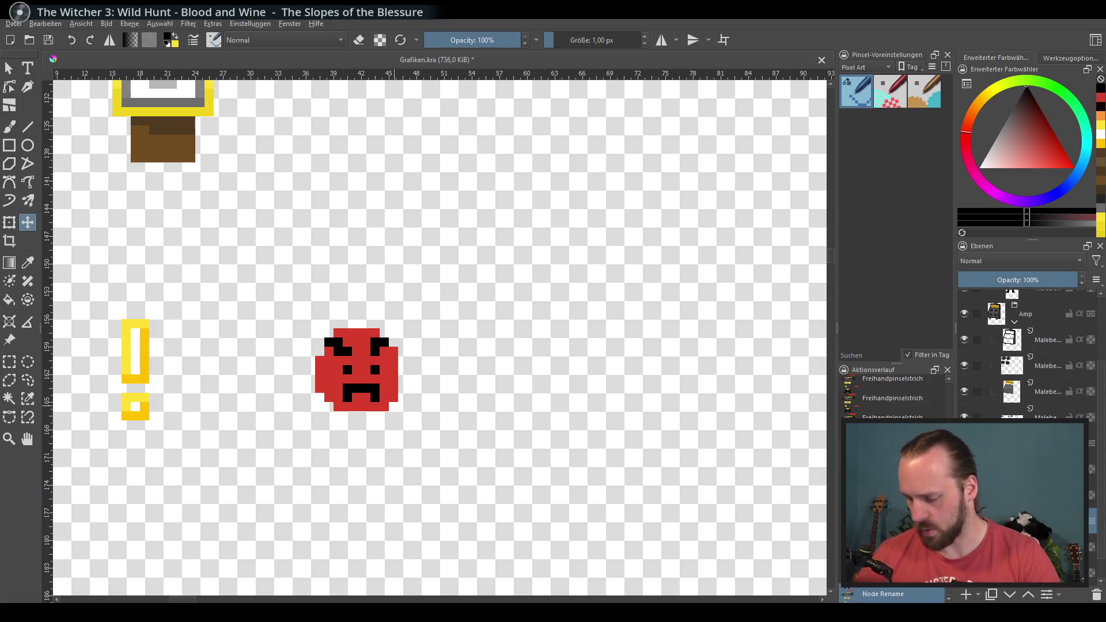
{"action": "left_click_drag", "start_coordinate": [434, 412], "coordinate": [443, 399]}
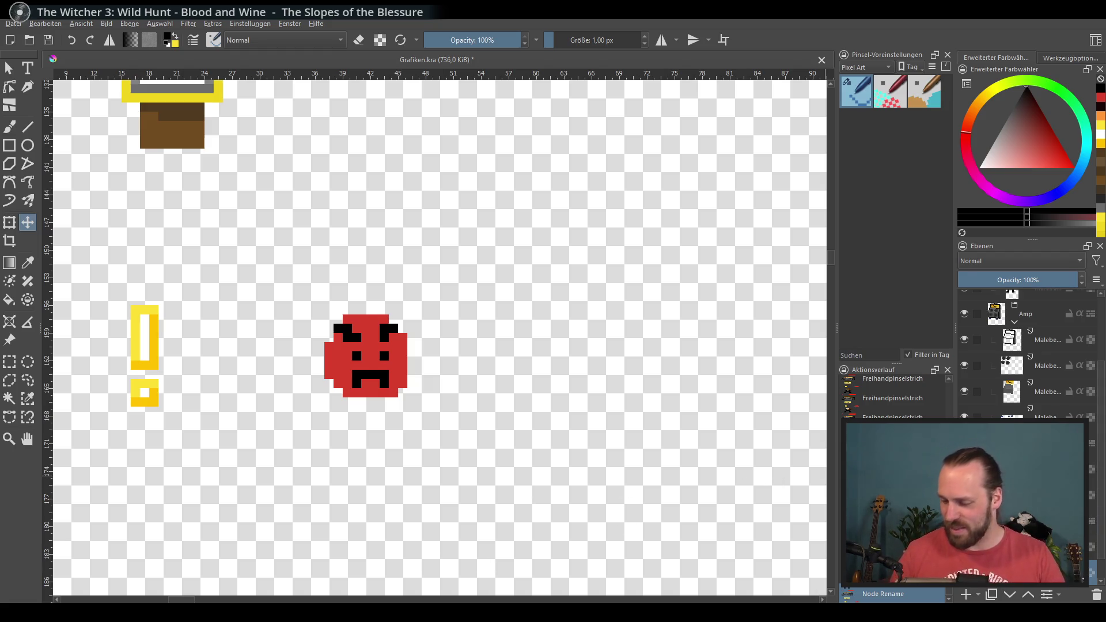
{"action": "scroll", "coordinate": [679, 451], "scroll_direction": "down", "scroll_amount": 2}
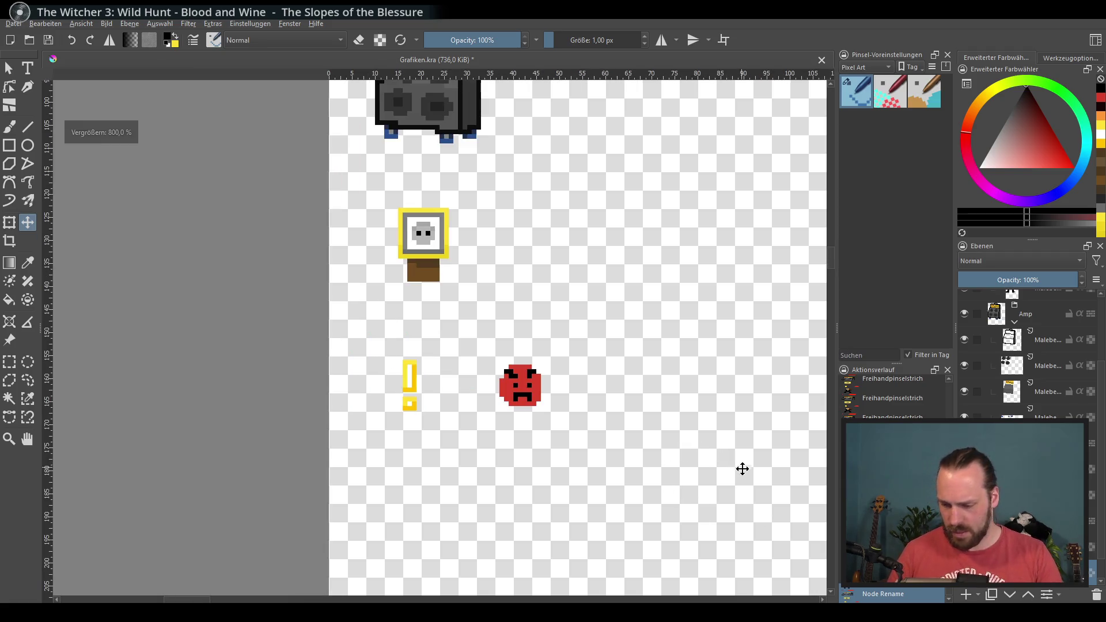
{"action": "left_click_drag", "start_coordinate": [606, 390], "coordinate": [547, 390]}
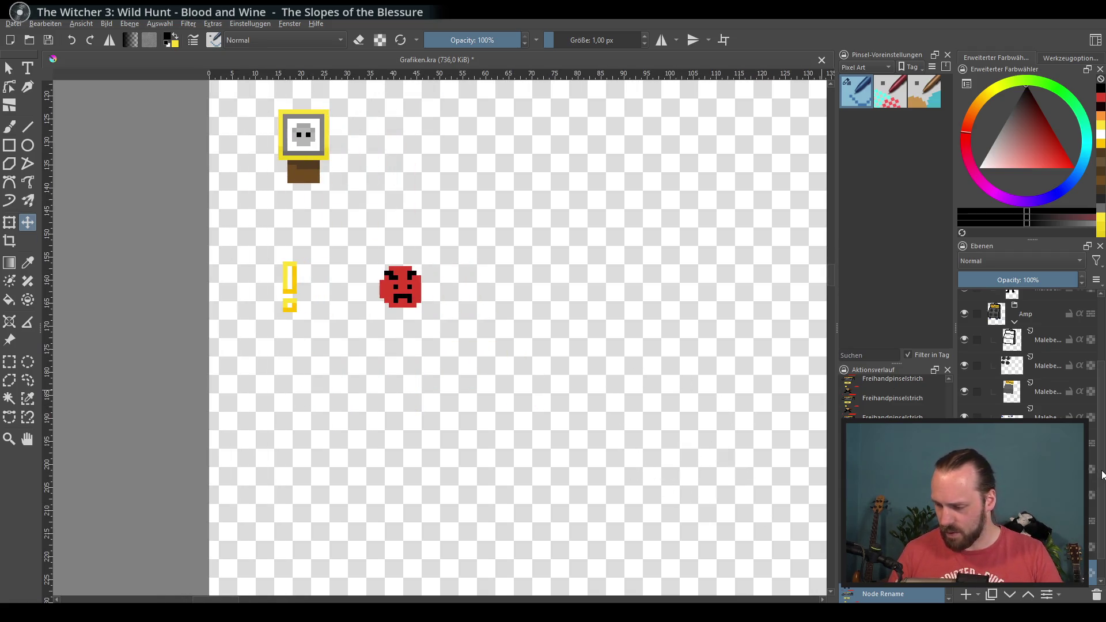
{"action": "scroll", "coordinate": [1103, 476], "scroll_direction": "down", "scroll_amount": 1}
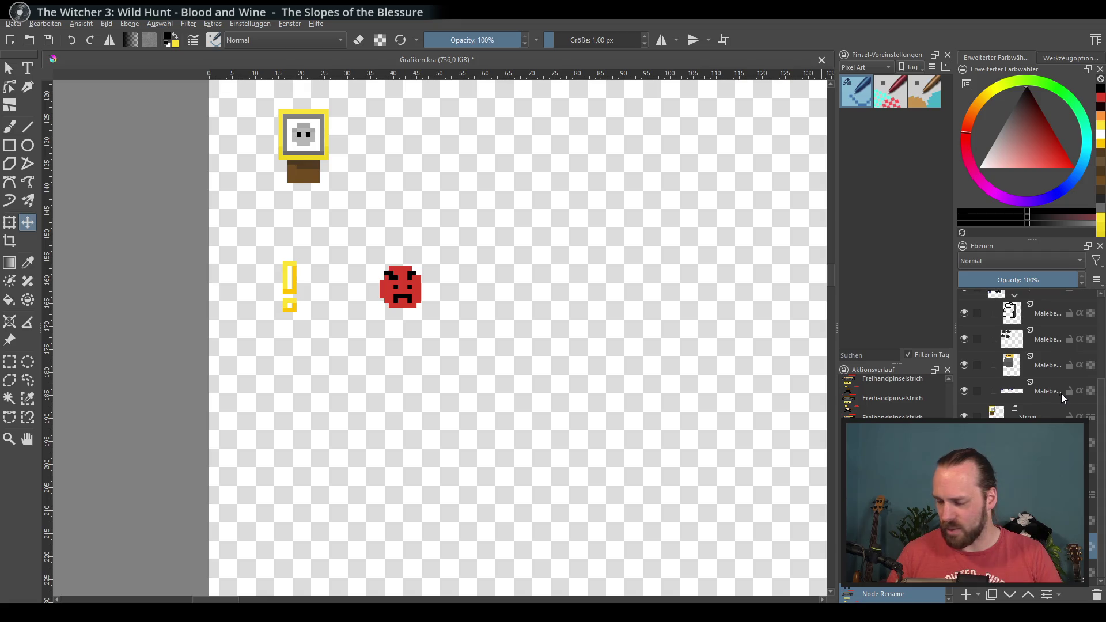
{"action": "scroll", "coordinate": [668, 472], "scroll_direction": "down", "scroll_amount": 2}
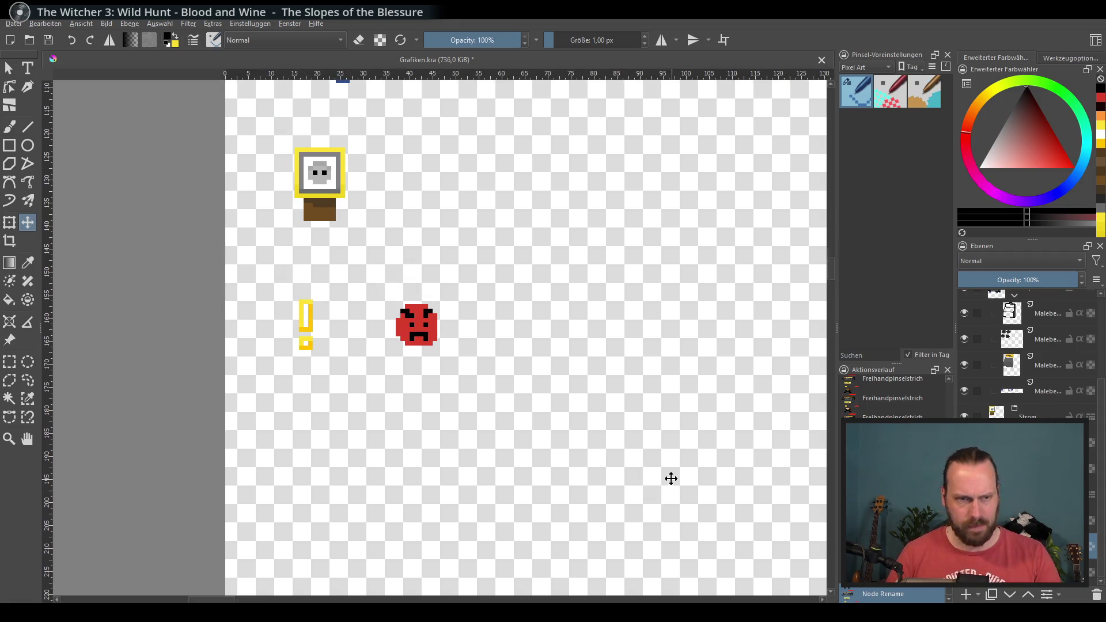